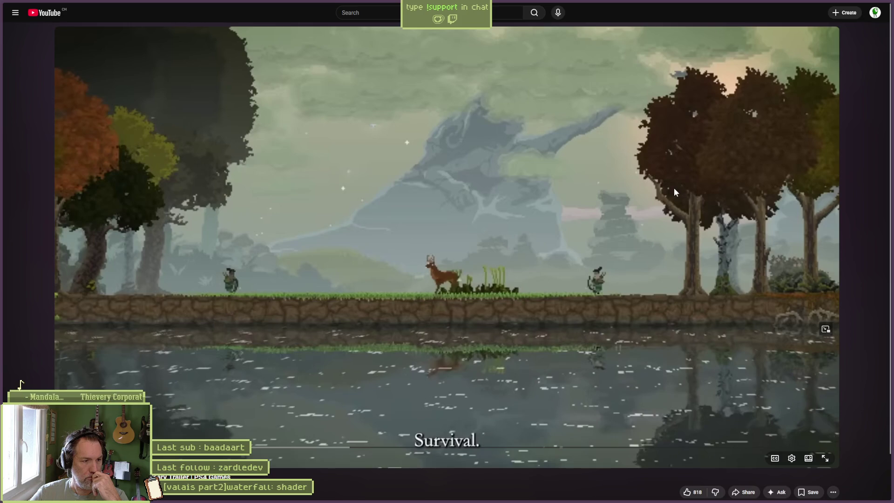
Close the pixel-art game trailer tab to bring up the Gemini chat on stylised water shaders.
{"action": "key", "text": "ctrl+w"}
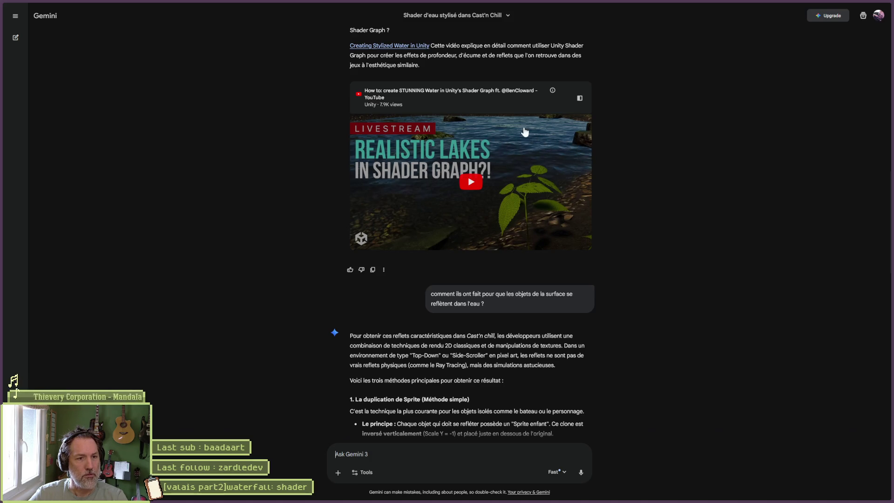
Switch from the browser back to Aseprite with waterfall.aseprite open.
{"action": "key", "text": "alt+Tab"}
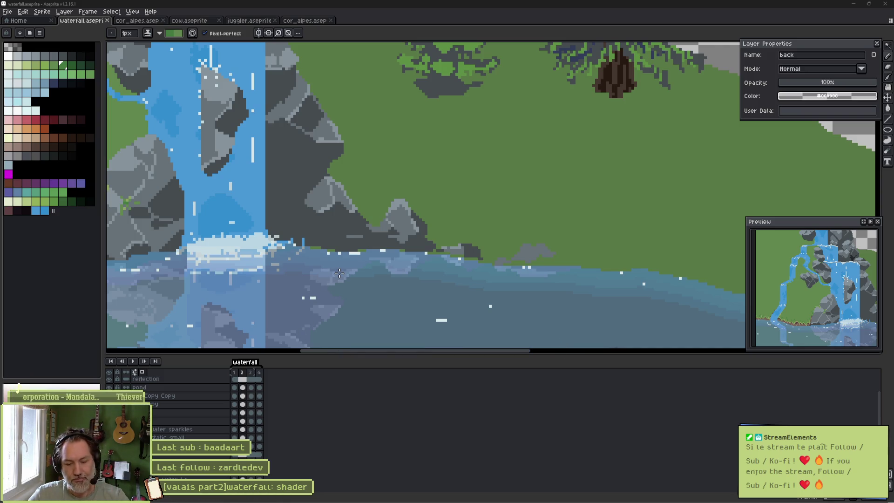
Select the back hill layer by picking it from the canvas.
{"action": "scroll", "coordinate": [339, 273], "scroll_direction": "down", "scroll_amount": 3}
{"action": "scroll", "coordinate": [400, 265], "scroll_direction": "up", "scroll_amount": 1}
{"action": "left_click_drag", "start_coordinate": [410, 261], "coordinate": [404, 273]}
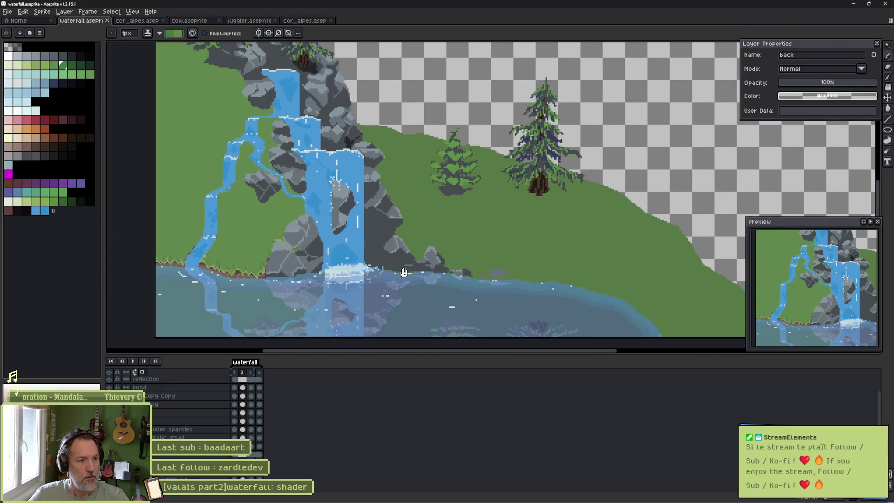
{"action": "left_click", "coordinate": [439, 257], "text": "ctrl"}
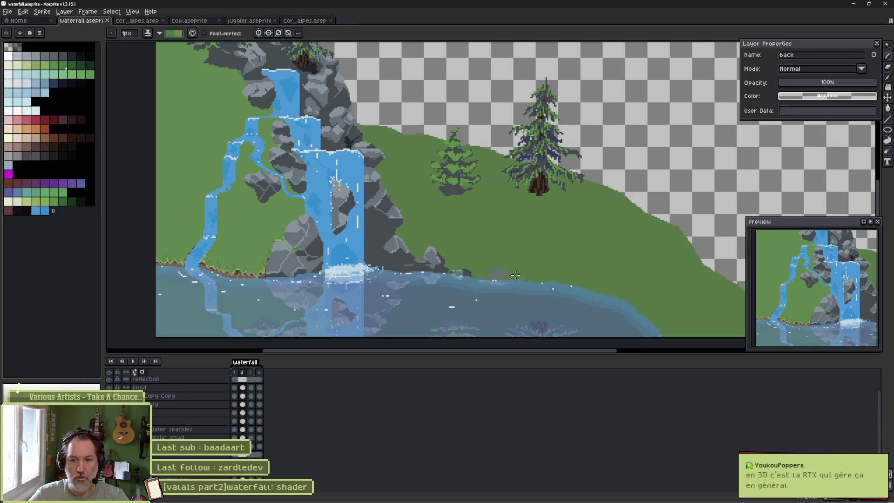
Sample the grass colour and add it as a new swatch at the end of the palette.
{"action": "key", "text": "i"}
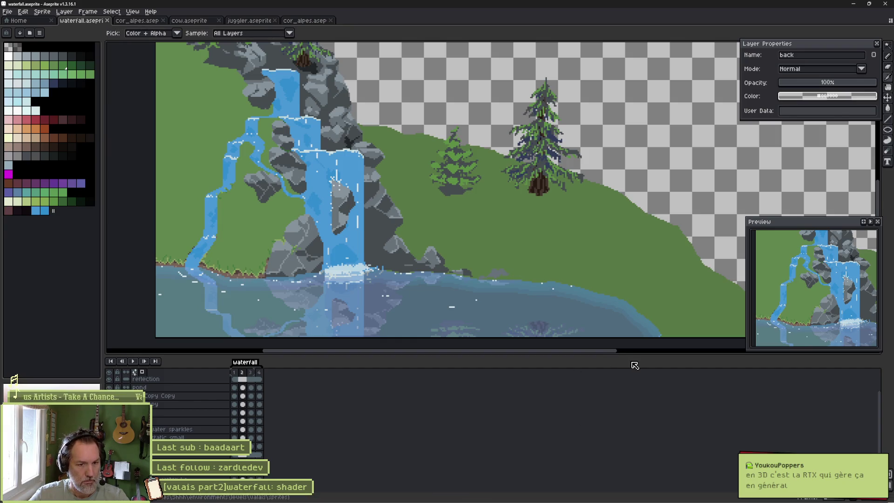
{"action": "key", "text": "b"}
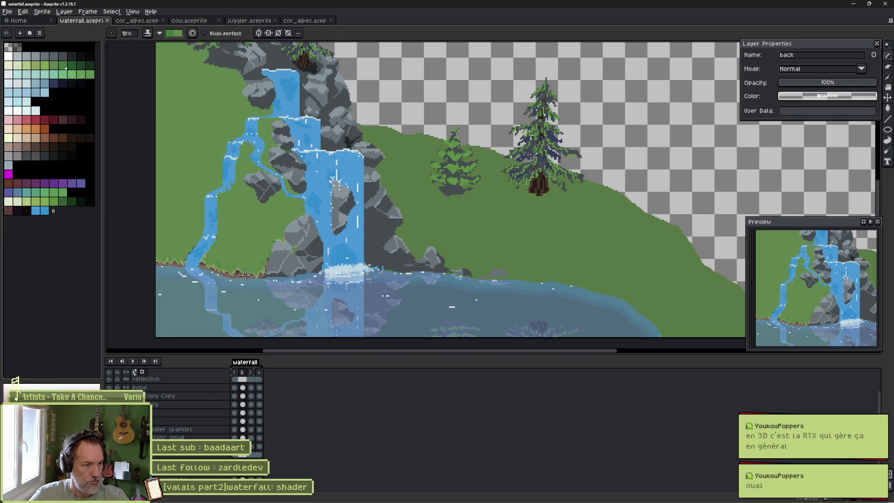
{"action": "scroll", "coordinate": [241, 273], "scroll_direction": "up", "scroll_amount": 2}
{"action": "scroll", "coordinate": [403, 217], "scroll_direction": "up", "scroll_amount": 2}
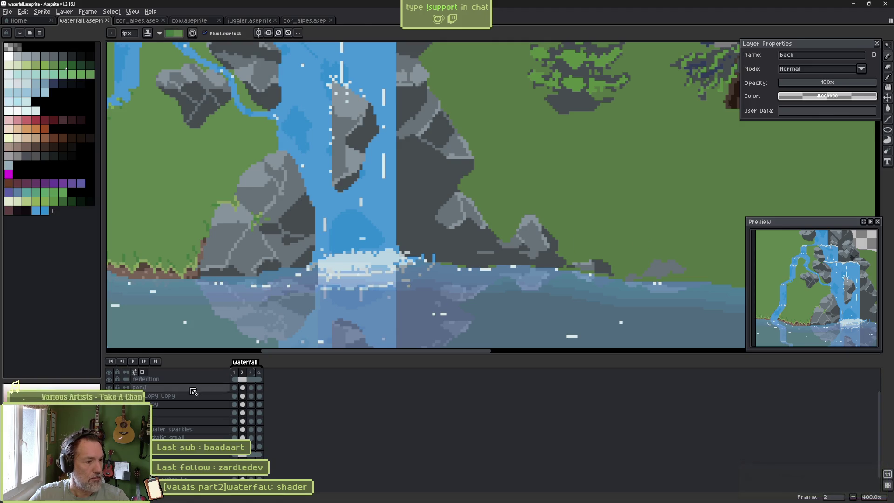
{"action": "left_click", "coordinate": [51, 210]}
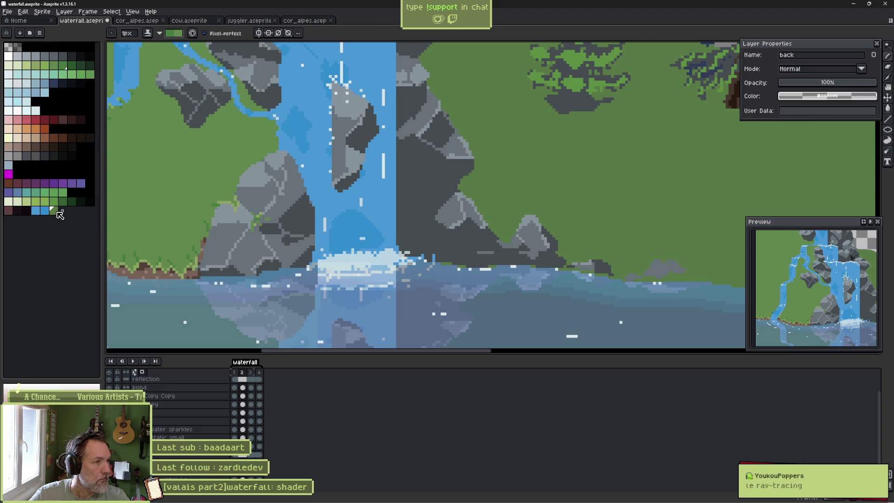
Choose light green from the palette as the drawing colour.
{"action": "left_click", "coordinate": [56, 208]}
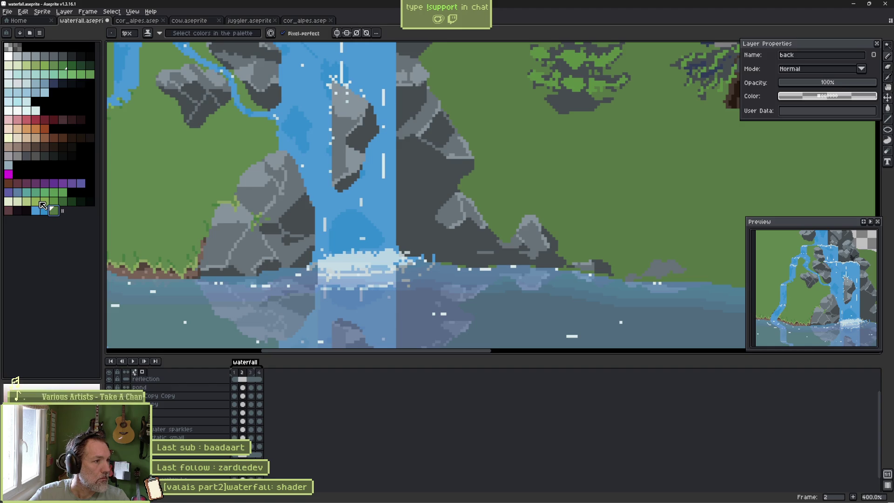
{"action": "left_click", "coordinate": [39, 207]}
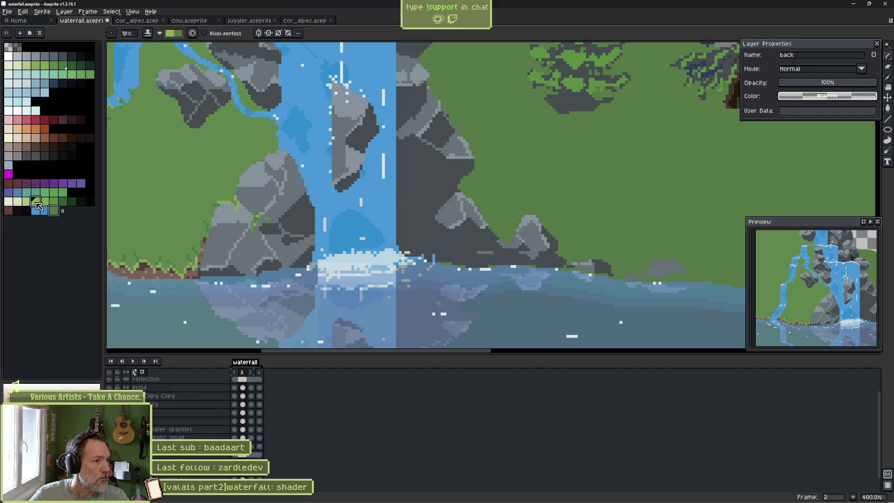
{"action": "mouse_move", "coordinate": [616, 266]}
{"action": "left_mouse_down"}
{"action": "mouse_move", "coordinate": [530, 240]}
{"action": "mouse_move", "coordinate": [639, 256]}
{"action": "mouse_move", "coordinate": [491, 235]}
{"action": "mouse_move", "coordinate": [554, 237]}
{"action": "mouse_move", "coordinate": [577, 249]}
{"action": "left_mouse_up"}
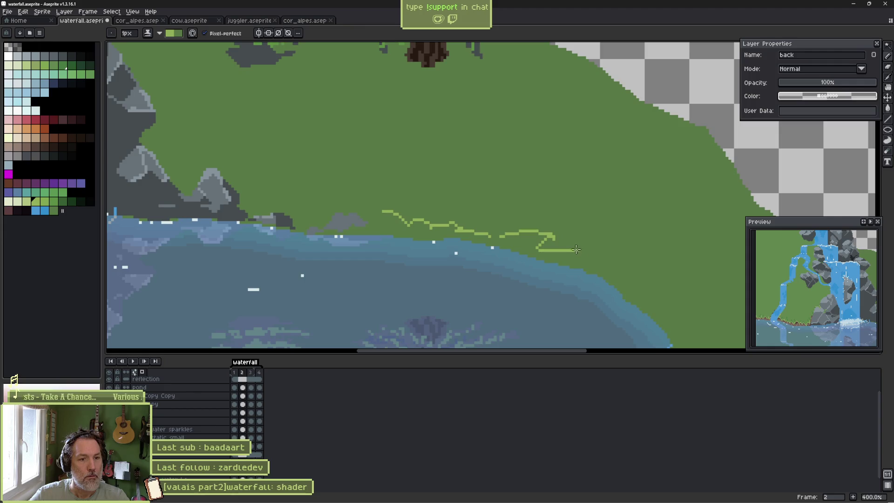
Draw a wavy light-green grass line above the pond's right shore, undoing and redrawing part of it.
{"action": "left_click_drag", "start_coordinate": [598, 257], "coordinate": [496, 198]}
{"action": "left_click_drag", "start_coordinate": [495, 198], "coordinate": [544, 249]}
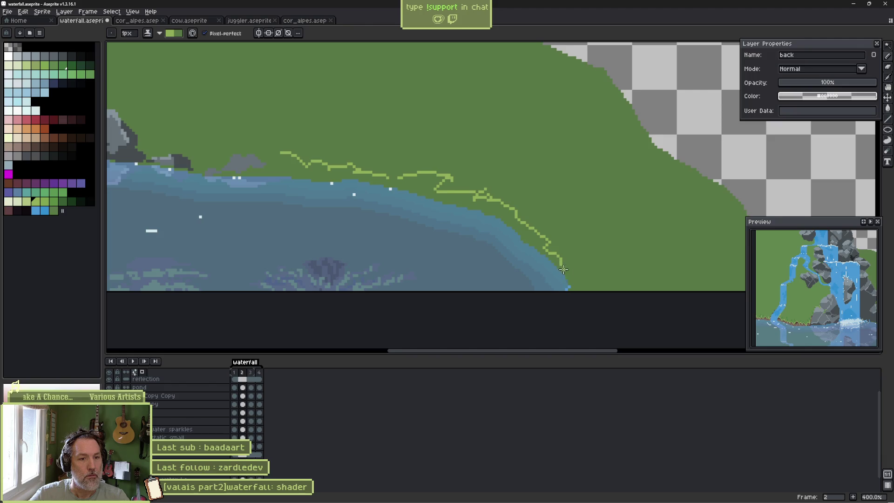
{"action": "key", "text": "v"}
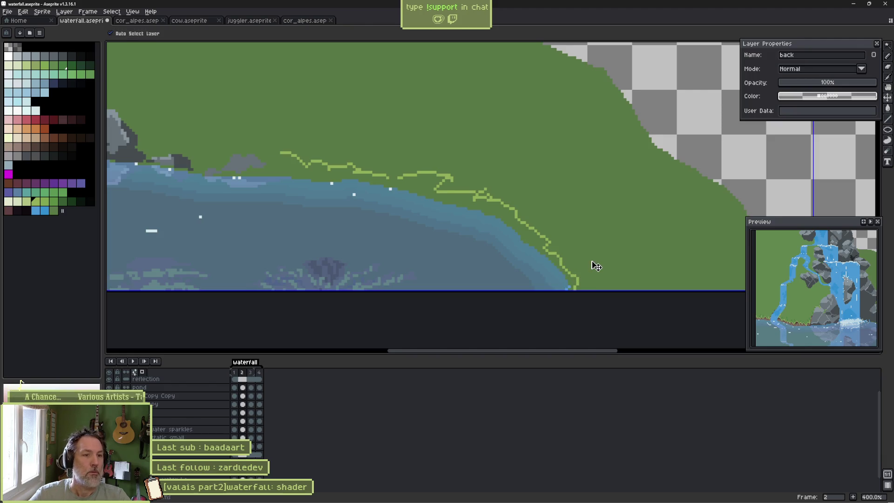
{"action": "key", "text": "b"}
{"action": "key", "text": "ctrl+z"}
{"action": "key", "text": "ctrl+z"}
{"action": "key", "text": "ctrl+z"}
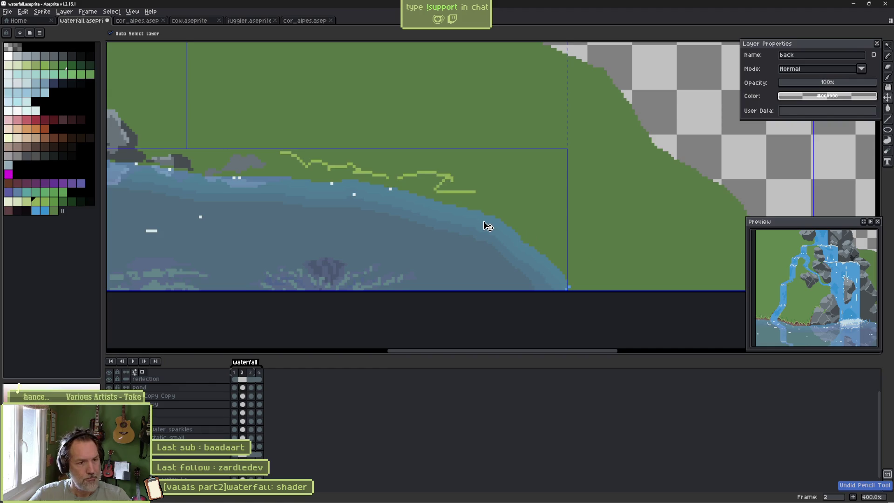
{"action": "mouse_move", "coordinate": [324, 165]}
{"action": "left_mouse_down"}
{"action": "mouse_move", "coordinate": [350, 156]}
{"action": "mouse_move", "coordinate": [412, 164]}
{"action": "mouse_move", "coordinate": [394, 179]}
{"action": "mouse_move", "coordinate": [448, 171]}
{"action": "mouse_move", "coordinate": [562, 264]}
{"action": "left_mouse_up"}
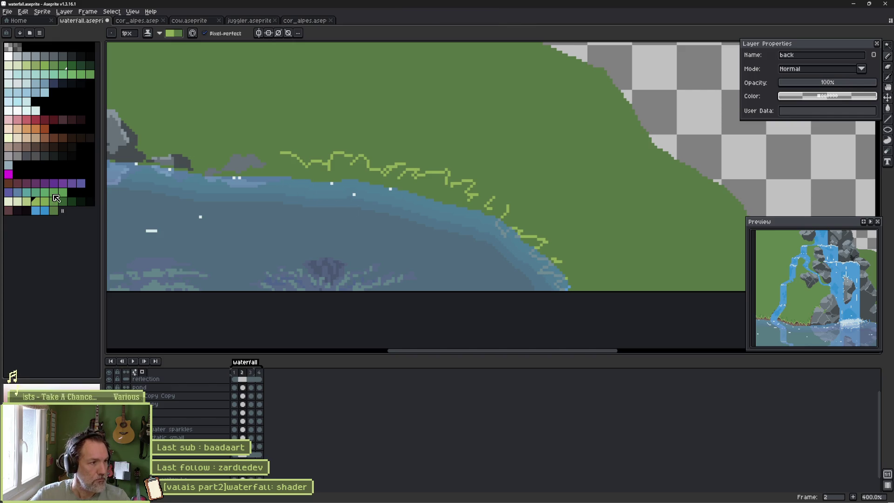
{"action": "scroll", "coordinate": [295, 181], "scroll_direction": "down", "scroll_amount": 4}
Sample the brown soil as secondary colour and set a 3px shading brush with a brown-to-green range.
{"action": "scroll", "coordinate": [294, 181], "scroll_direction": "up", "scroll_amount": 4}
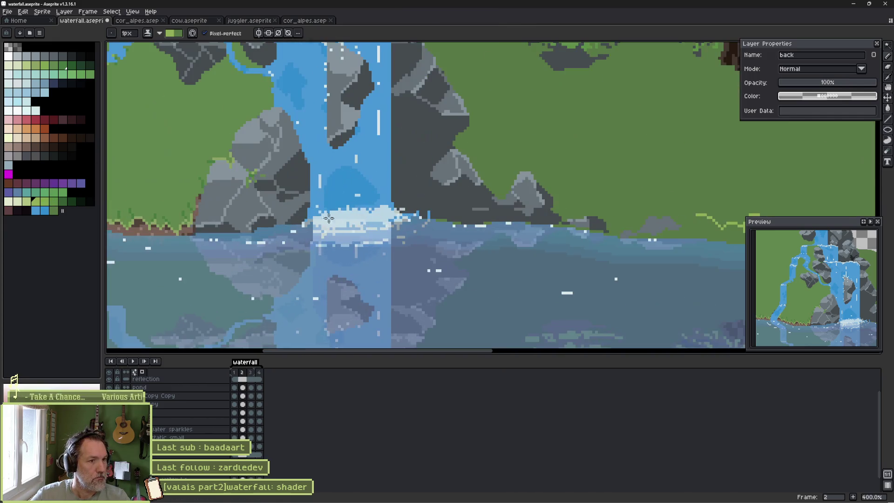
{"action": "key", "text": "alt"}
{"action": "right_click", "coordinate": [150, 226], "text": "alt"}
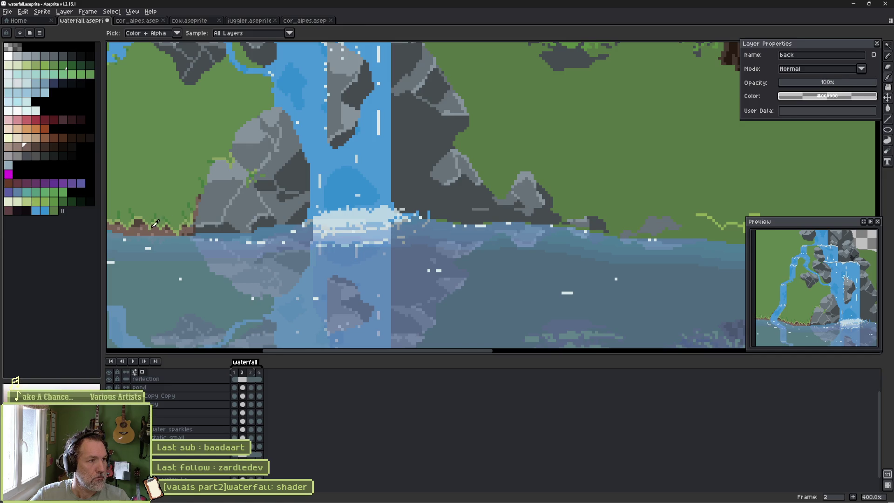
{"action": "scroll", "coordinate": [438, 234], "scroll_direction": "right", "scroll_amount": 3}
{"action": "scroll", "coordinate": [438, 234], "scroll_direction": "up", "scroll_amount": 1}
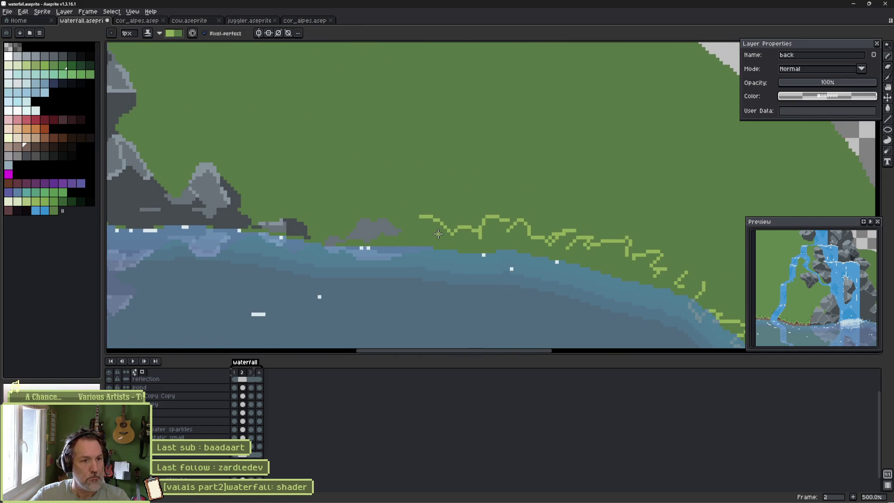
{"action": "key", "text": "b"}
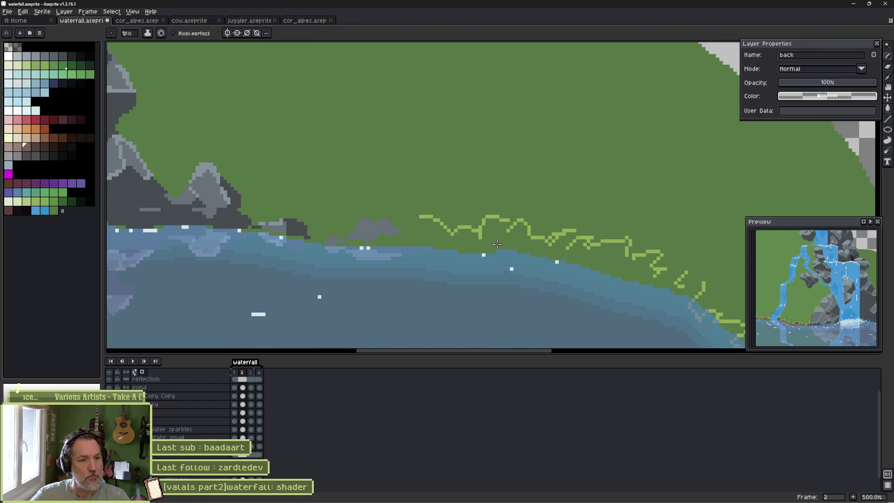
{"action": "scroll", "coordinate": [497, 244], "scroll_direction": "up", "scroll_amount": 2}
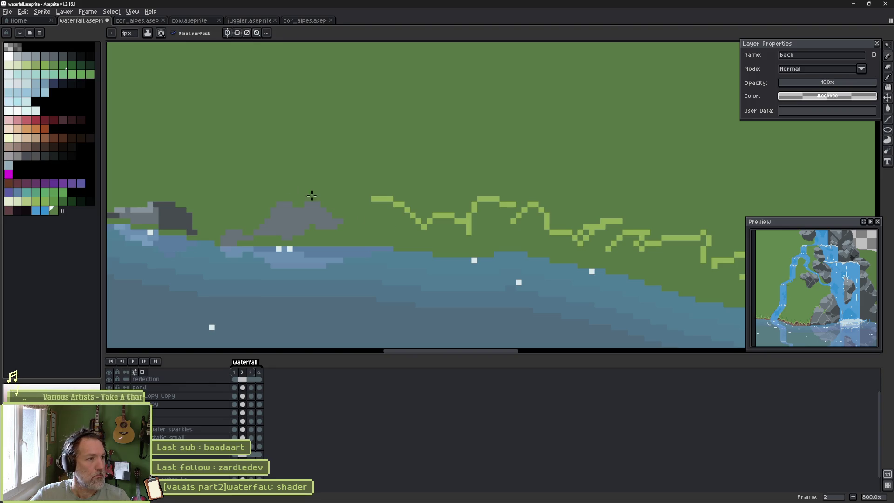
{"action": "left_click", "coordinate": [26, 147]}
{"action": "left_click", "coordinate": [53, 211], "text": "ctrl"}
{"action": "key", "text": "plus"}
{"action": "key", "text": "plus"}
Shade brown soil beneath the grass edge with pixel-perfect drawing turned off.
{"action": "mouse_move", "coordinate": [360, 236]}
{"action": "left_mouse_down"}
{"action": "mouse_move", "coordinate": [370, 211]}
{"action": "mouse_move", "coordinate": [338, 239]}
{"action": "left_mouse_up"}
{"action": "left_click", "coordinate": [205, 33]}
{"action": "mouse_move", "coordinate": [416, 223]}
{"action": "left_mouse_down"}
{"action": "mouse_move", "coordinate": [374, 242]}
{"action": "mouse_move", "coordinate": [421, 232]}
{"action": "mouse_move", "coordinate": [462, 244]}
{"action": "mouse_move", "coordinate": [478, 218]}
{"action": "mouse_move", "coordinate": [523, 235]}
{"action": "mouse_move", "coordinate": [506, 242]}
{"action": "mouse_move", "coordinate": [541, 256]}
{"action": "mouse_move", "coordinate": [552, 240]}
{"action": "mouse_move", "coordinate": [592, 253]}
{"action": "left_mouse_up"}
{"action": "mouse_move", "coordinate": [643, 266]}
{"action": "left_mouse_down"}
{"action": "mouse_move", "coordinate": [405, 237]}
{"action": "mouse_move", "coordinate": [422, 233]}
{"action": "mouse_move", "coordinate": [424, 244]}
{"action": "left_mouse_up"}
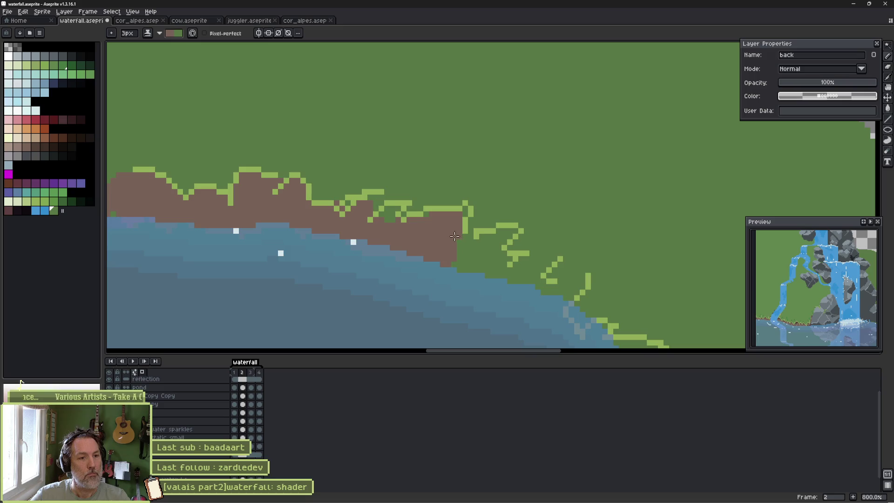
{"action": "left_click_drag", "start_coordinate": [508, 233], "coordinate": [511, 259]}
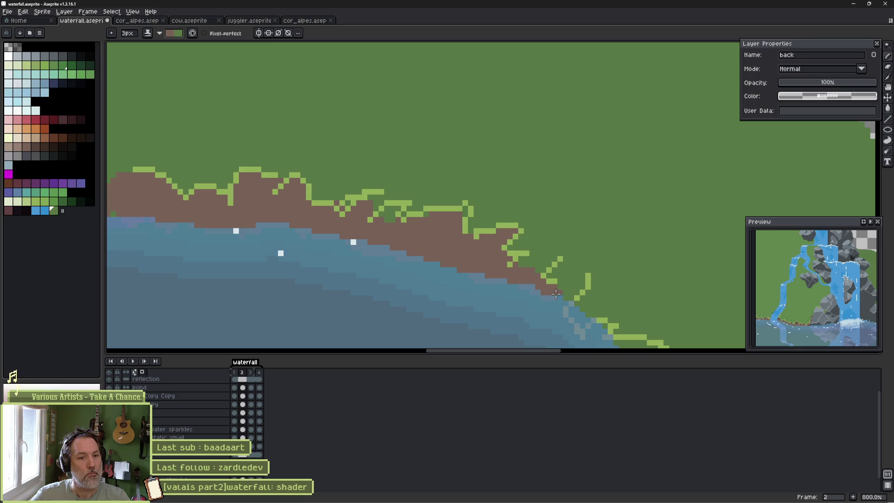
Extend the brown soil further down the shoreline and zoom in on the shore by the waterfall rocks.
{"action": "left_click_drag", "start_coordinate": [559, 306], "coordinate": [473, 207]}
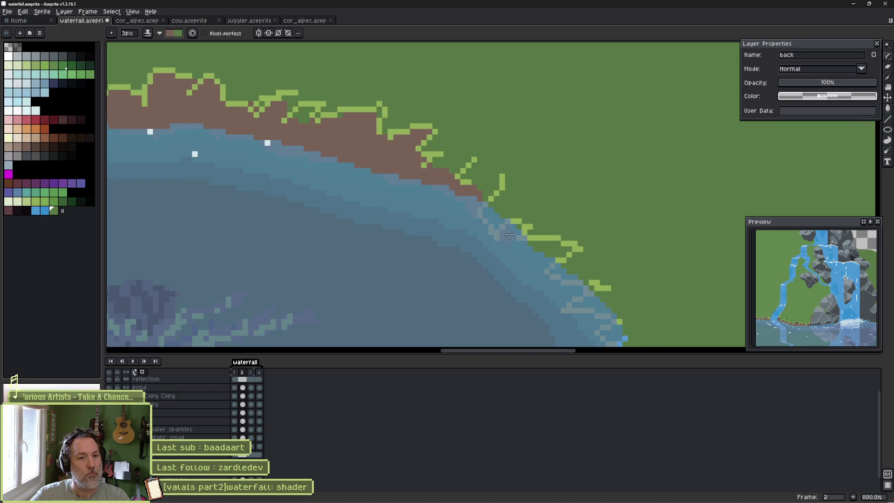
{"action": "left_click_drag", "start_coordinate": [526, 249], "coordinate": [553, 250]}
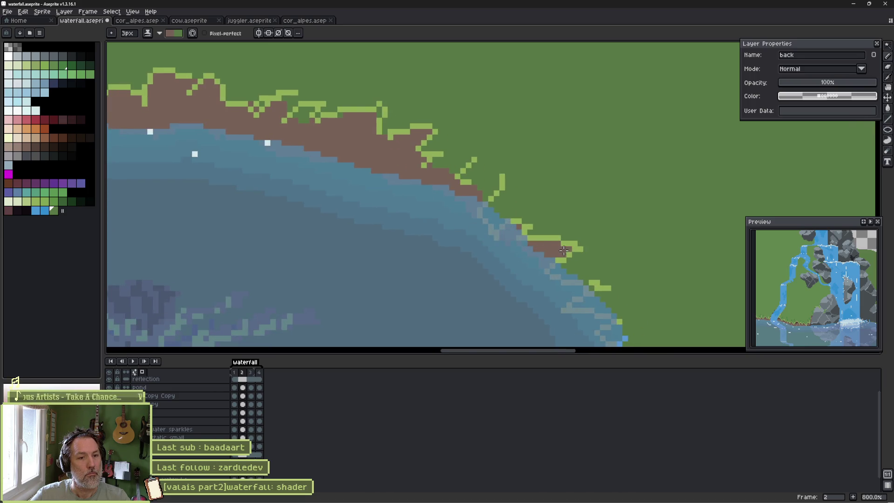
{"action": "left_click_drag", "start_coordinate": [573, 289], "coordinate": [510, 239]}
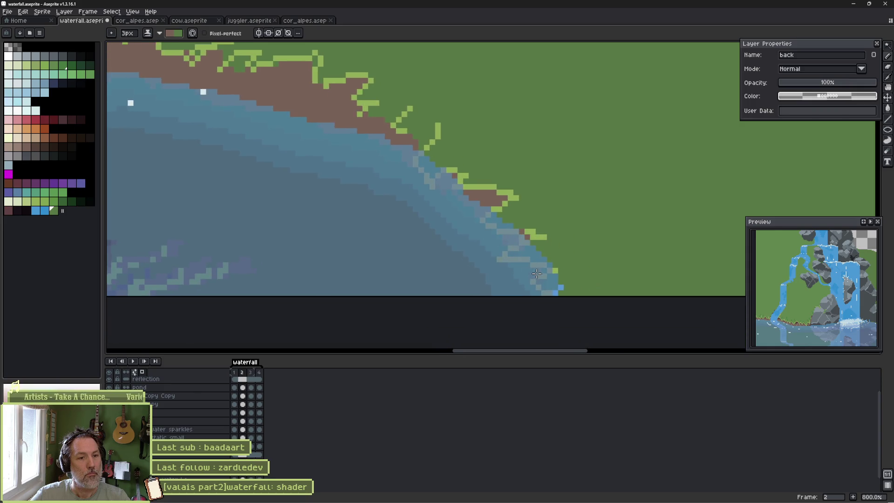
{"action": "scroll", "coordinate": [538, 273], "scroll_direction": "down", "scroll_amount": 2}
{"action": "left_click_drag", "start_coordinate": [229, 159], "coordinate": [357, 210]}
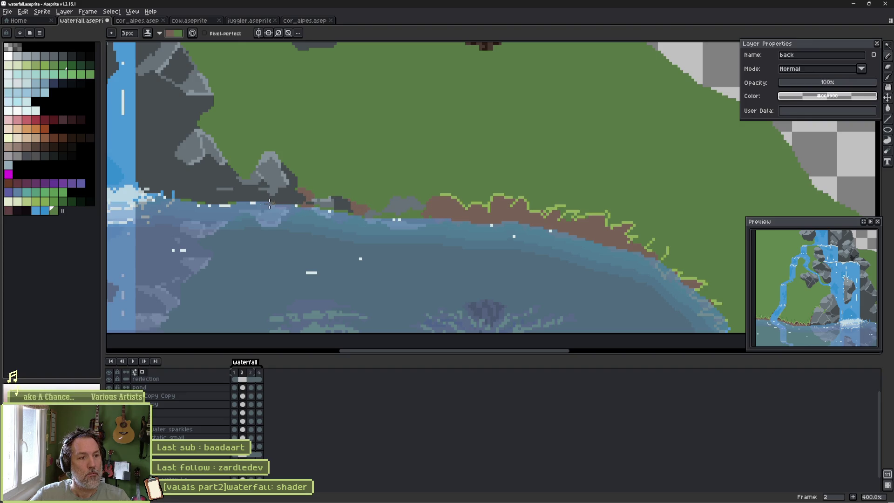
{"action": "scroll", "coordinate": [359, 217], "scroll_direction": "down", "scroll_amount": 2}
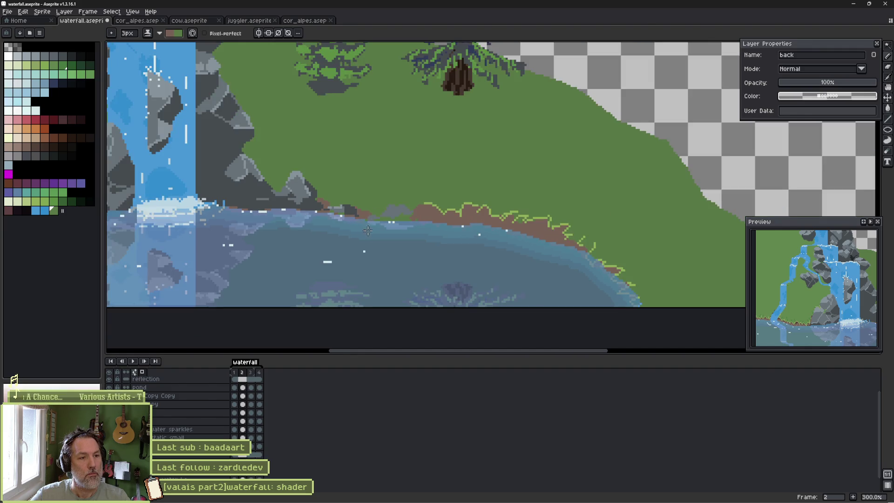
{"action": "scroll", "coordinate": [419, 252], "scroll_direction": "up", "scroll_amount": 1}
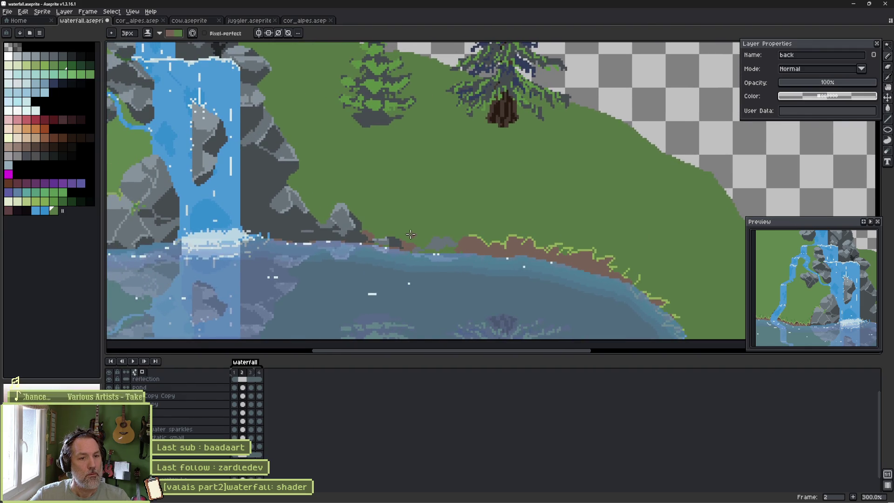
{"action": "scroll", "coordinate": [411, 234], "scroll_direction": "down", "scroll_amount": 2}
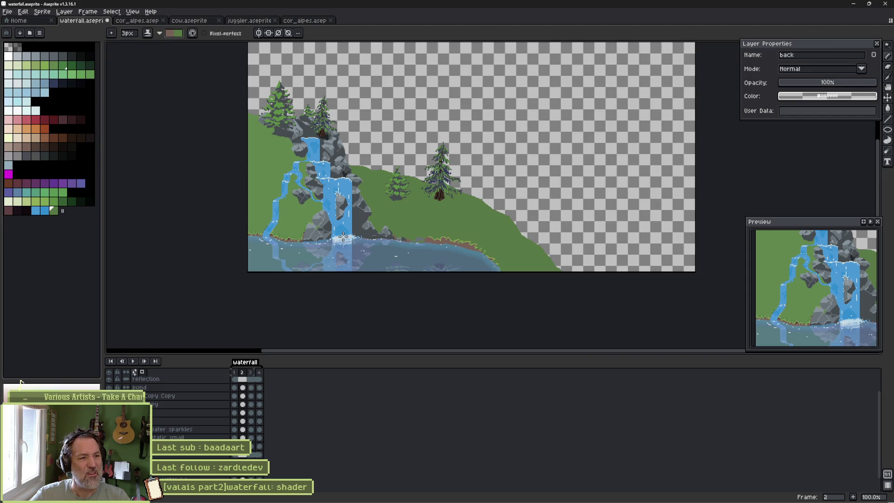
{"action": "scroll", "coordinate": [342, 237], "scroll_direction": "up", "scroll_amount": 3}
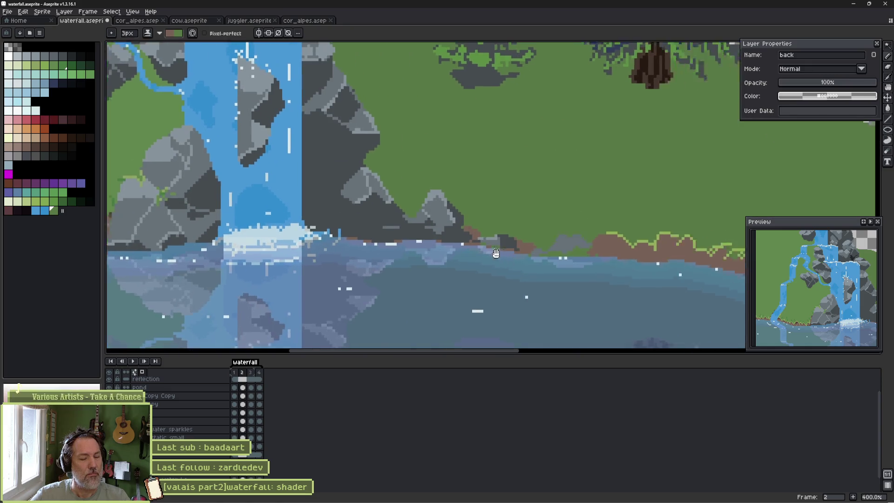
{"action": "scroll", "coordinate": [335, 239], "scroll_direction": "up", "scroll_amount": 1}
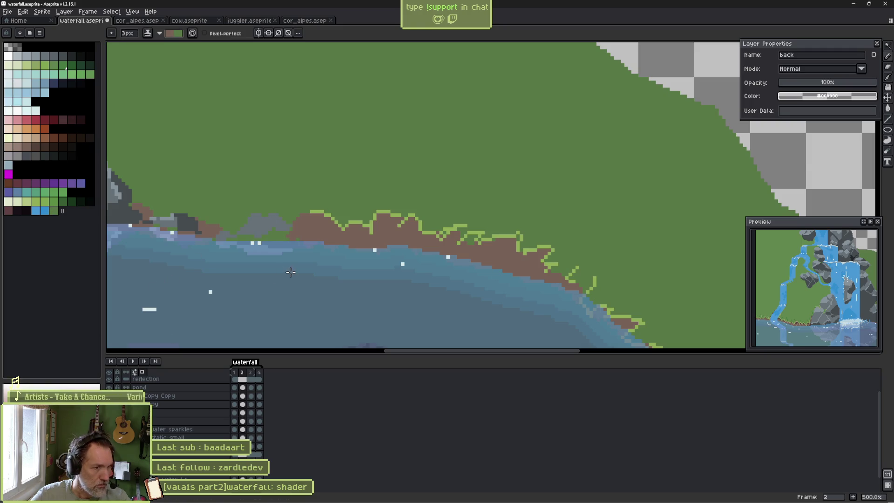
Select every light-green grass-edge pixel with a non-contiguous Magic Wand.
{"action": "key", "text": "w"}
{"action": "scroll", "coordinate": [328, 217], "scroll_direction": "down", "scroll_amount": 2}
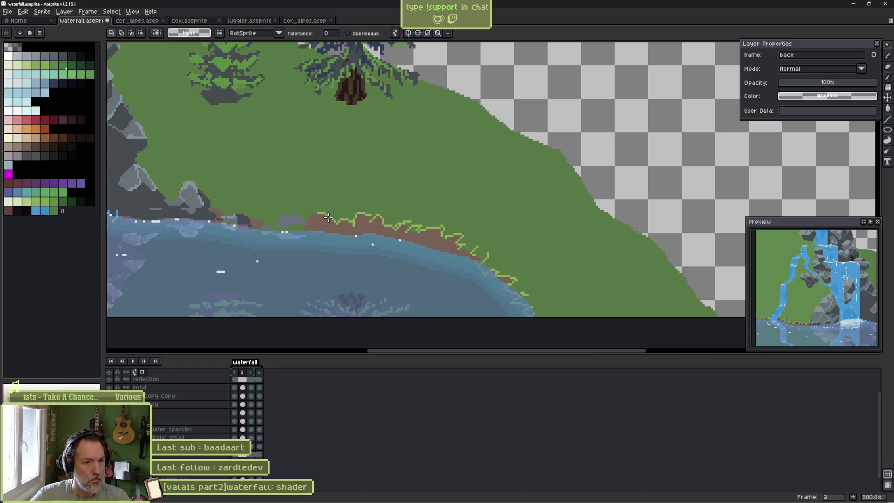
{"action": "scroll", "coordinate": [328, 217], "scroll_direction": "up", "scroll_amount": 2}
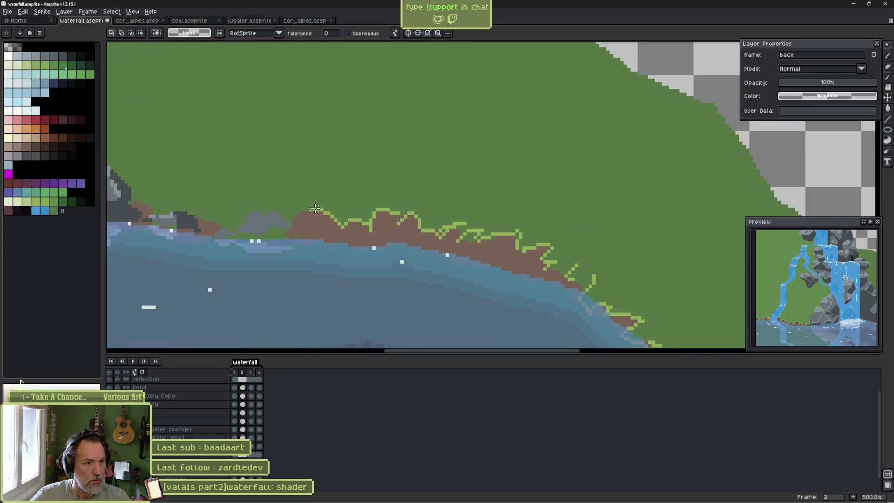
{"action": "left_click", "coordinate": [364, 34]}
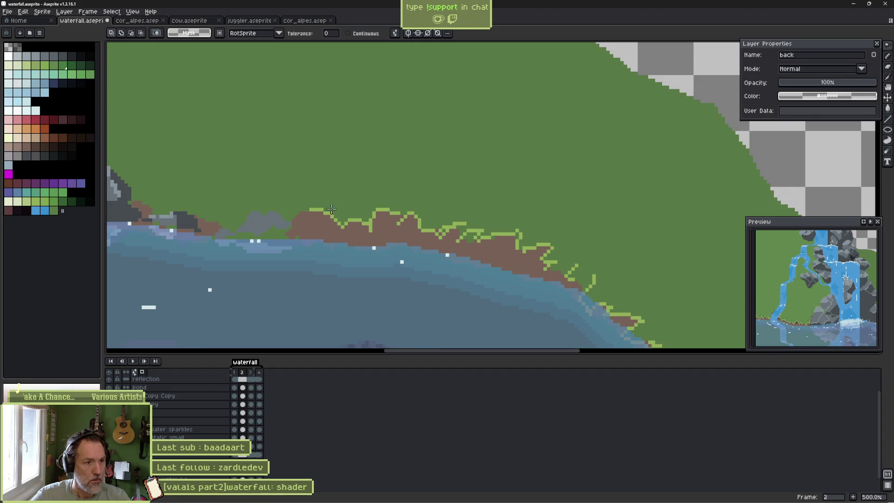
{"action": "left_click", "coordinate": [317, 213]}
Repaint the selected grass-edge pixels in a darker green with the Pencil.
{"action": "key", "text": "b"}
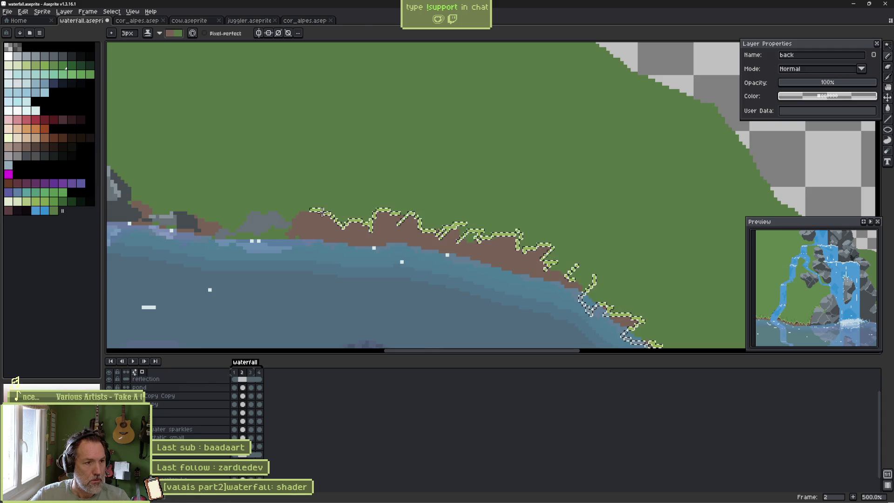
{"action": "scroll", "coordinate": [319, 208], "scroll_direction": "up", "scroll_amount": 4}
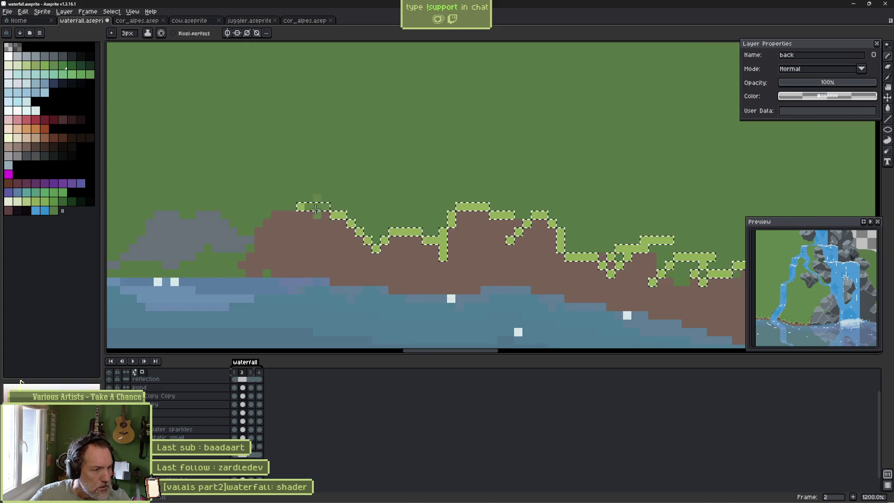
{"action": "left_click", "coordinate": [308, 191], "text": "alt"}
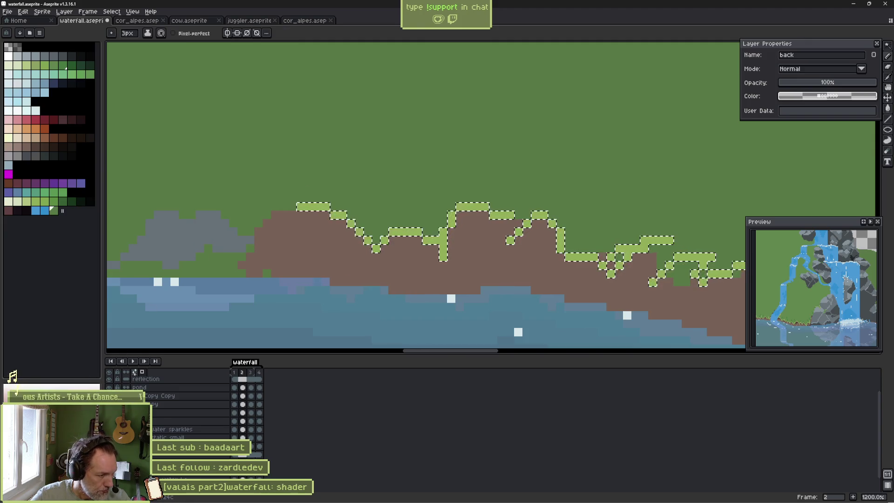
{"action": "mouse_move", "coordinate": [334, 205]}
{"action": "left_mouse_down"}
{"action": "mouse_move", "coordinate": [303, 205]}
{"action": "mouse_move", "coordinate": [374, 239]}
{"action": "left_mouse_up"}
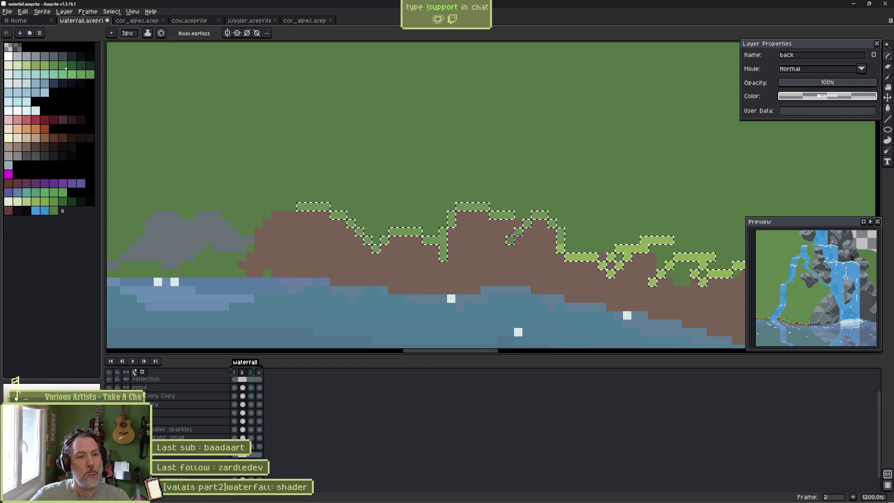
{"action": "scroll", "coordinate": [577, 256], "scroll_direction": "down", "scroll_amount": 4}
{"action": "scroll", "coordinate": [422, 208], "scroll_direction": "right", "scroll_amount": 5}
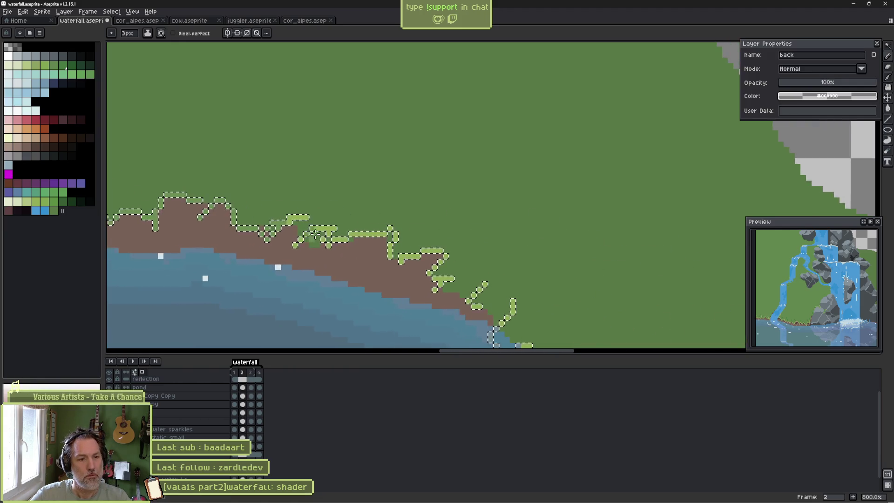
{"action": "scroll", "coordinate": [422, 208], "scroll_direction": "down", "scroll_amount": 1}
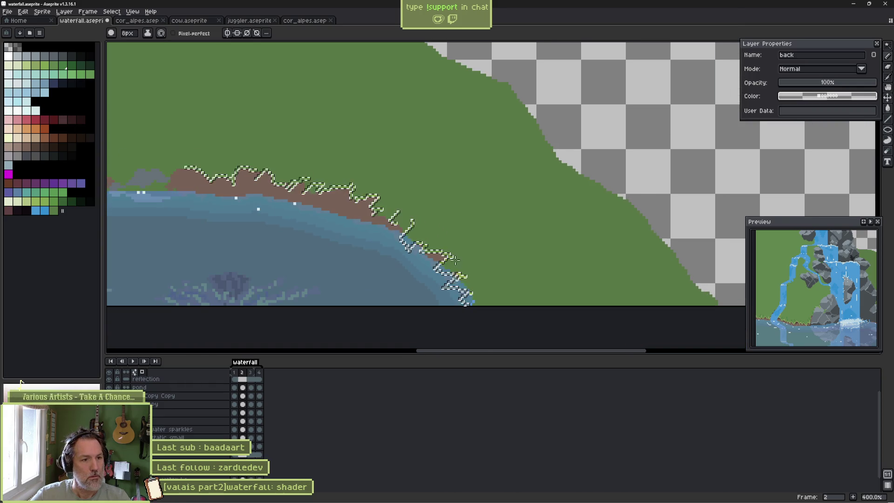
Clear the shoreline selection.
{"action": "key", "text": "ctrl+d"}
{"action": "scroll", "coordinate": [264, 188], "scroll_direction": "down", "scroll_amount": 1}
{"action": "mouse_move", "coordinate": [263, 189]}
{"action": "left_mouse_down"}
{"action": "mouse_move", "coordinate": [586, 215]}
{"action": "mouse_move", "coordinate": [506, 231]}
{"action": "left_mouse_up"}
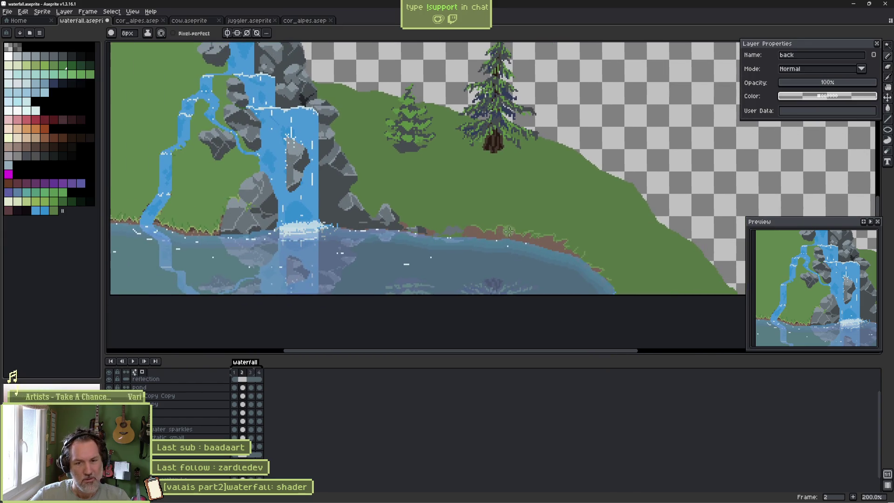
{"action": "mouse_move", "coordinate": [829, 299]}
{"action": "left_mouse_down"}
{"action": "mouse_move", "coordinate": [773, 291]}
{"action": "mouse_move", "coordinate": [861, 286]}
{"action": "mouse_move", "coordinate": [755, 290]}
{"action": "left_mouse_up"}
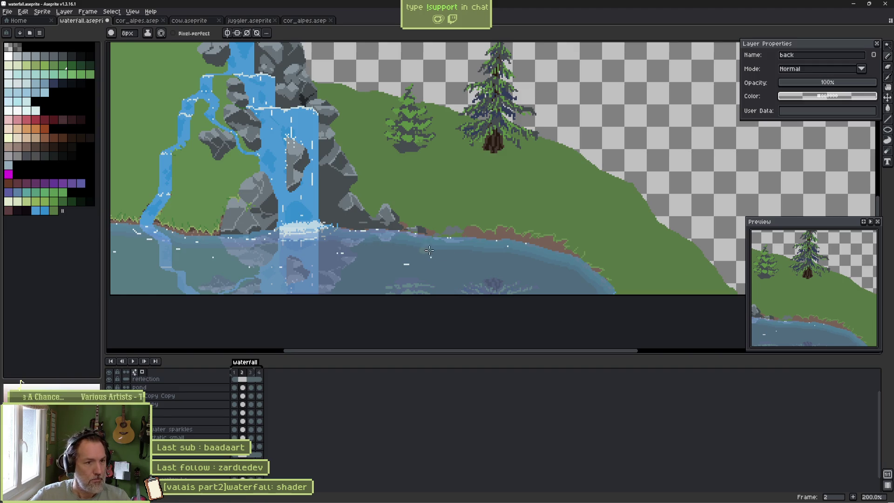
{"action": "scroll", "coordinate": [429, 250], "scroll_direction": "up", "scroll_amount": 3}
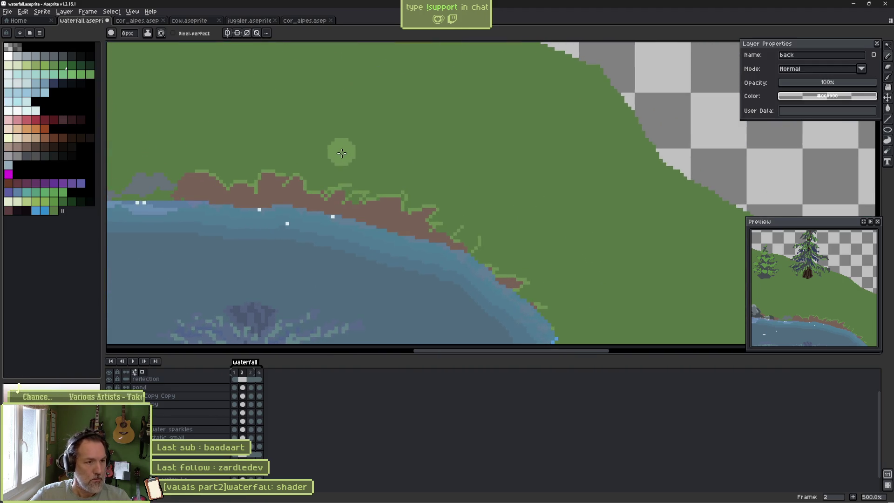
Try a lasso selection on the shore, then undo it along with the stray grey arc line.
{"action": "key", "text": "q"}
{"action": "mouse_move", "coordinate": [348, 143]}
{"action": "left_mouse_down"}
{"action": "mouse_move", "coordinate": [513, 190]}
{"action": "mouse_move", "coordinate": [498, 245]}
{"action": "mouse_move", "coordinate": [295, 197]}
{"action": "mouse_move", "coordinate": [207, 189]}
{"action": "mouse_move", "coordinate": [347, 142]}
{"action": "left_mouse_up"}
{"action": "key", "text": "ctrl+t"}
{"action": "key", "text": "ctrl+z"}
{"action": "key", "text": "ctrl+z"}
{"action": "key", "text": "ctrl+z"}
{"action": "key", "text": "b"}
{"action": "key", "text": "g"}
{"action": "key", "text": "ctrl+z"}
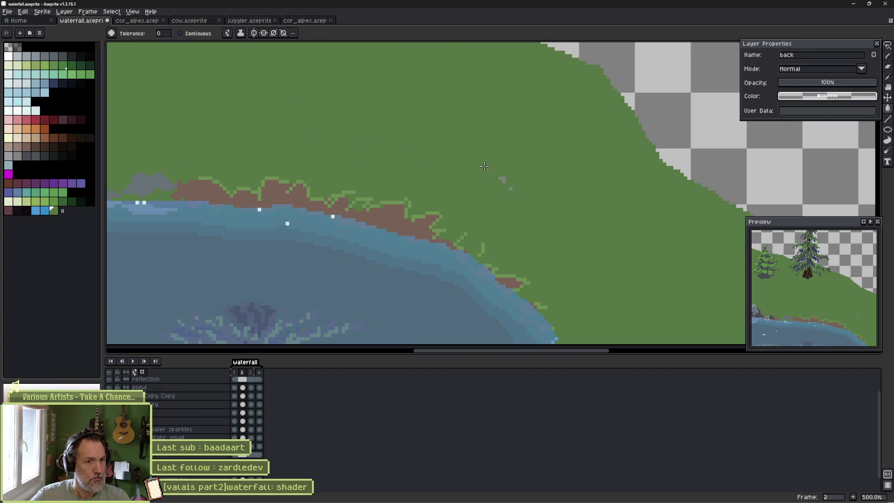
{"action": "key", "text": "b"}
{"action": "scroll", "coordinate": [326, 167], "scroll_direction": "down", "scroll_amount": 3}
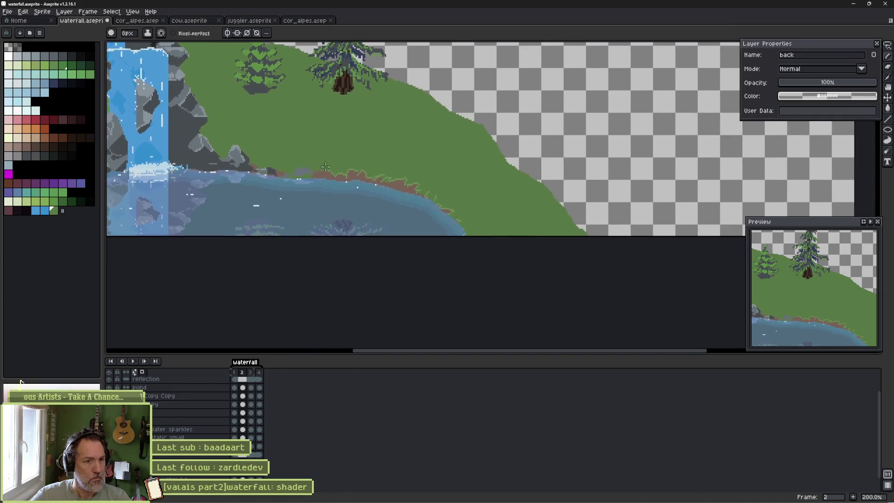
{"action": "scroll", "coordinate": [442, 191], "scroll_direction": "up", "scroll_amount": 3}
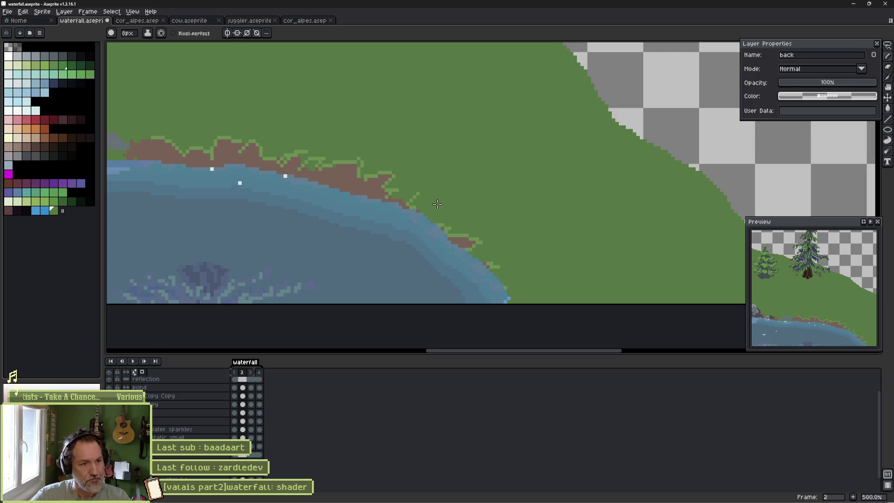
{"action": "scroll", "coordinate": [419, 205], "scroll_direction": "down", "scroll_amount": 1}
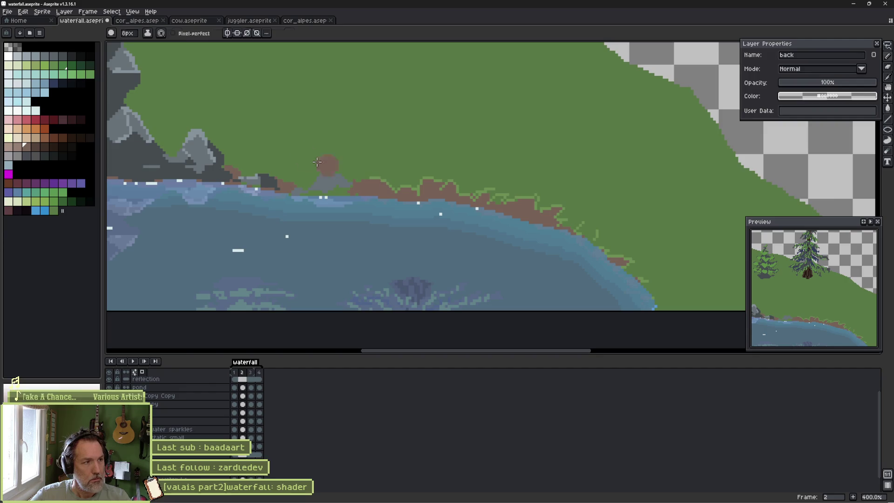
Paint dark-brown patches along the shoreline with a 4px brush.
{"action": "left_click", "coordinate": [33, 147]}
{"action": "key", "text": "x"}
{"action": "key", "text": "minus"}
{"action": "key", "text": "minus"}
{"action": "key", "text": "minus"}
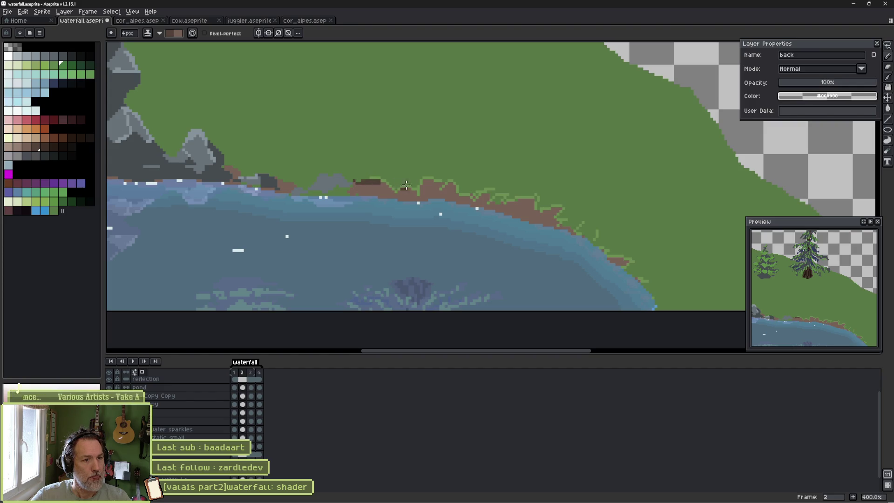
{"action": "left_click_drag", "start_coordinate": [422, 182], "coordinate": [454, 189]}
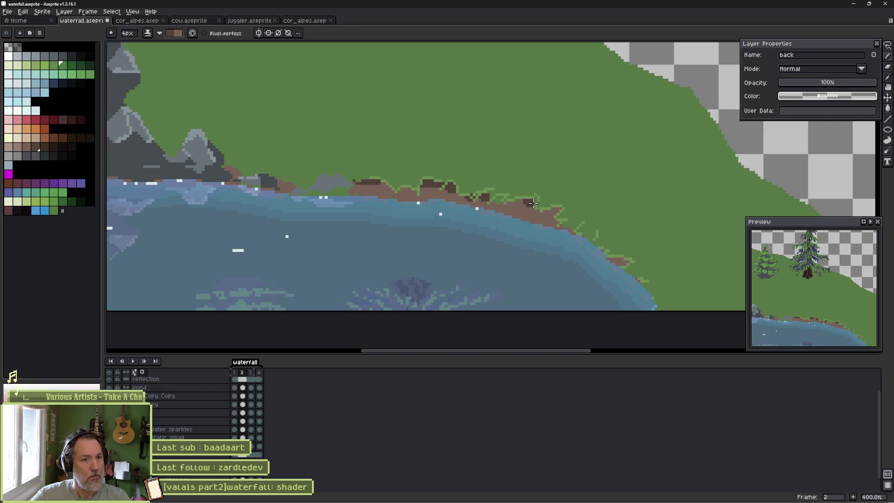
{"action": "left_click_drag", "start_coordinate": [553, 207], "coordinate": [565, 219]}
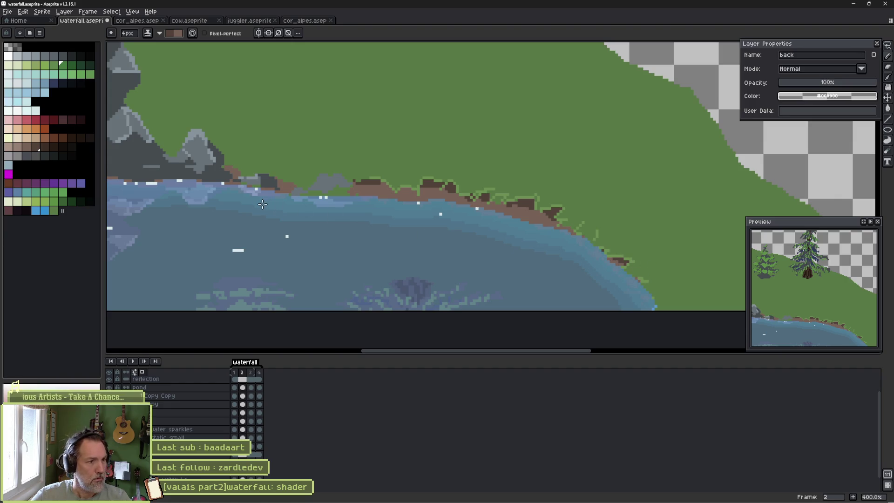
Pick a lighter brown with a 1px brush and add a stroke along the rock edge.
{"action": "left_click", "coordinate": [22, 147]}
{"action": "key", "text": "minus"}
{"action": "key", "text": "minus"}
{"action": "key", "text": "minus"}
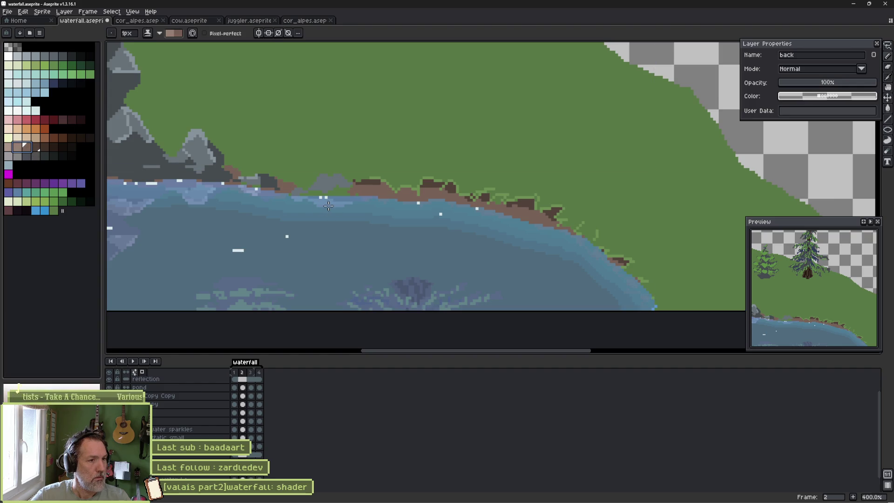
{"action": "scroll", "coordinate": [328, 206], "scroll_direction": "up", "scroll_amount": 5}
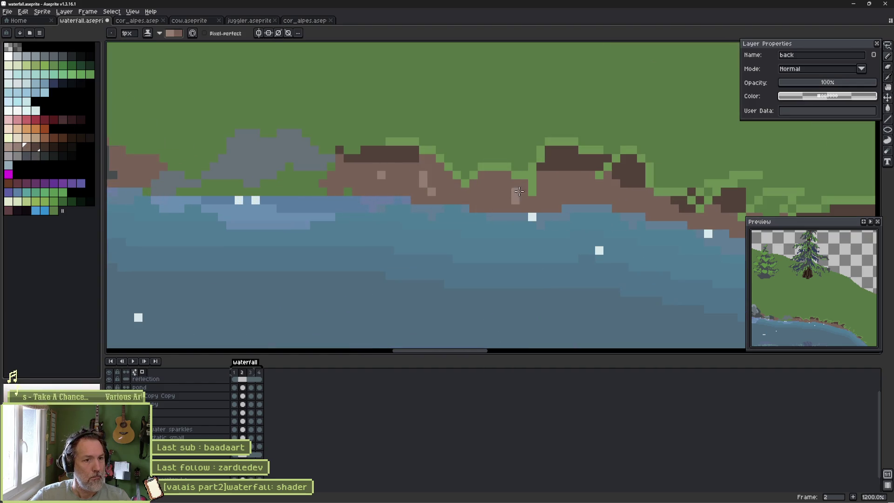
{"action": "scroll", "coordinate": [652, 205], "scroll_direction": "right", "scroll_amount": 3}
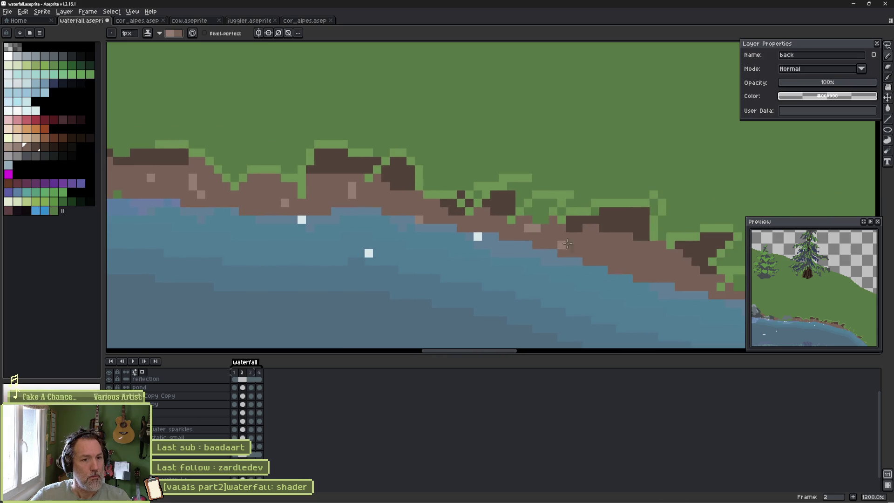
{"action": "scroll", "coordinate": [466, 233], "scroll_direction": "down", "scroll_amount": 5}
{"action": "scroll", "coordinate": [403, 217], "scroll_direction": "up", "scroll_amount": 2}
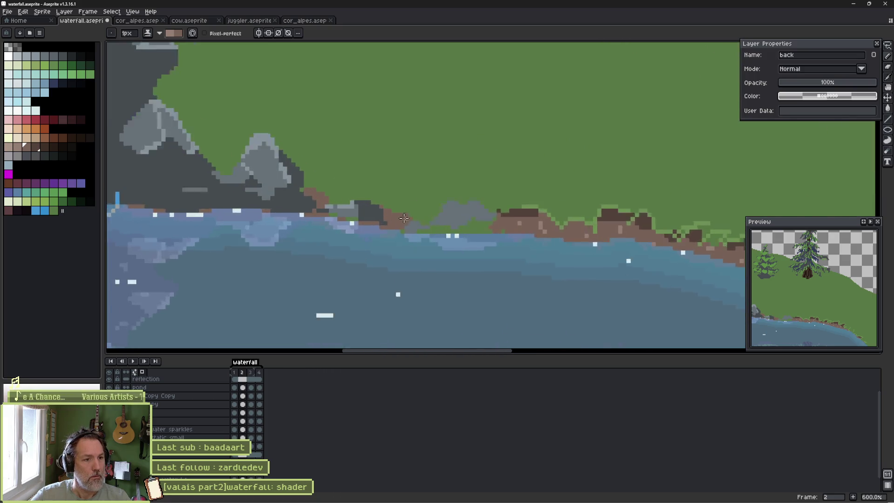
{"action": "scroll", "coordinate": [403, 218], "scroll_direction": "up", "scroll_amount": 3}
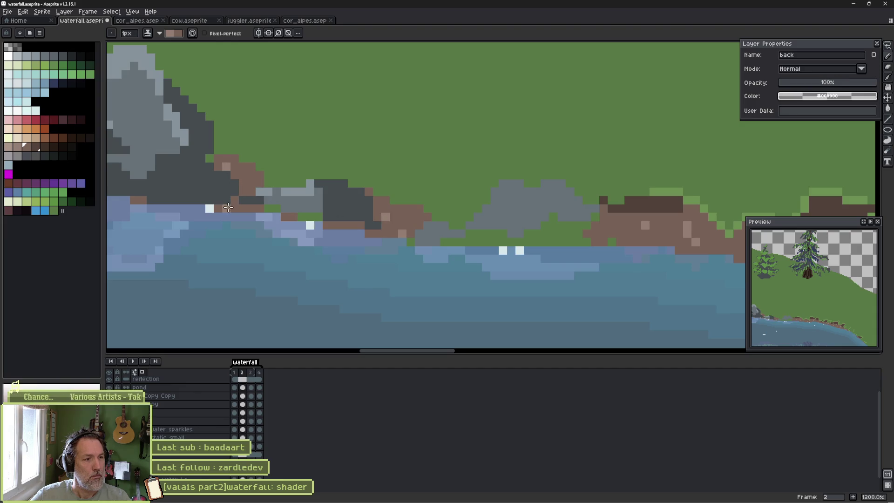
{"action": "scroll", "coordinate": [420, 230], "scroll_direction": "down", "scroll_amount": 4}
{"action": "scroll", "coordinate": [420, 231], "scroll_direction": "up", "scroll_amount": 2}
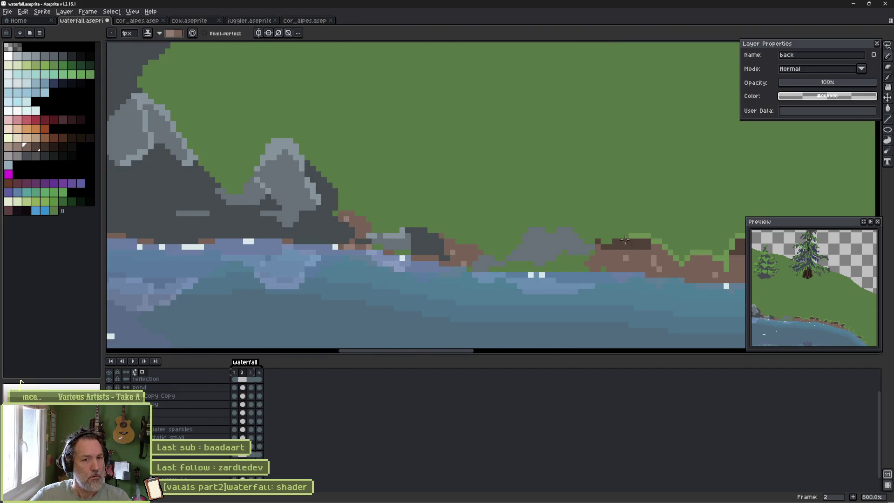
{"action": "mouse_move", "coordinate": [361, 218]}
{"action": "left_mouse_down"}
{"action": "mouse_move", "coordinate": [380, 225]}
{"action": "mouse_move", "coordinate": [339, 182]}
{"action": "left_mouse_up"}
Choose the new darker green swatch for the grass blades.
{"action": "left_click_drag", "start_coordinate": [646, 208], "coordinate": [684, 247]}
{"action": "scroll", "coordinate": [680, 242], "scroll_direction": "right", "scroll_amount": 5}
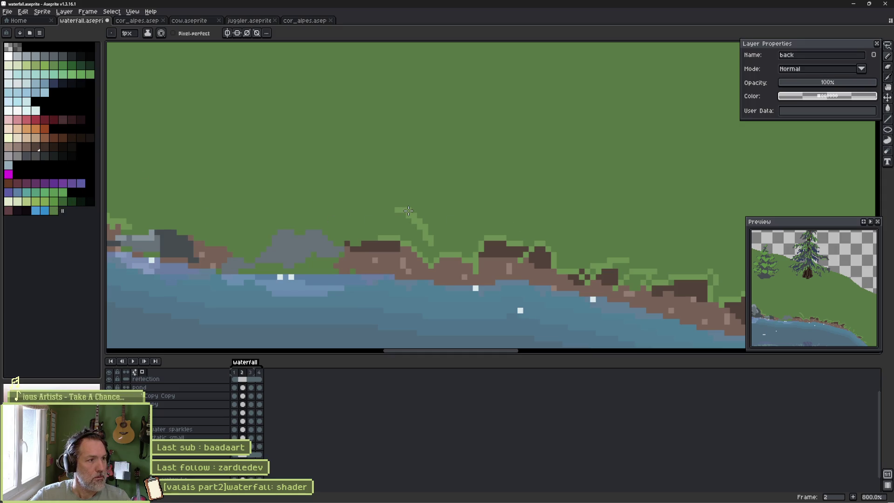
{"action": "left_click", "coordinate": [329, 176], "text": "alt"}
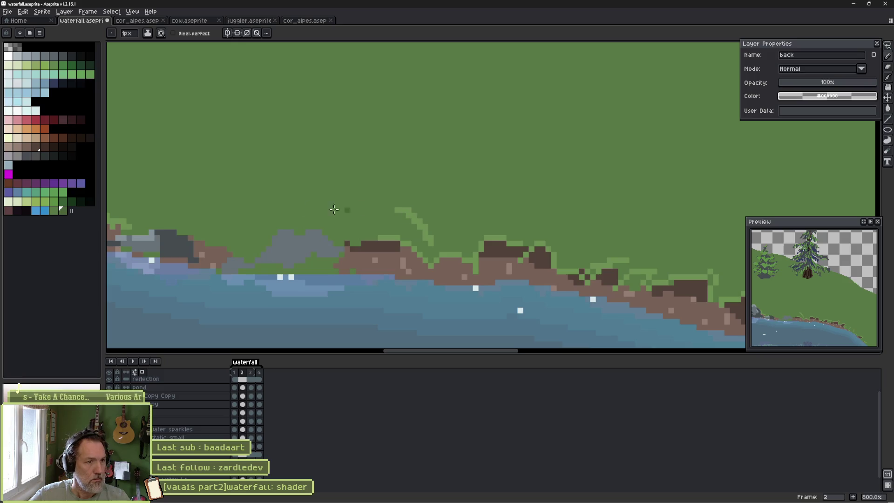
{"action": "left_click", "coordinate": [62, 210]}
Draw dark-green grass blades on the slope and along the shore.
{"action": "left_click_drag", "start_coordinate": [529, 241], "coordinate": [554, 221]}
{"action": "mouse_move", "coordinate": [707, 256]}
{"action": "left_mouse_down"}
{"action": "mouse_move", "coordinate": [516, 193]}
{"action": "mouse_move", "coordinate": [560, 204]}
{"action": "left_mouse_up"}
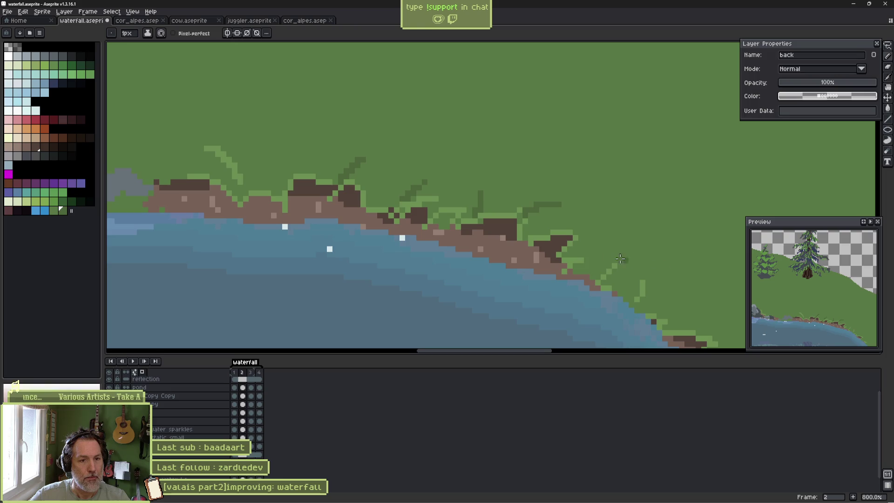
{"action": "left_click_drag", "start_coordinate": [575, 263], "coordinate": [604, 268]}
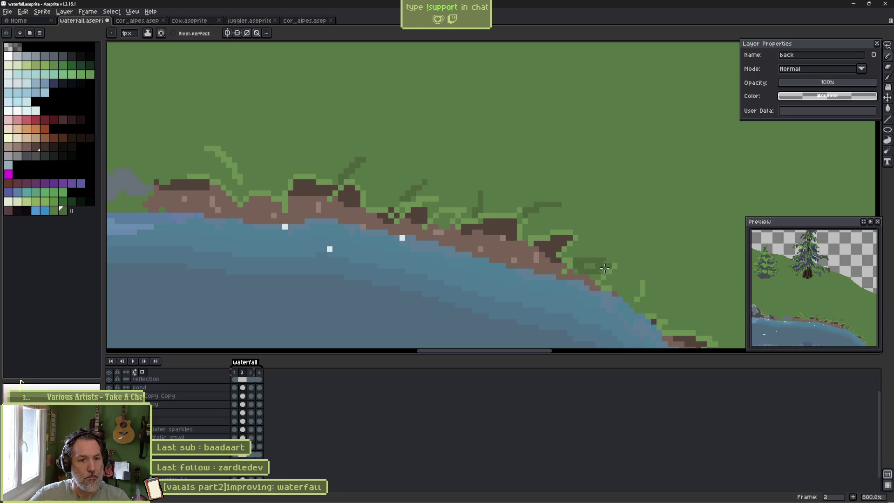
{"action": "scroll", "coordinate": [624, 257], "scroll_direction": "down", "scroll_amount": 3}
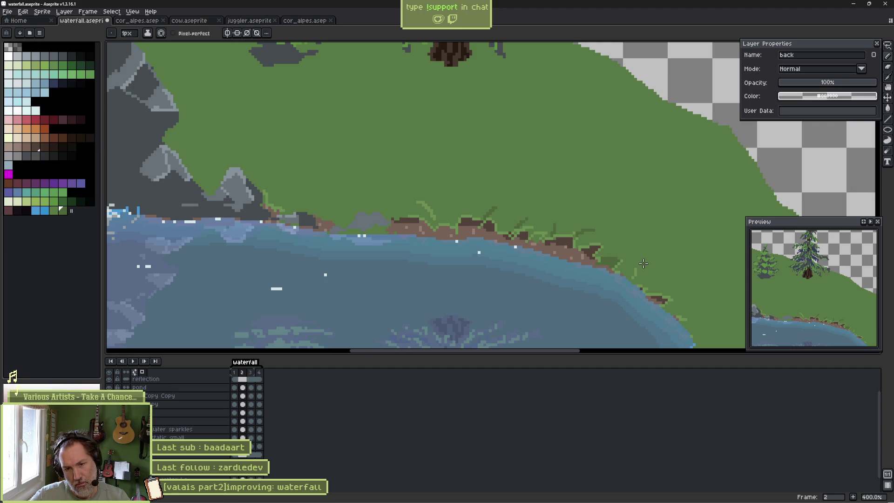
{"action": "scroll", "coordinate": [421, 192], "scroll_direction": "up", "scroll_amount": 3}
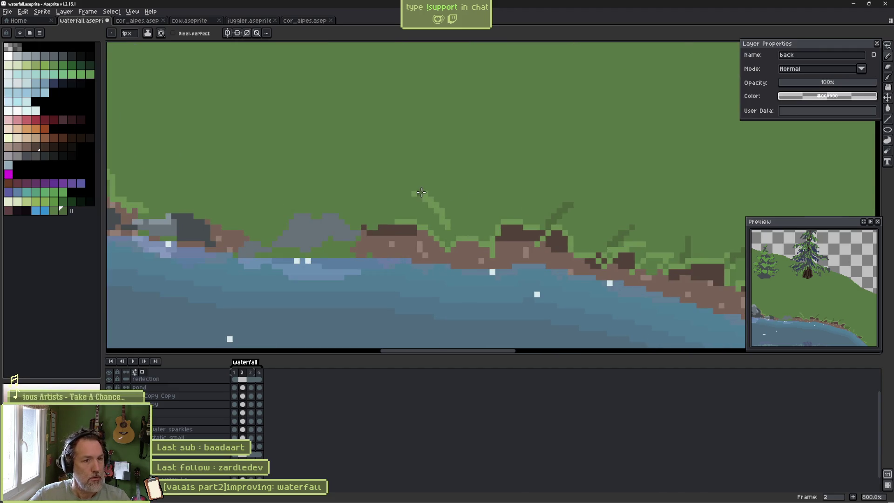
Extend a grass tuft leftward and add more dark blades along the shoreline.
{"action": "left_click_drag", "start_coordinate": [415, 196], "coordinate": [413, 193]}
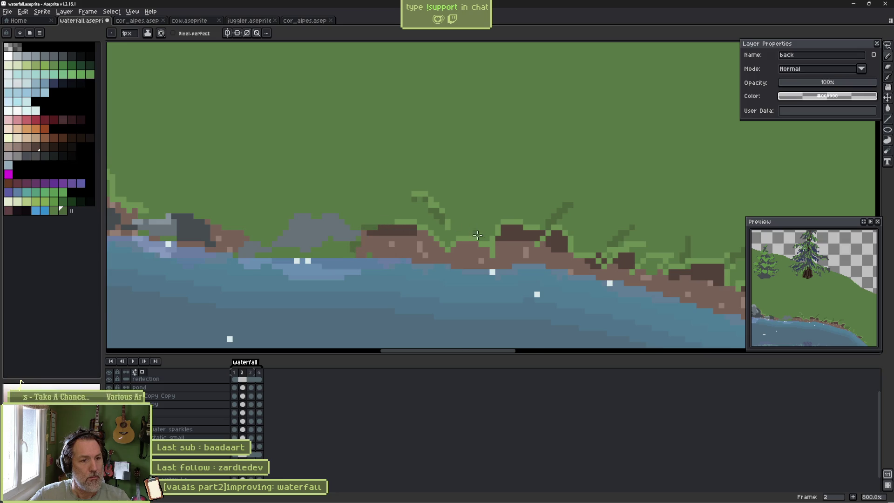
{"action": "scroll", "coordinate": [530, 239], "scroll_direction": "down", "scroll_amount": 3}
{"action": "scroll", "coordinate": [439, 248], "scroll_direction": "up", "scroll_amount": 3}
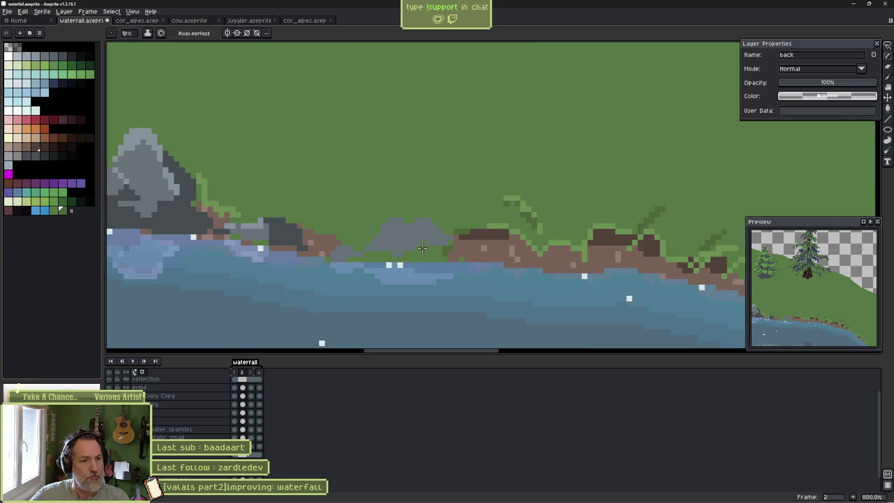
{"action": "left_click_drag", "start_coordinate": [418, 258], "coordinate": [381, 247]}
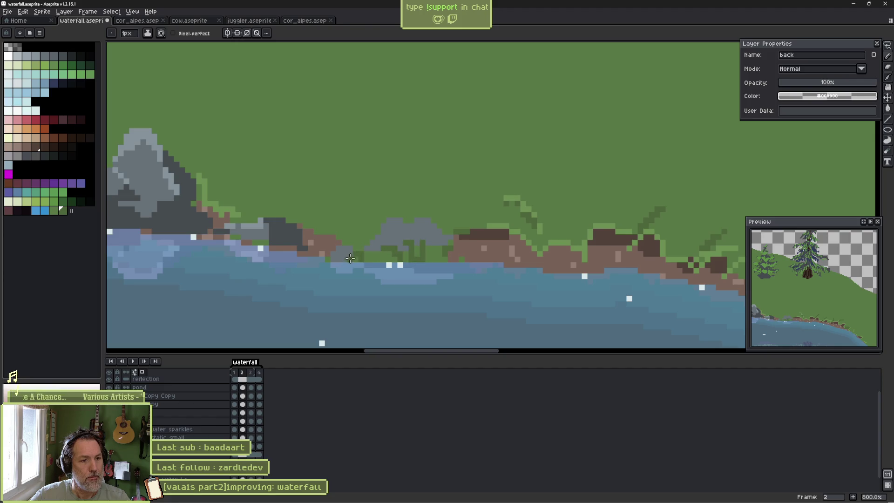
{"action": "scroll", "coordinate": [426, 258], "scroll_direction": "down", "scroll_amount": 3}
{"action": "scroll", "coordinate": [244, 214], "scroll_direction": "up", "scroll_amount": 2}
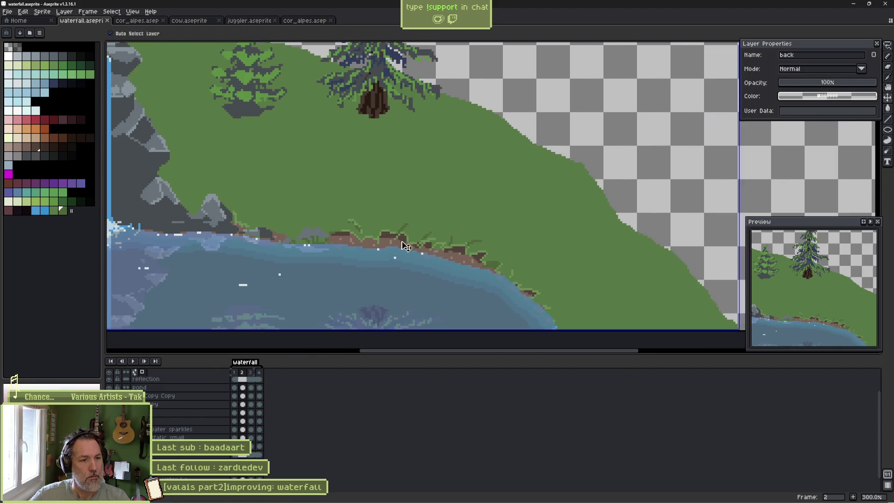
Sample dark and light greys from the rocks and save waterfall.aseprite.
{"action": "key", "text": "alt"}
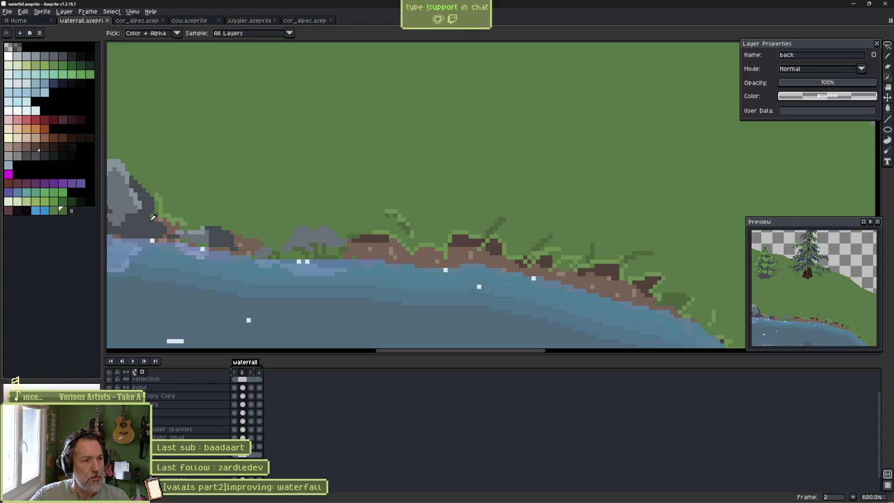
{"action": "left_click", "coordinate": [154, 217], "text": "alt"}
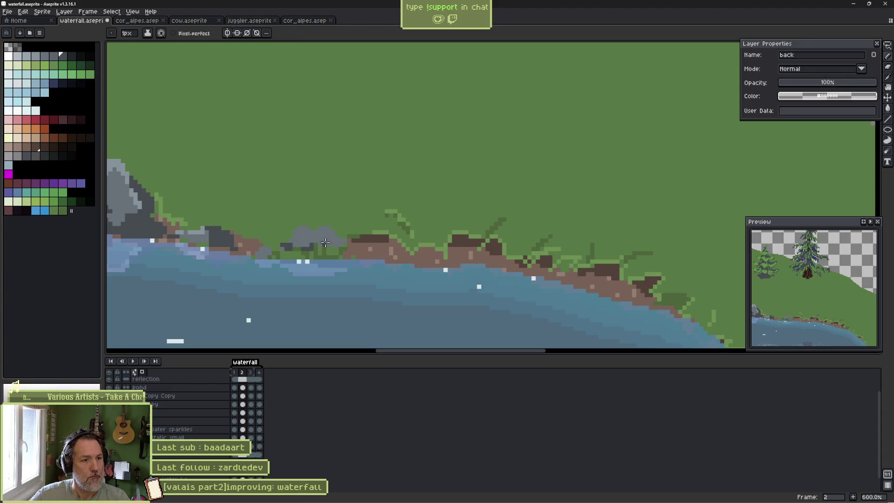
{"action": "left_click", "coordinate": [203, 233], "text": "alt"}
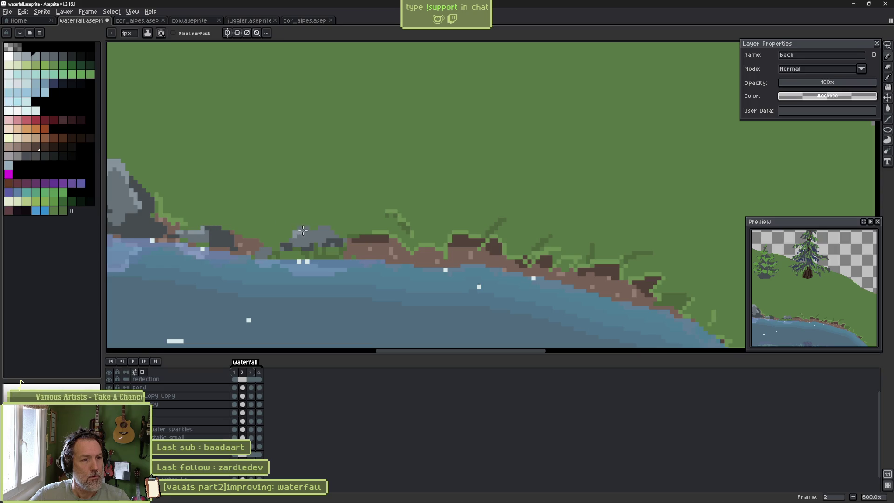
{"action": "scroll", "coordinate": [302, 229], "scroll_direction": "down", "scroll_amount": 4}
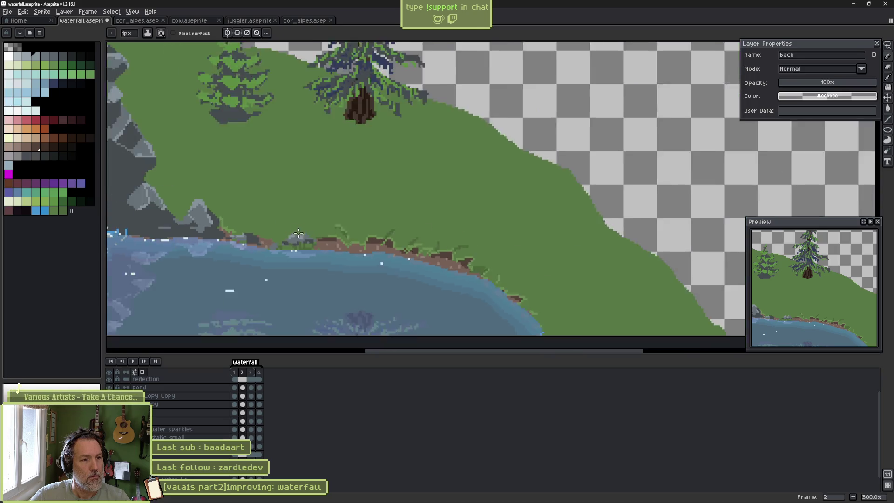
{"action": "key", "text": "ctrl+s"}
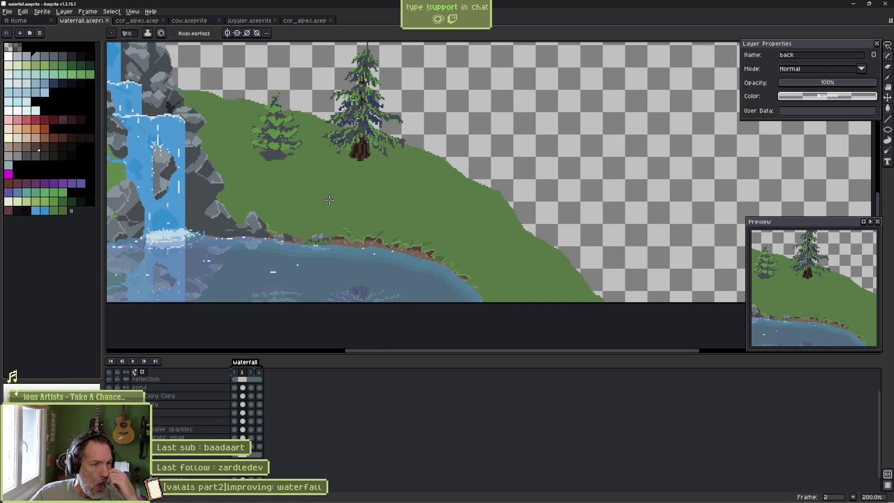
Dot four light-grey pebble pixels along the shoreline.
{"action": "scroll", "coordinate": [290, 231], "scroll_direction": "up", "scroll_amount": 6}
{"action": "left_click", "coordinate": [439, 261], "text": "alt"}
{"action": "left_click", "coordinate": [364, 305]}
{"action": "left_click", "coordinate": [373, 296]}
{"action": "left_click", "coordinate": [389, 297]}
Shade a shoreline pebble with a dark-grey pixel.
{"action": "left_click", "coordinate": [431, 289], "text": "alt"}
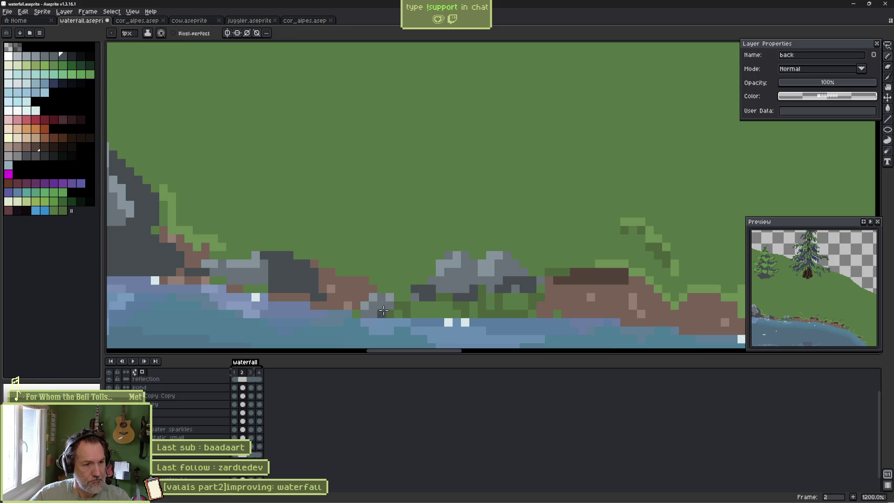
{"action": "left_click", "coordinate": [364, 313]}
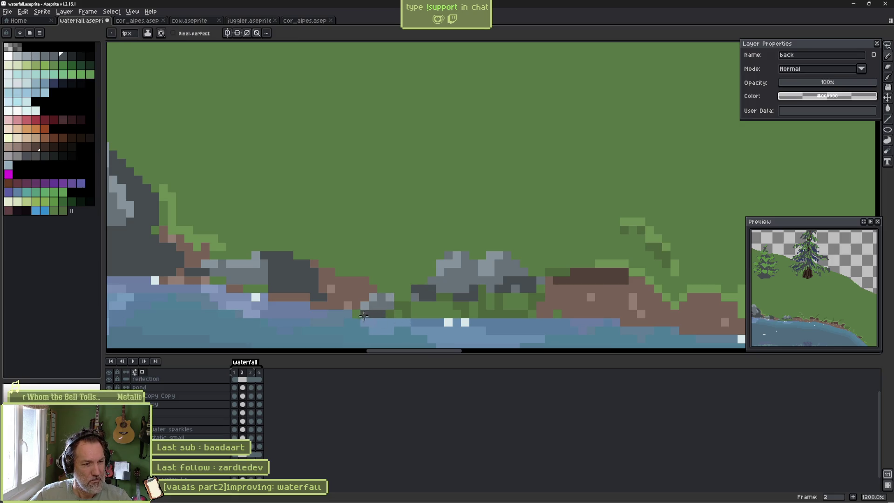
{"action": "scroll", "coordinate": [378, 311], "scroll_direction": "down", "scroll_amount": 8}
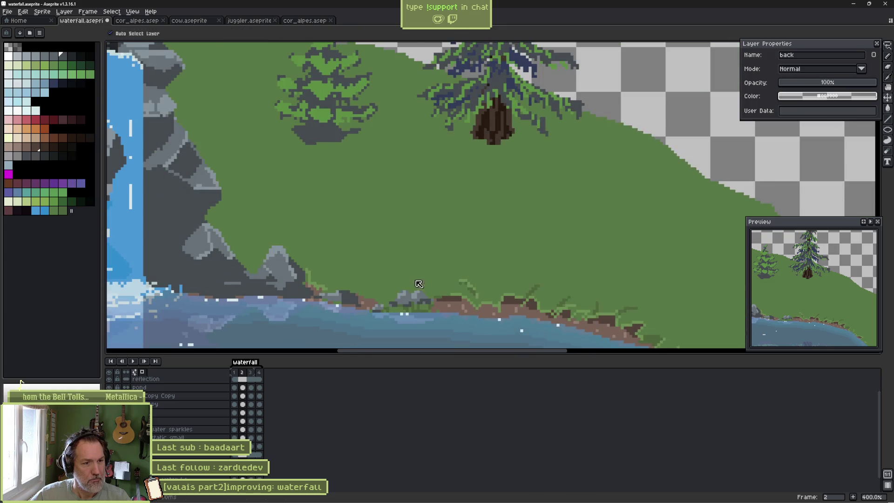
{"action": "scroll", "coordinate": [415, 257], "scroll_direction": "up", "scroll_amount": 2}
{"action": "left_click_drag", "start_coordinate": [415, 258], "coordinate": [480, 213]}
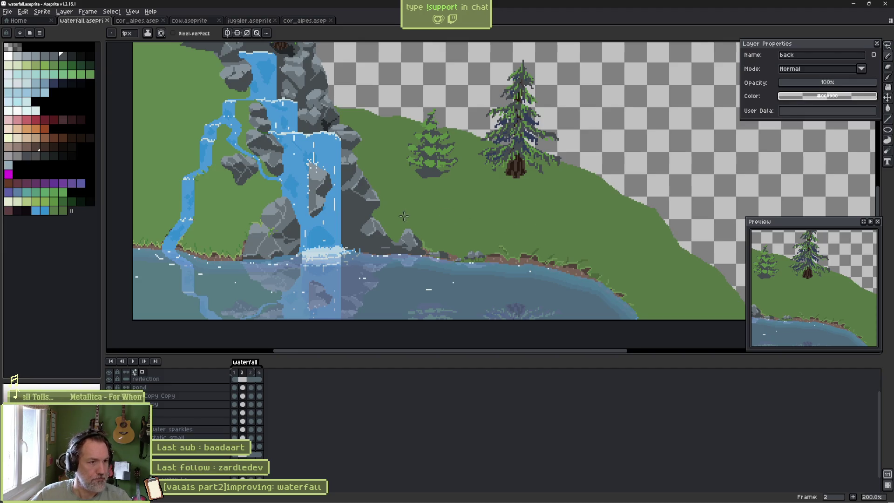
{"action": "scroll", "coordinate": [257, 182], "scroll_direction": "up", "scroll_amount": 3}
Switch to the front layer and pan across the waterfall rocks, choosing a lighter green.
{"action": "left_click", "coordinate": [359, 189], "text": "ctrl"}
{"action": "scroll", "coordinate": [359, 188], "scroll_direction": "up", "scroll_amount": 2}
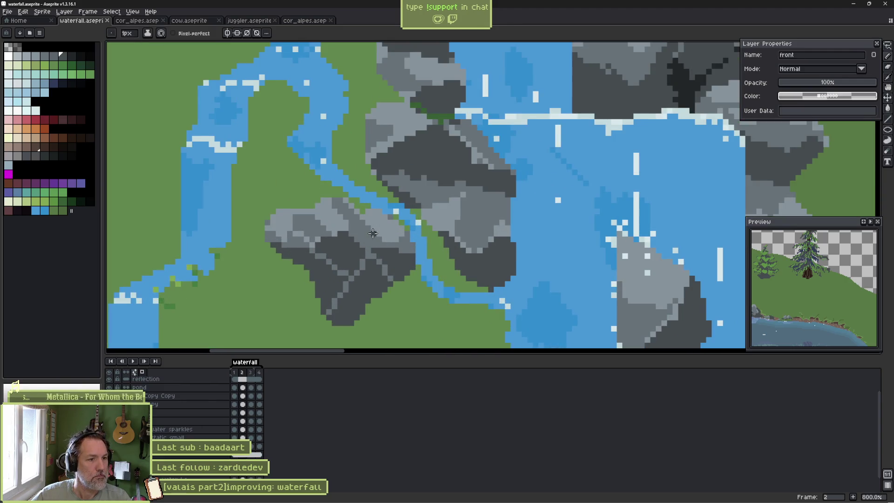
{"action": "scroll", "coordinate": [298, 241], "scroll_direction": "down", "scroll_amount": 3}
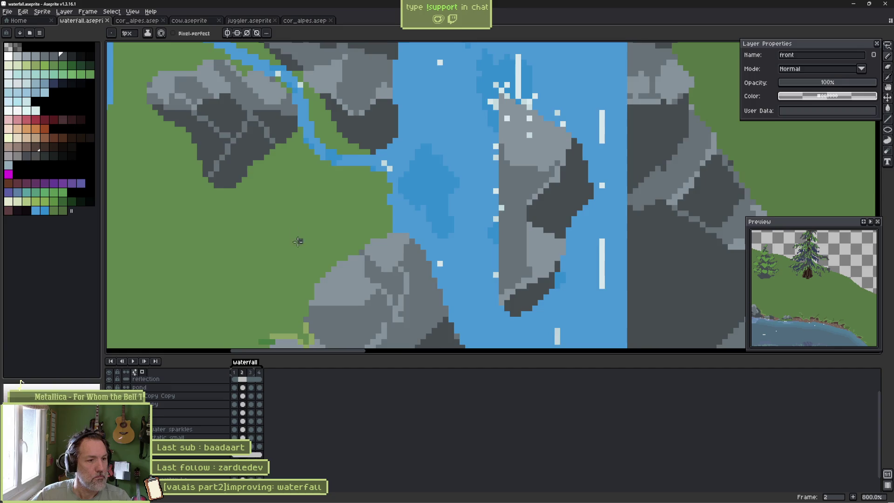
{"action": "left_click_drag", "start_coordinate": [298, 241], "coordinate": [345, 206]}
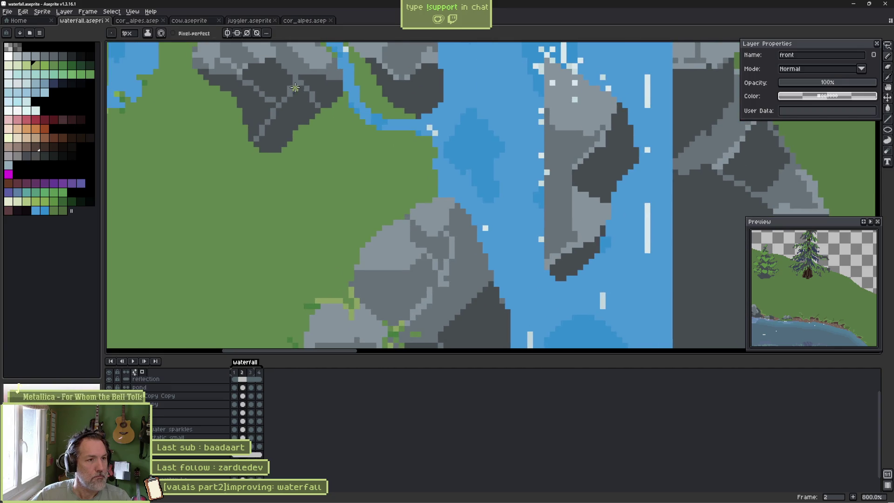
{"action": "left_click", "coordinate": [320, 299], "text": "alt"}
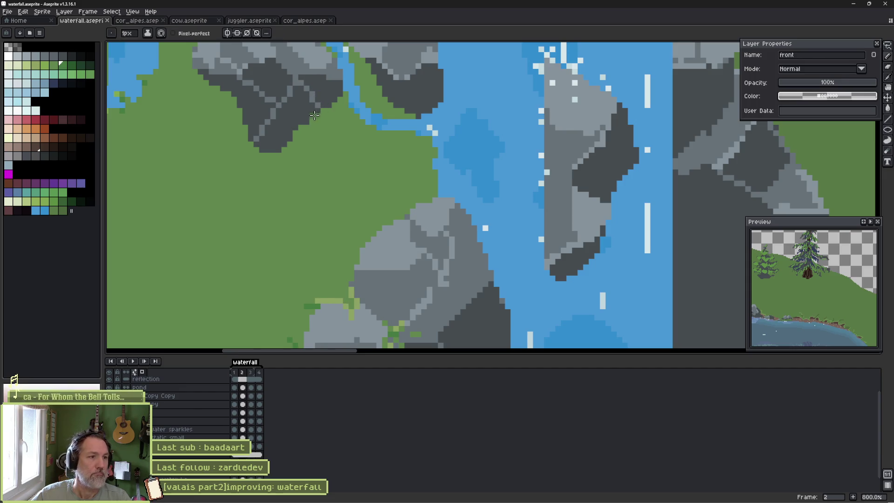
{"action": "left_click_drag", "start_coordinate": [325, 93], "coordinate": [321, 197]}
{"action": "mouse_move", "coordinate": [291, 167]}
{"action": "left_mouse_down"}
{"action": "mouse_move", "coordinate": [353, 194]}
{"action": "mouse_move", "coordinate": [645, 207]}
{"action": "mouse_move", "coordinate": [365, 197]}
{"action": "left_mouse_up"}
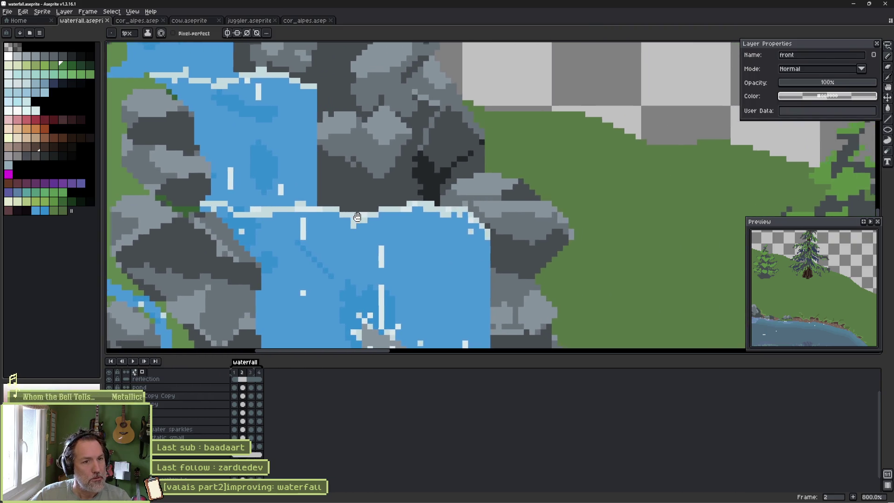
Pick a dark rock grey and flood-fill the darkest rock crack with it on the back layer.
{"action": "left_click", "coordinate": [433, 172], "text": "alt"}
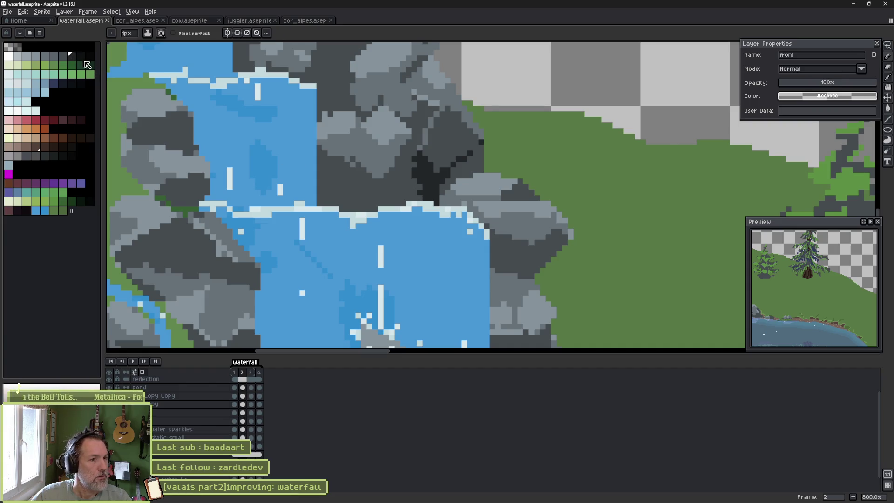
{"action": "key", "text": "alt"}
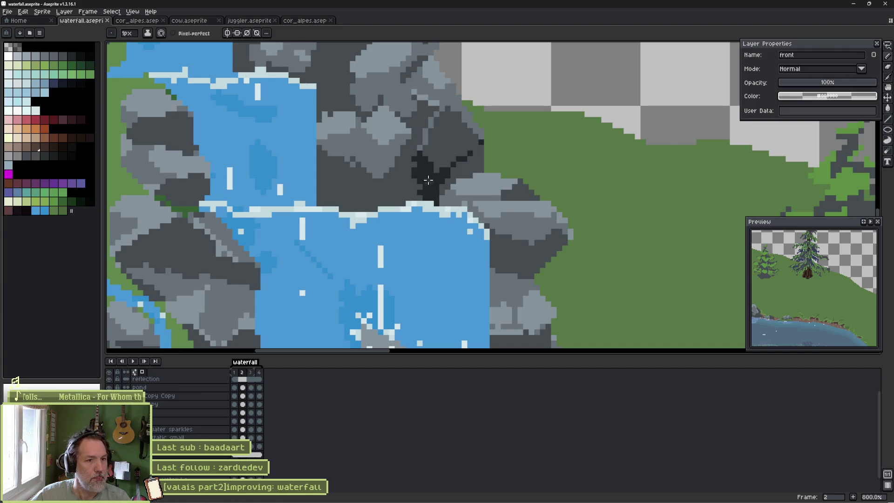
{"action": "key", "text": "g"}
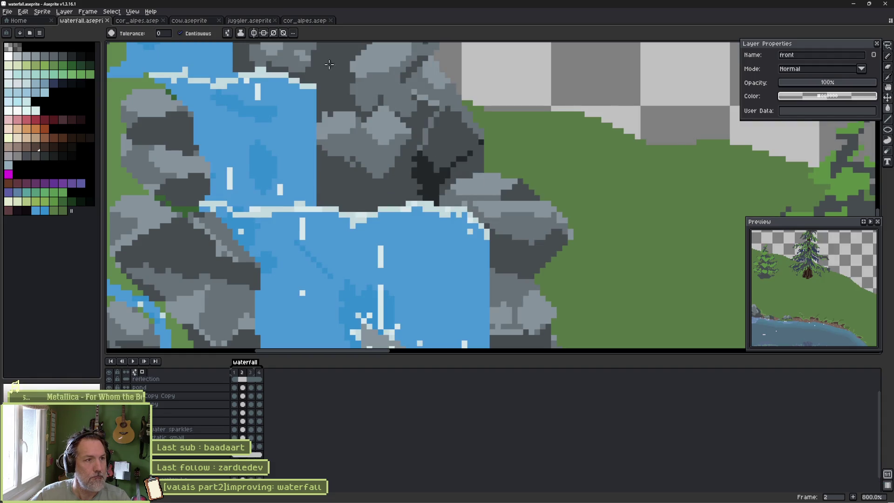
{"action": "key", "text": "b"}
{"action": "left_click", "coordinate": [442, 154], "text": "ctrl"}
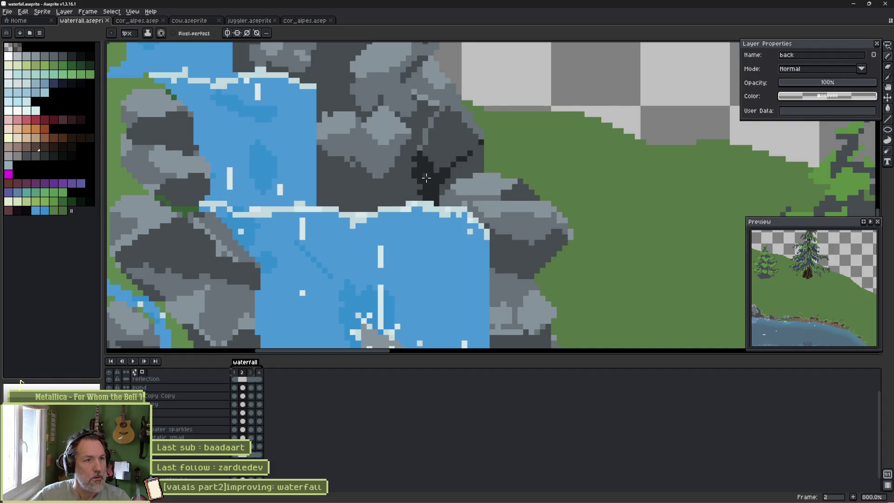
{"action": "key", "text": "g"}
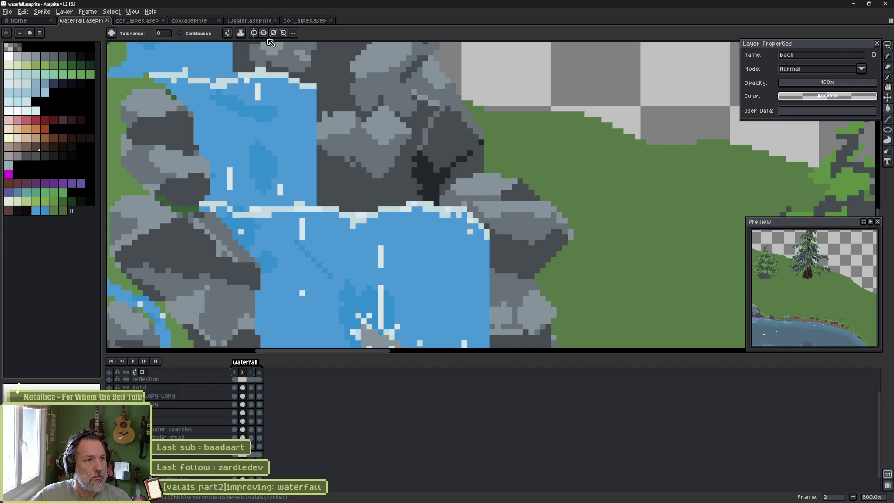
{"action": "left_click", "coordinate": [433, 175]}
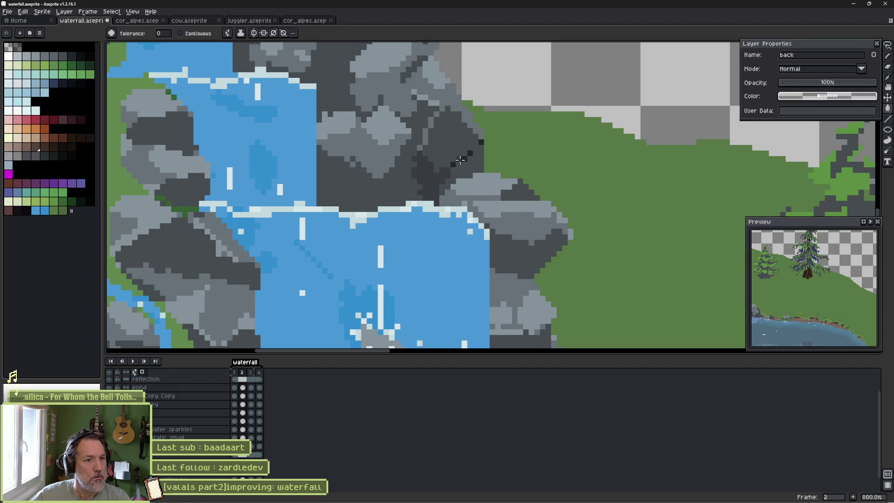
{"action": "scroll", "coordinate": [460, 160], "scroll_direction": "down", "scroll_amount": 3}
{"action": "left_click_drag", "start_coordinate": [637, 251], "coordinate": [531, 158]}
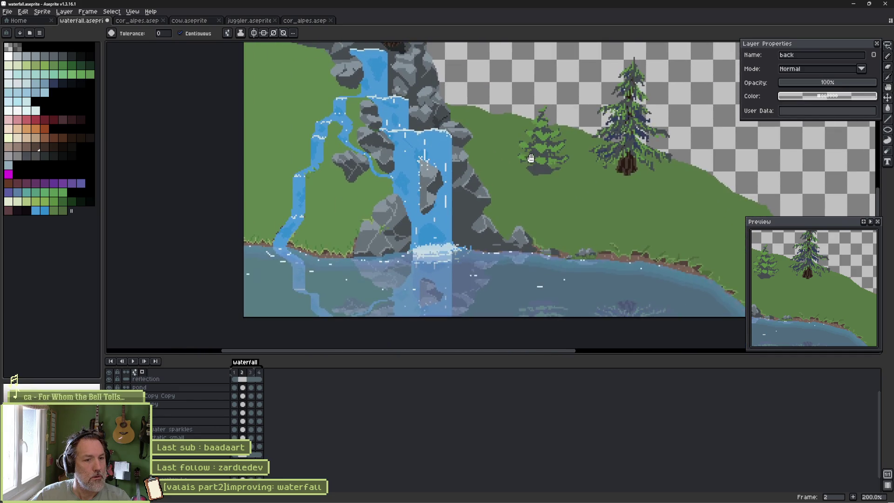
Turn off contiguous fill, refill the dark rock crack with grey, and save the waterfall file.
{"action": "scroll", "coordinate": [508, 199], "scroll_direction": "up", "scroll_amount": 3}
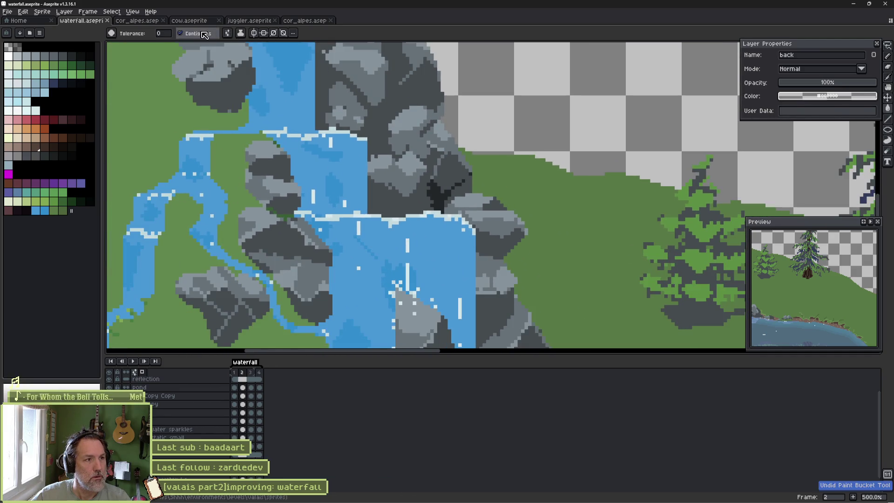
{"action": "left_click", "coordinate": [180, 33]}
{"action": "left_click", "coordinate": [435, 191]}
{"action": "scroll", "coordinate": [516, 202], "scroll_direction": "down", "scroll_amount": 2}
{"action": "scroll", "coordinate": [517, 202], "scroll_direction": "down", "scroll_amount": 1}
{"action": "key", "text": "ctrl+s"}
Toggle between the eyedropper and pencil tools, settling on the pencil.
{"action": "key", "text": "b"}
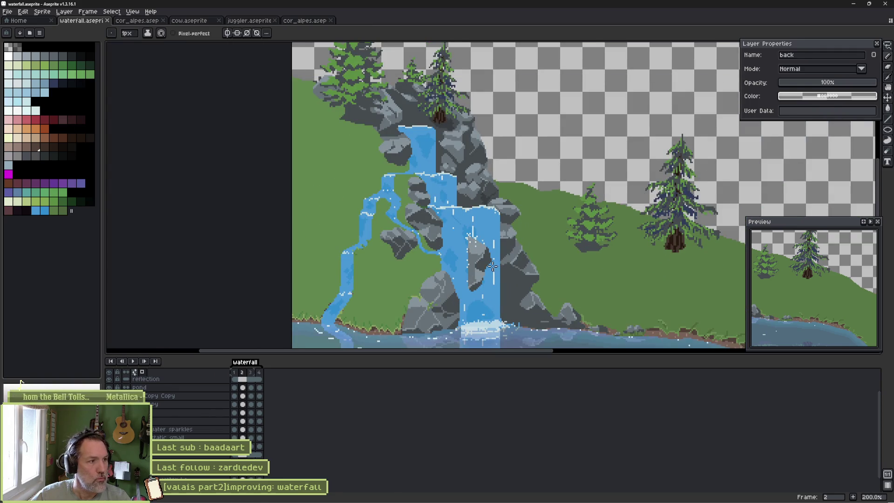
{"action": "scroll", "coordinate": [482, 268], "scroll_direction": "up", "scroll_amount": 3}
{"action": "key", "text": "i"}
{"action": "key", "text": "b"}
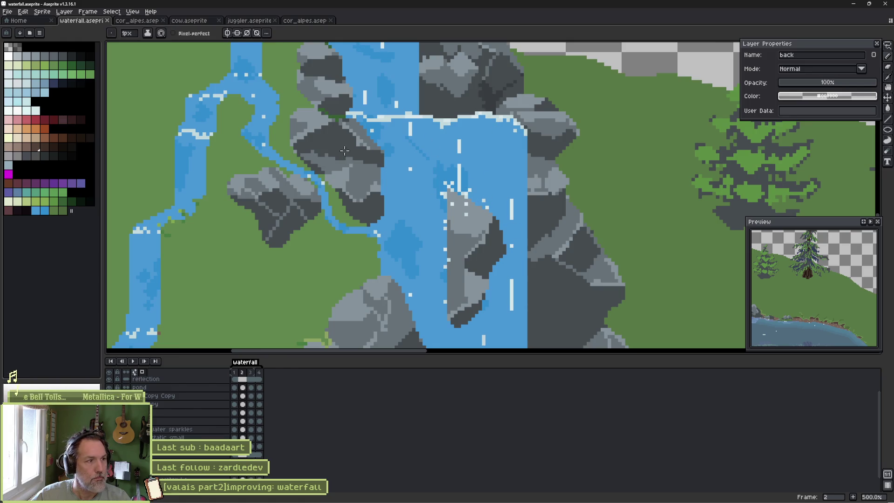
{"action": "key", "text": "i"}
{"action": "key", "text": "b"}
{"action": "key", "text": "i"}
{"action": "key", "text": "b"}
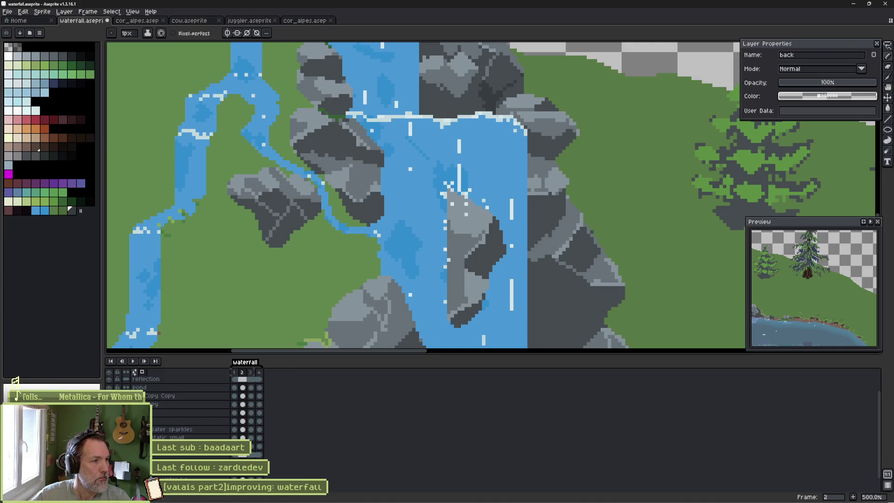
Drag a bottom-row palette colour up to the top rows and pick neighbouring swatches.
{"action": "mouse_move", "coordinate": [73, 210]}
{"action": "left_mouse_down"}
{"action": "mouse_move", "coordinate": [79, 63]}
{"action": "mouse_move", "coordinate": [105, 87]}
{"action": "left_mouse_up"}
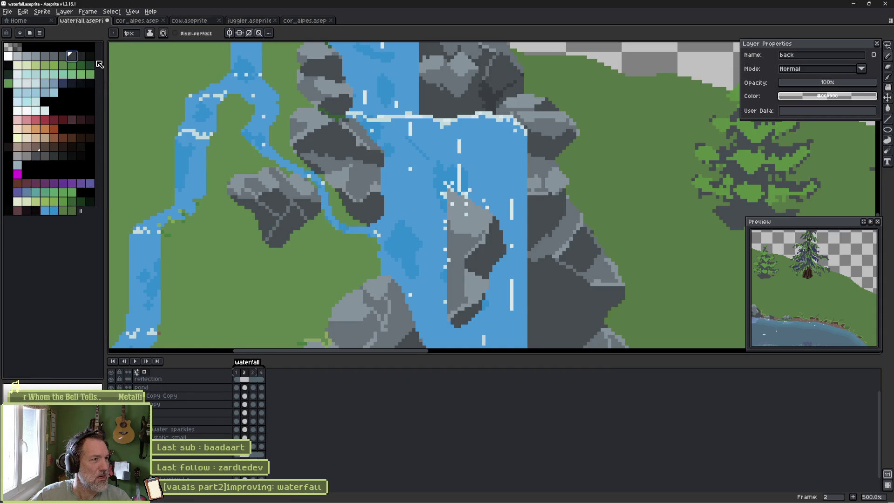
{"action": "left_click", "coordinate": [12, 68]}
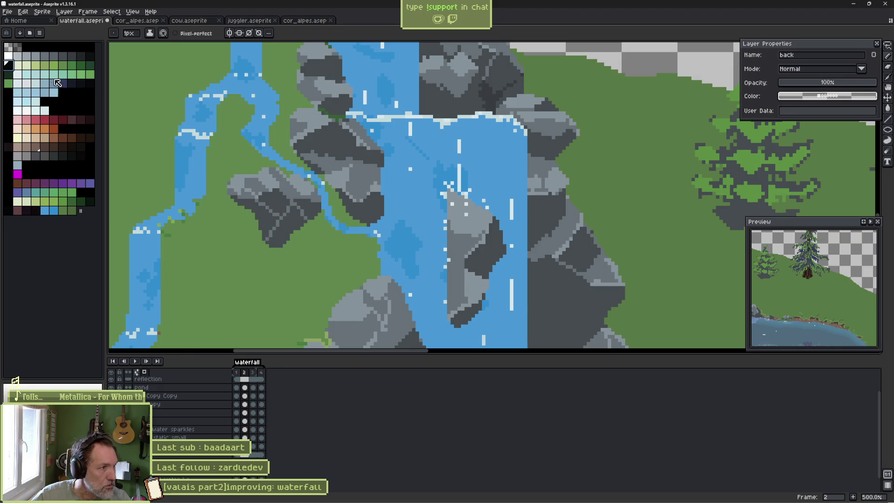
{"action": "left_click", "coordinate": [17, 67]}
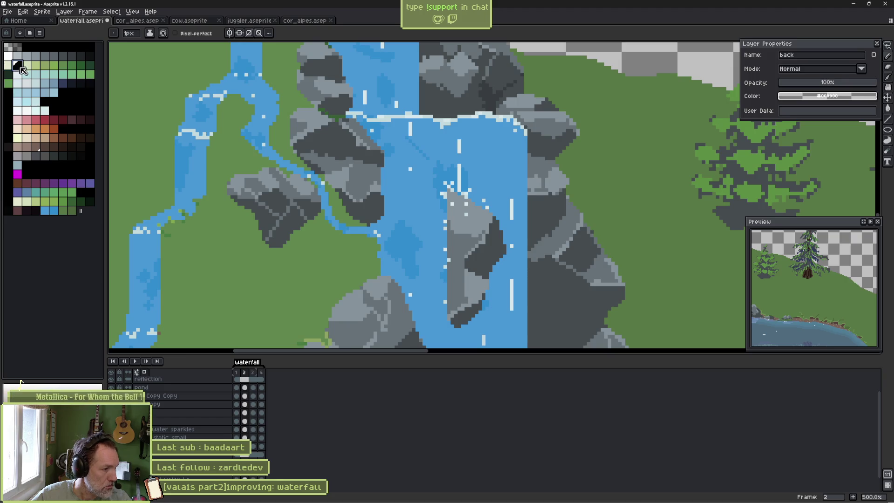
Choose a rock grey, widen the pencil to 2 px, and Ctrl+click the rocks to activate the front layer.
{"action": "left_click", "coordinate": [12, 100]}
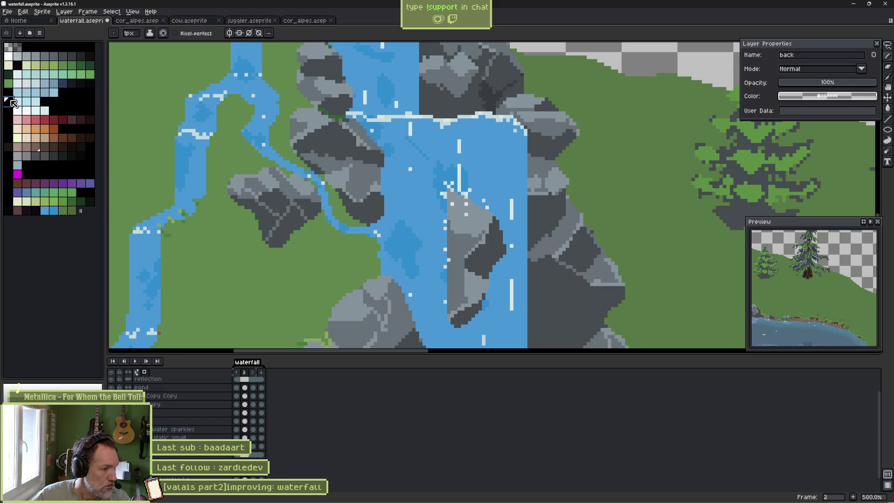
{"action": "left_click", "coordinate": [20, 68]}
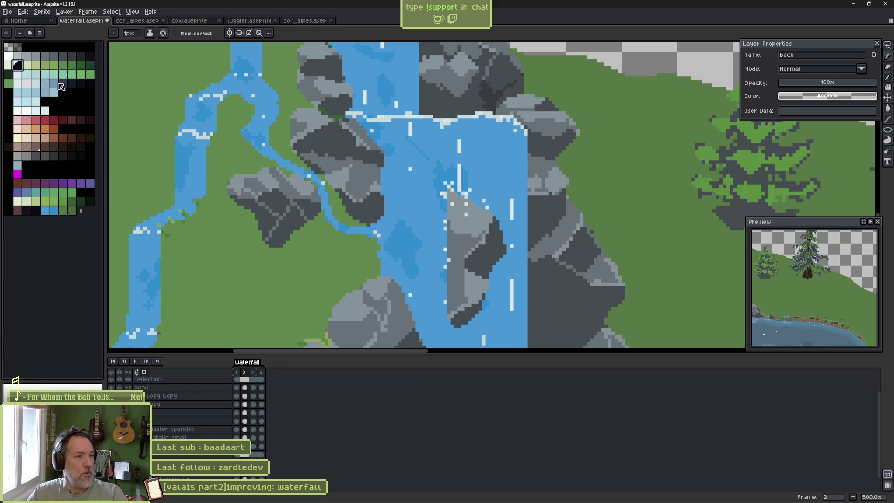
{"action": "left_click", "coordinate": [493, 96], "text": "alt"}
{"action": "left_click", "coordinate": [69, 55]}
{"action": "key", "text": "plus"}
{"action": "left_click", "coordinate": [296, 230], "text": "alt"}
{"action": "left_click", "coordinate": [294, 228], "text": "ctrl"}
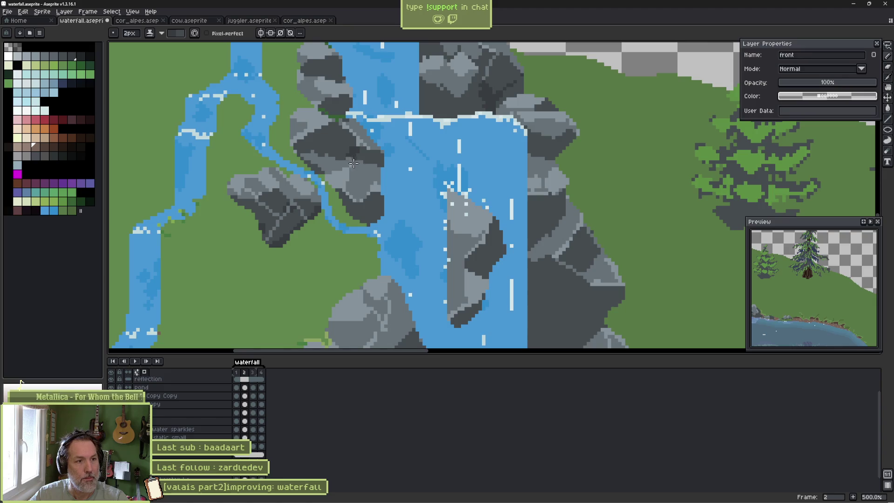
Pan over the waterfall base, pond and trees, then Ctrl+click the canvas to activate the back layer.
{"action": "mouse_move", "coordinate": [465, 212]}
{"action": "left_mouse_down"}
{"action": "mouse_move", "coordinate": [404, 222]}
{"action": "mouse_move", "coordinate": [332, 210]}
{"action": "left_mouse_up"}
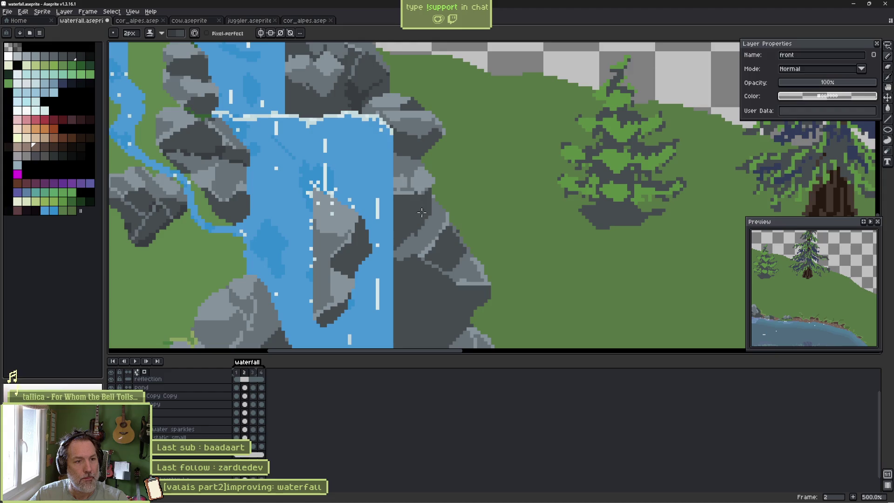
{"action": "left_click_drag", "start_coordinate": [270, 340], "coordinate": [355, 205]}
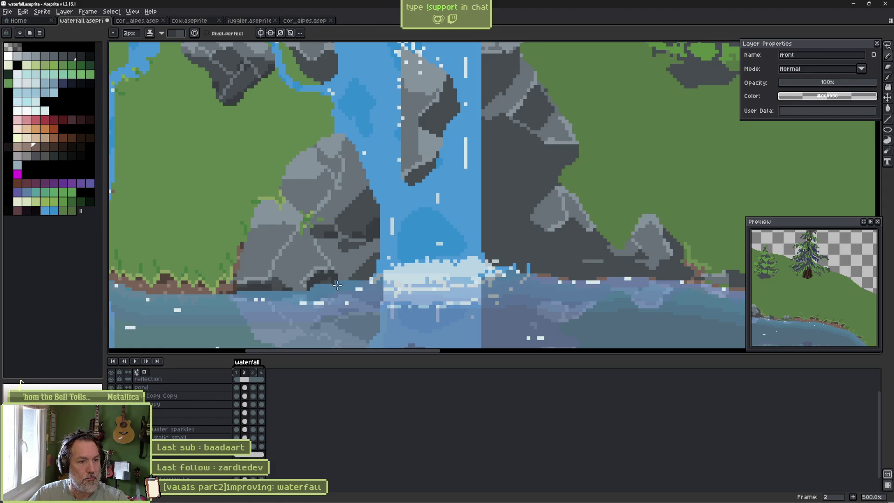
{"action": "scroll", "coordinate": [393, 253], "scroll_direction": "right", "scroll_amount": 5}
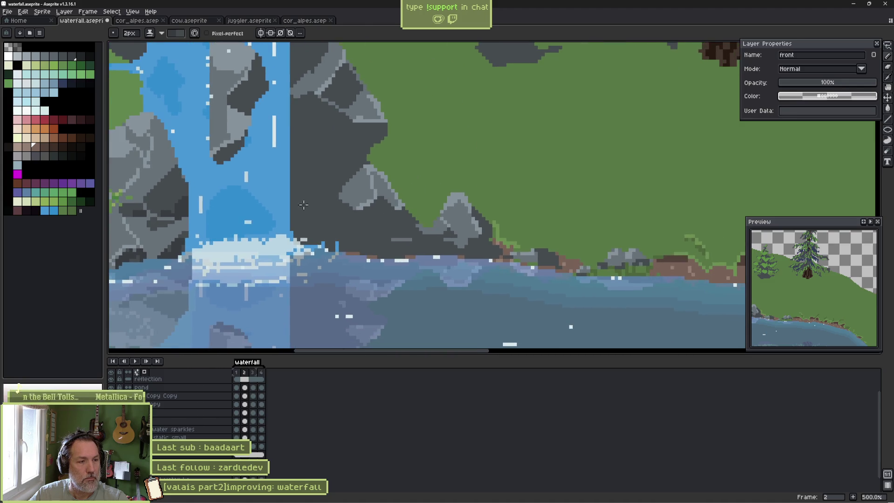
{"action": "scroll", "coordinate": [303, 205], "scroll_direction": "up", "scroll_amount": 5}
{"action": "scroll", "coordinate": [419, 224], "scroll_direction": "down", "scroll_amount": 1}
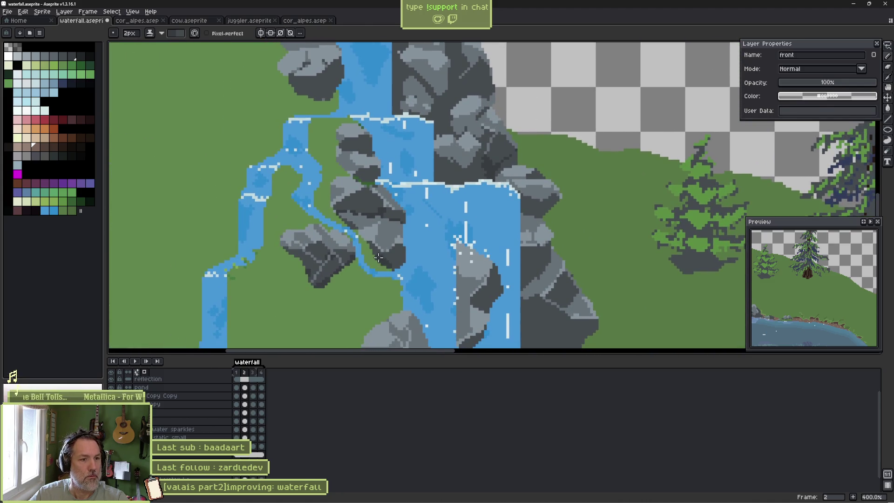
{"action": "scroll", "coordinate": [329, 189], "scroll_direction": "up", "scroll_amount": 4}
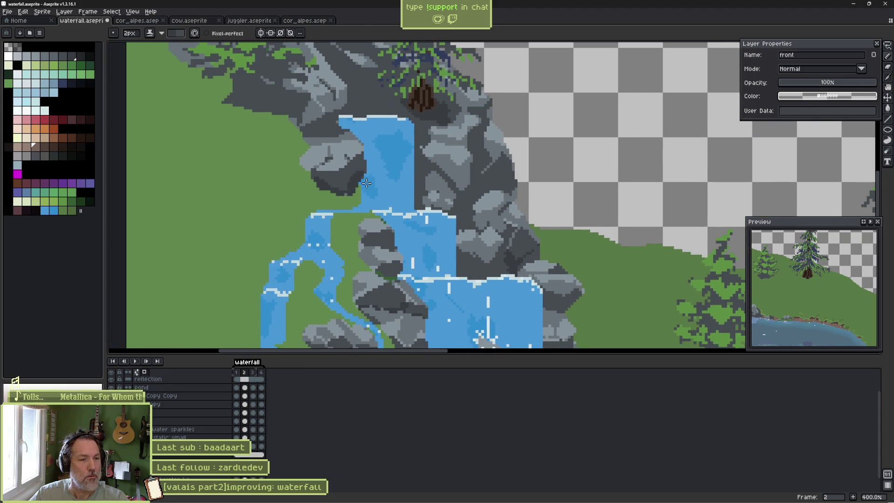
{"action": "scroll", "coordinate": [337, 116], "scroll_direction": "up", "scroll_amount": 4}
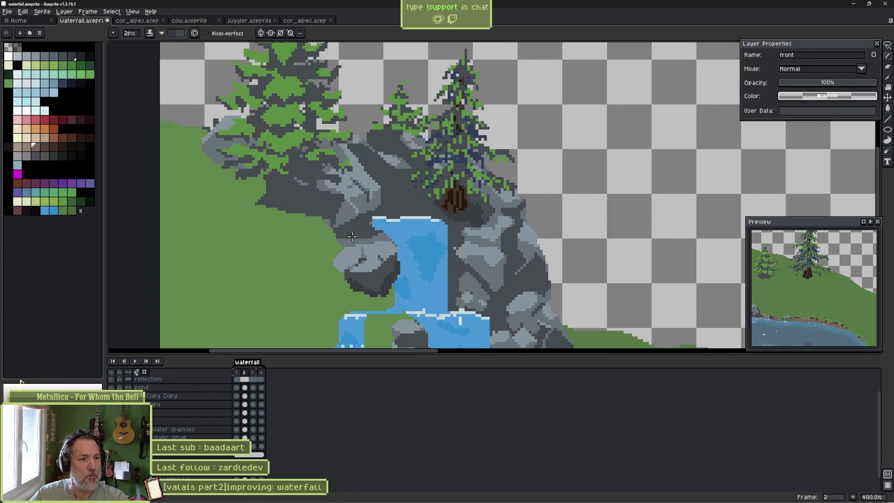
{"action": "left_click", "coordinate": [434, 228], "text": "ctrl"}
{"action": "scroll", "coordinate": [419, 218], "scroll_direction": "down", "scroll_amount": 3}
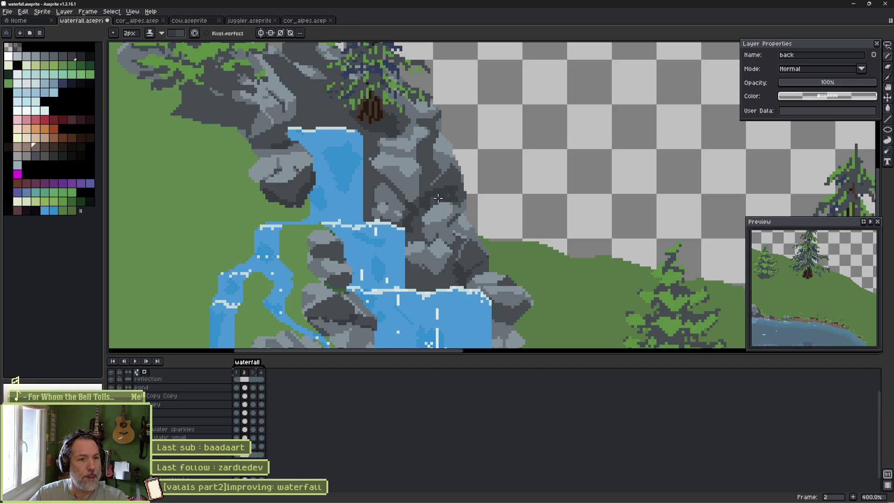
{"action": "left_click_drag", "start_coordinate": [465, 241], "coordinate": [430, 220]}
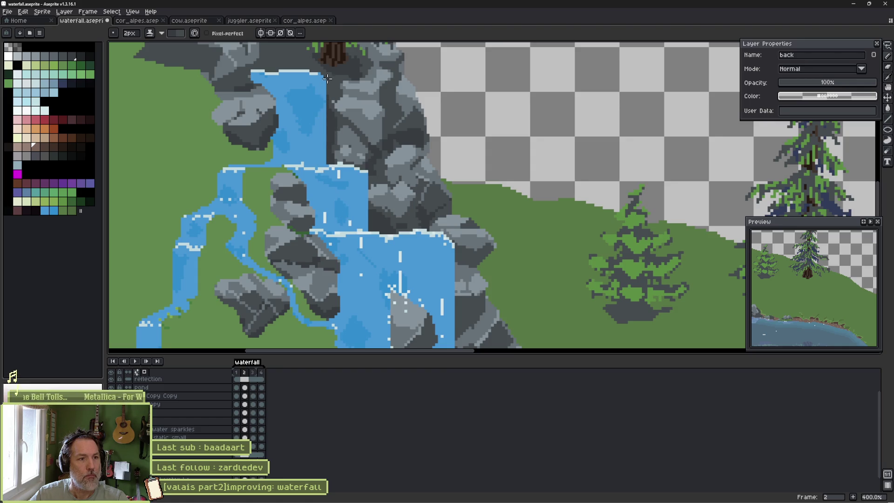
{"action": "left_click_drag", "start_coordinate": [309, 86], "coordinate": [334, 172]}
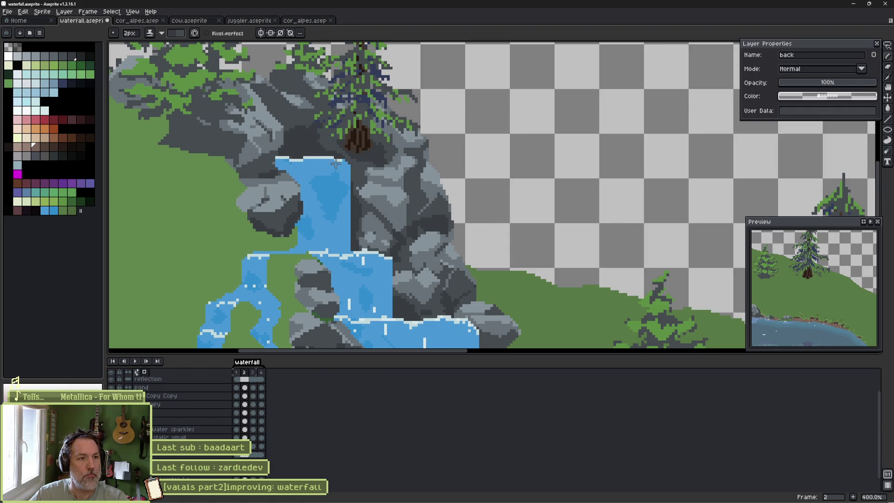
{"action": "scroll", "coordinate": [335, 163], "scroll_direction": "down", "scroll_amount": 2}
{"action": "scroll", "coordinate": [347, 188], "scroll_direction": "up", "scroll_amount": 1}
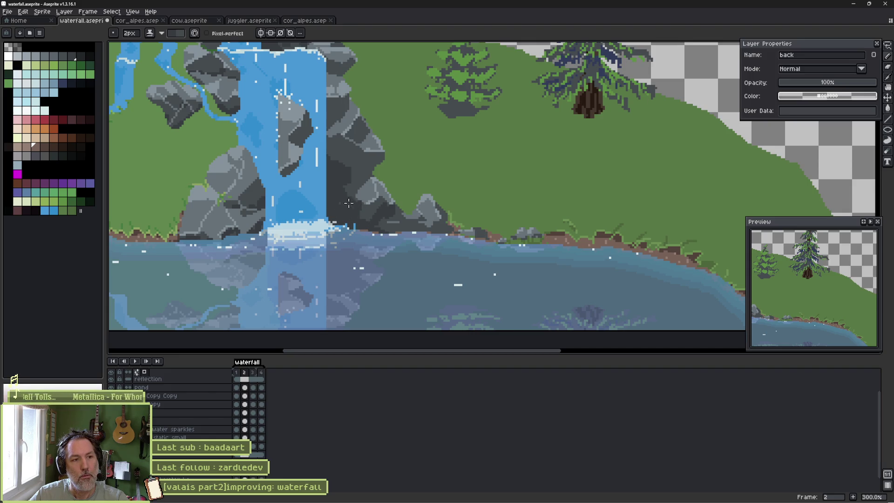
Paint a stroke of dark pixels up the rocks beside the upper waterfall and save the sprite.
{"action": "scroll", "coordinate": [421, 186], "scroll_direction": "down", "scroll_amount": 3}
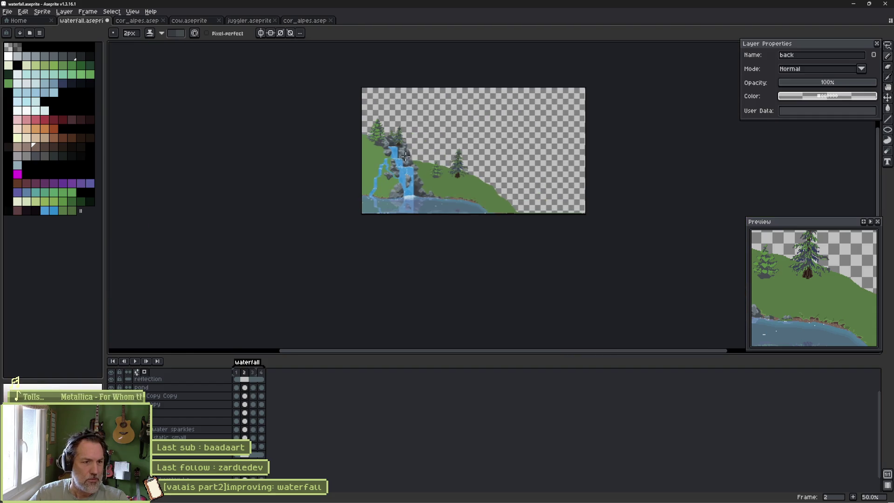
{"action": "scroll", "coordinate": [405, 157], "scroll_direction": "up", "scroll_amount": 4}
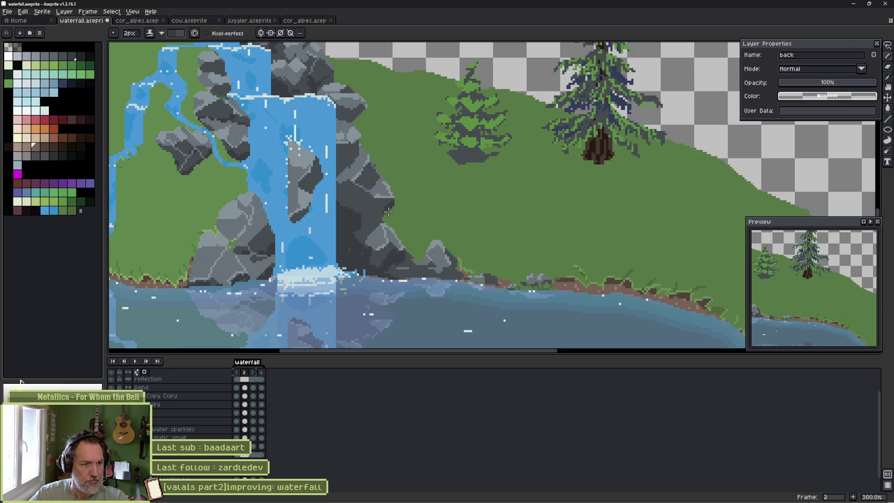
{"action": "left_click_drag", "start_coordinate": [367, 171], "coordinate": [399, 185]}
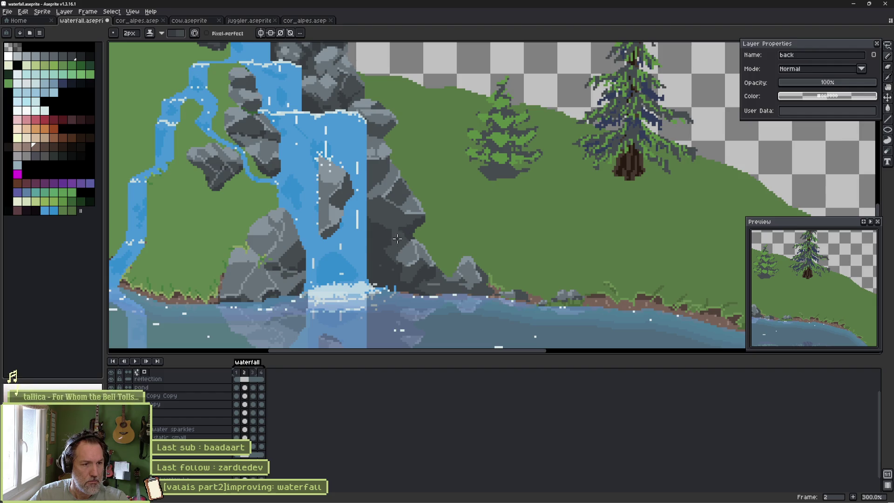
{"action": "key", "text": "x"}
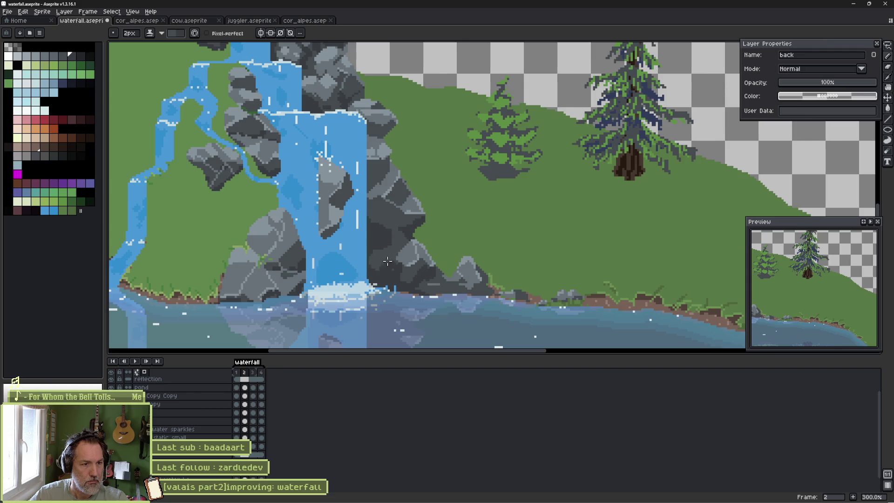
{"action": "key", "text": "x"}
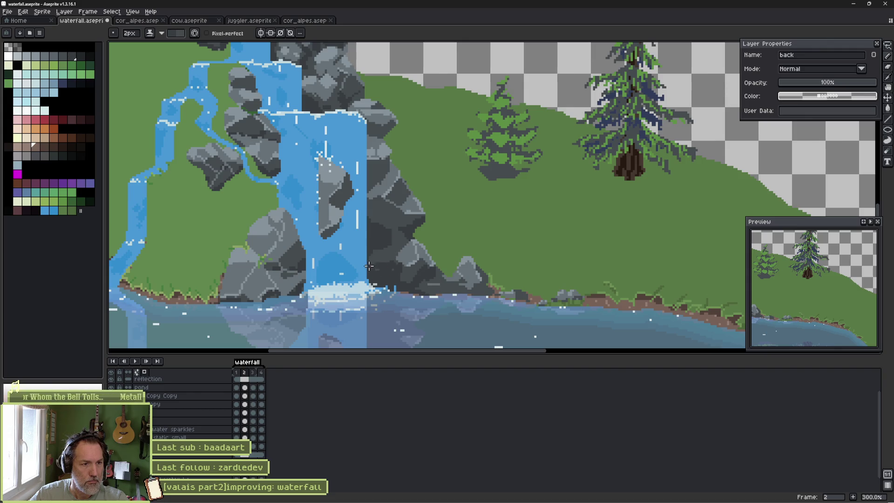
{"action": "scroll", "coordinate": [419, 242], "scroll_direction": "down", "scroll_amount": 1}
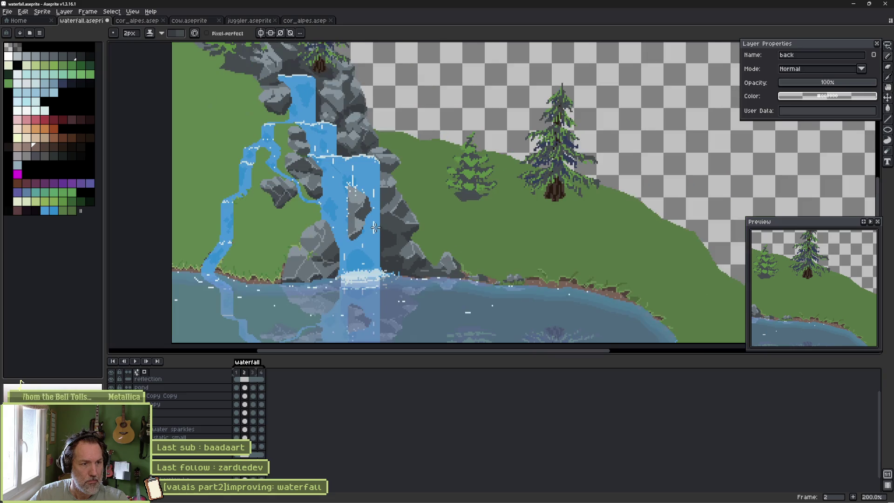
{"action": "scroll", "coordinate": [367, 227], "scroll_direction": "down", "scroll_amount": 1}
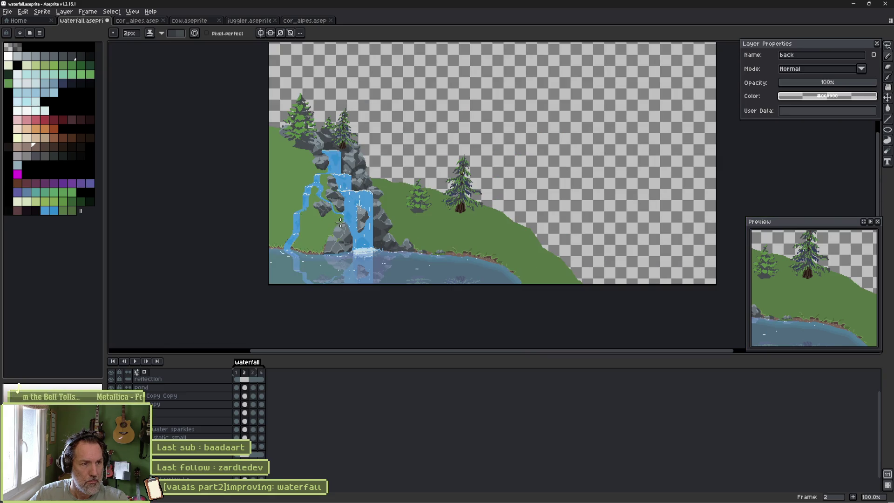
{"action": "scroll", "coordinate": [376, 189], "scroll_direction": "up", "scroll_amount": 4}
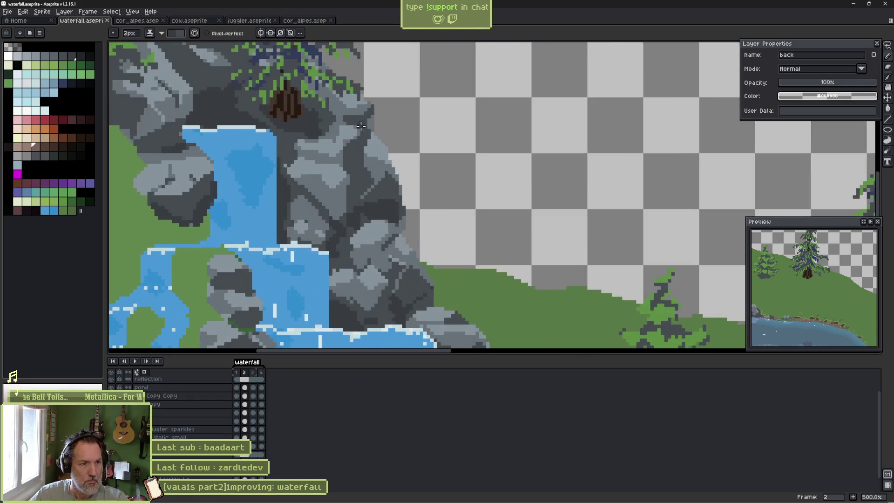
{"action": "left_click", "coordinate": [375, 186], "text": "alt"}
{"action": "left_click_drag", "start_coordinate": [361, 193], "coordinate": [368, 141]}
{"action": "scroll", "coordinate": [396, 197], "scroll_direction": "down", "scroll_amount": 3}
{"action": "key", "text": "ctrl+s"}
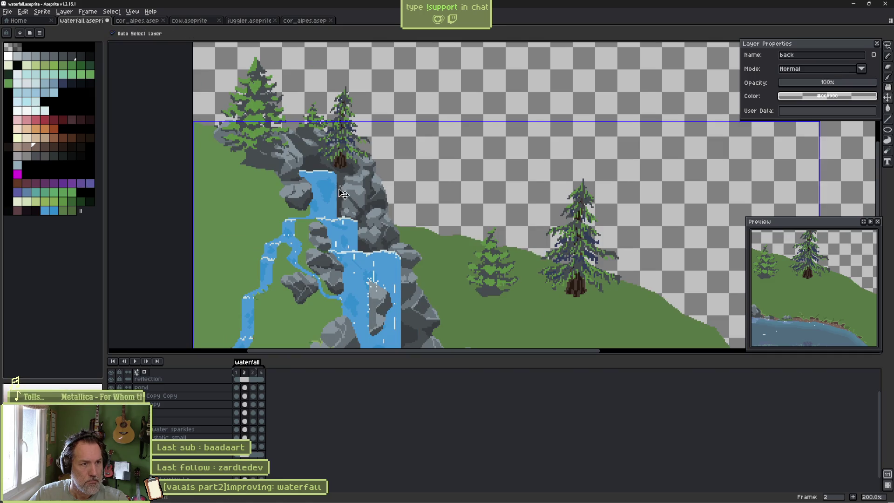
Sample the pond shoreline colour with the eyedropper and return to the pencil.
{"action": "scroll", "coordinate": [349, 182], "scroll_direction": "down", "scroll_amount": 5}
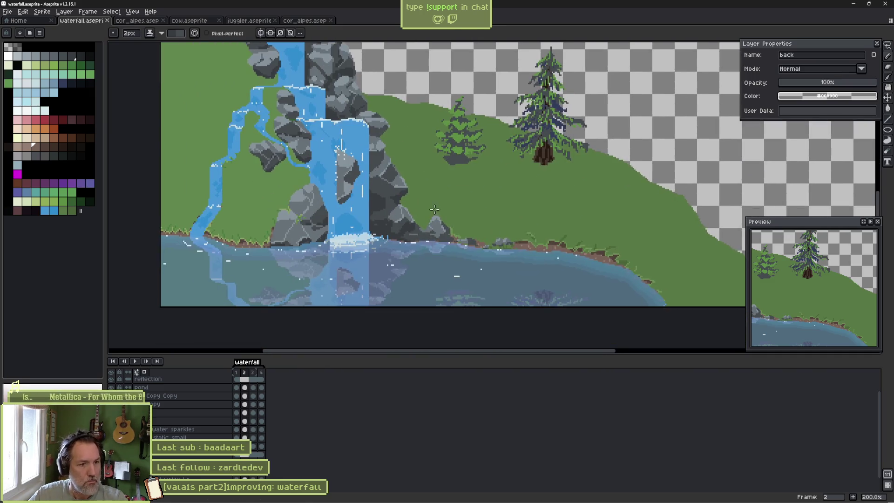
{"action": "scroll", "coordinate": [355, 183], "scroll_direction": "right", "scroll_amount": 3}
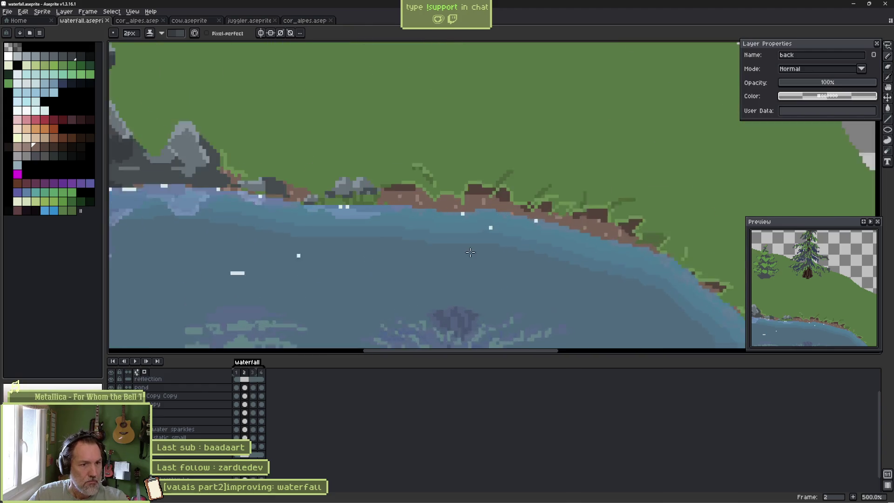
{"action": "scroll", "coordinate": [462, 254], "scroll_direction": "up", "scroll_amount": 4}
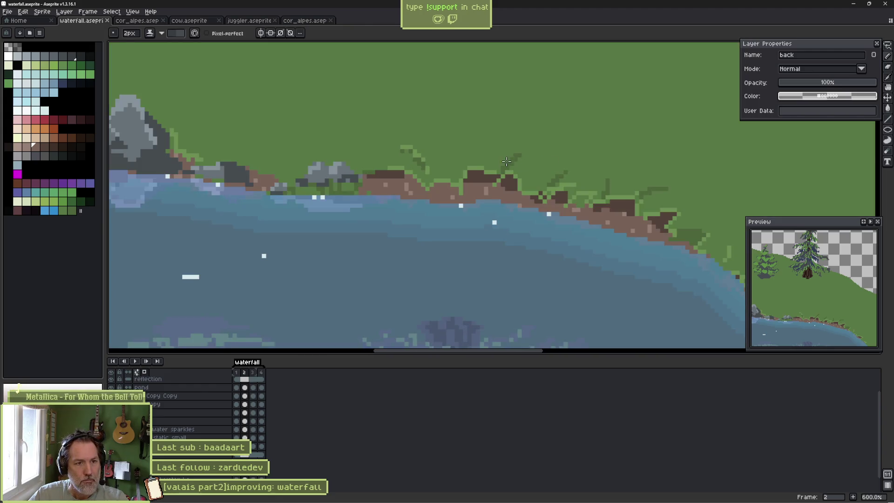
{"action": "key", "text": "i"}
{"action": "left_click", "coordinate": [516, 159]}
{"action": "key", "text": "b"}
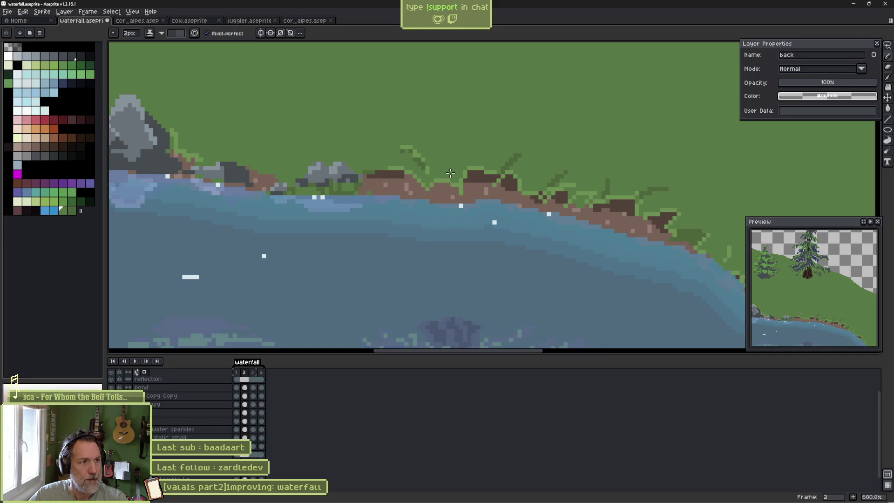
Set the pencil to 1 px with dark green and draw two thin grass blades on the slope.
{"action": "left_click", "coordinate": [508, 156], "text": "alt"}
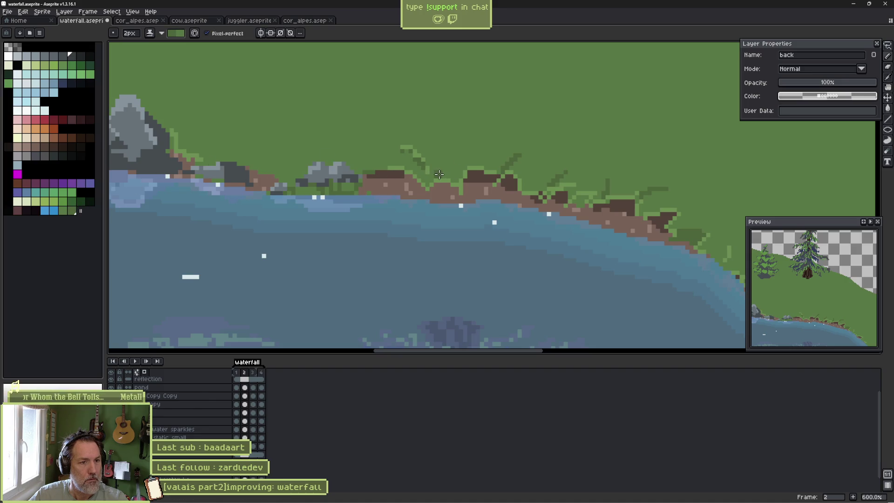
{"action": "key", "text": "minus"}
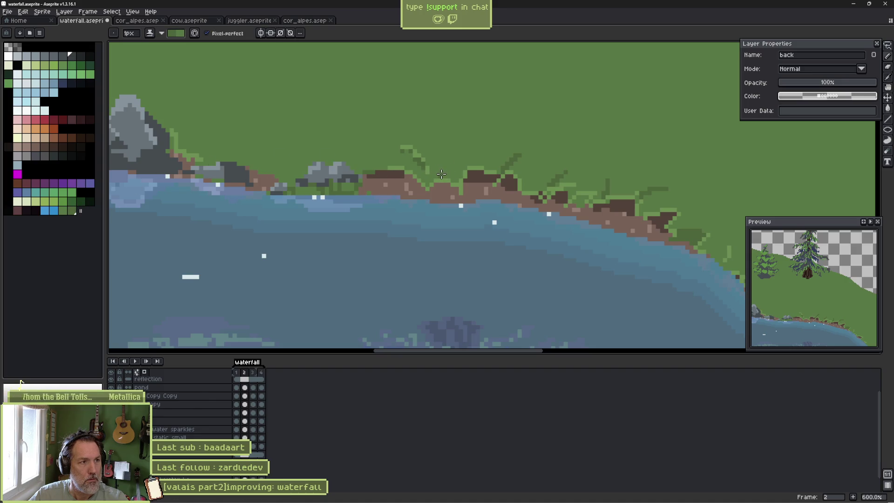
{"action": "left_click", "coordinate": [520, 154], "text": "alt"}
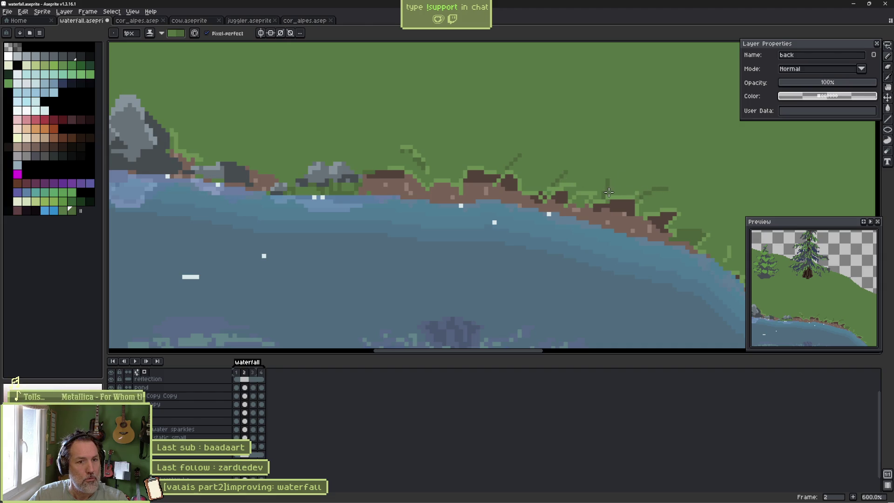
{"action": "key", "text": "x"}
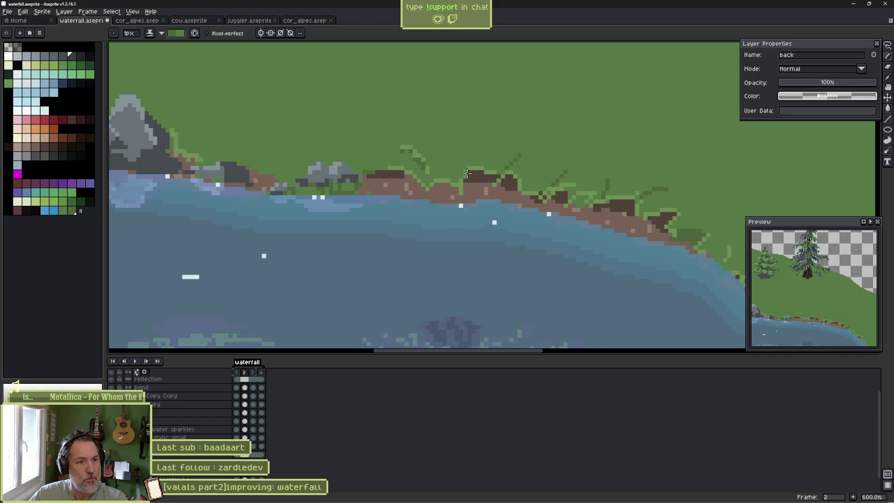
{"action": "left_click_drag", "start_coordinate": [468, 163], "coordinate": [465, 137]}
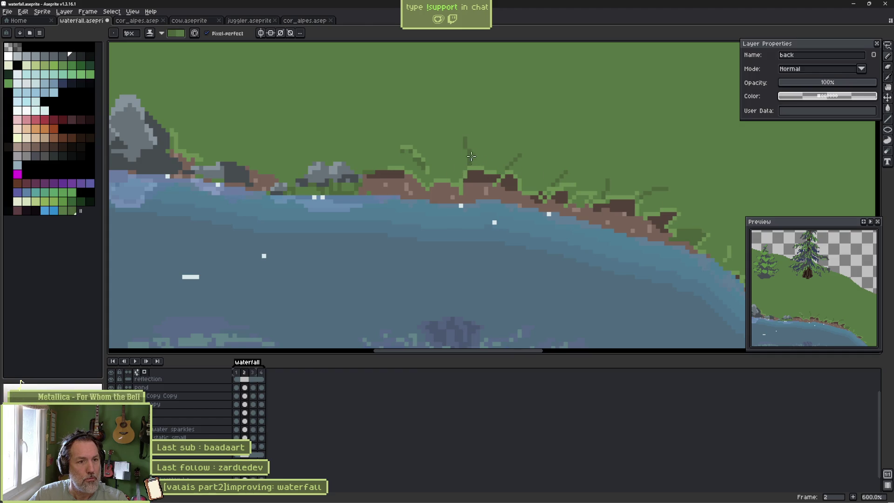
{"action": "left_click_drag", "start_coordinate": [380, 173], "coordinate": [367, 146]}
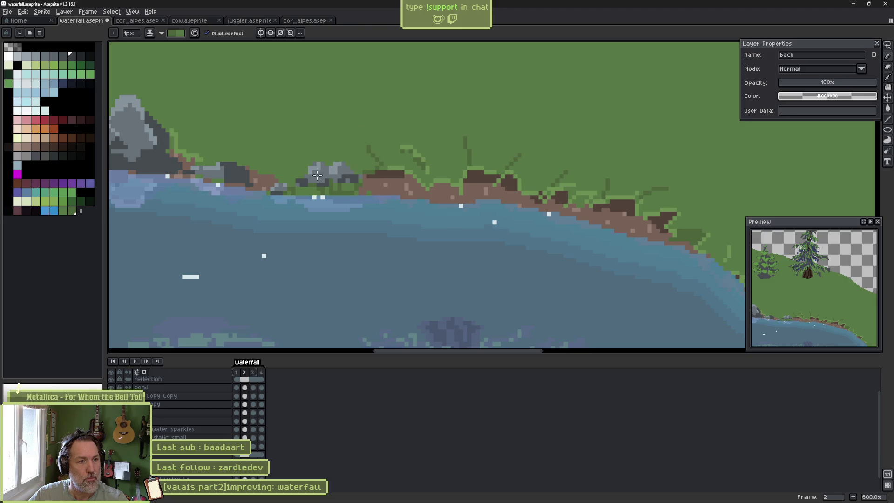
Add more grass blades near the shoreline's right end, then sample a lighter green.
{"action": "scroll", "coordinate": [575, 181], "scroll_direction": "right", "scroll_amount": 5}
{"action": "scroll", "coordinate": [576, 181], "scroll_direction": "down", "scroll_amount": 2}
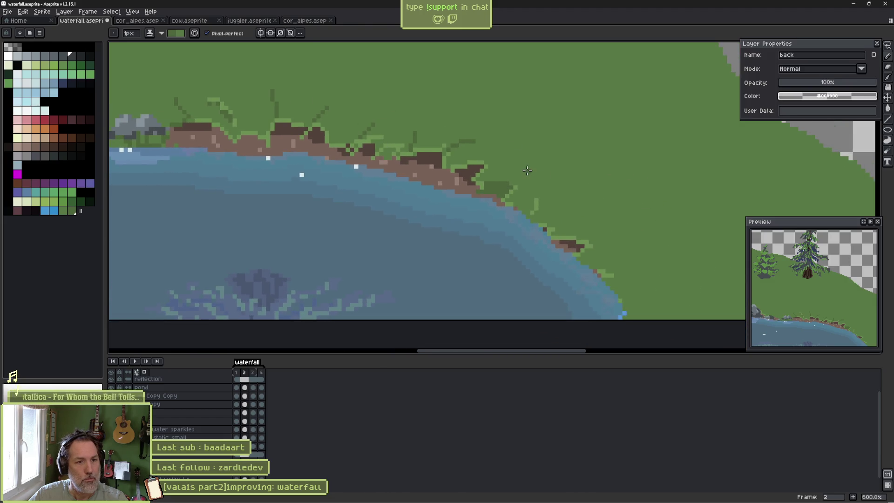
{"action": "left_click_drag", "start_coordinate": [547, 202], "coordinate": [567, 200]}
{"action": "left_click_drag", "start_coordinate": [572, 235], "coordinate": [618, 229]}
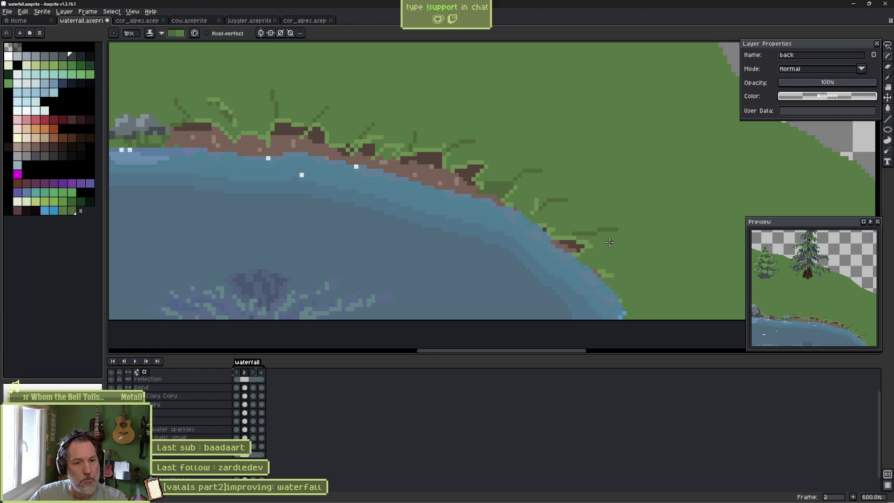
{"action": "key", "text": "x"}
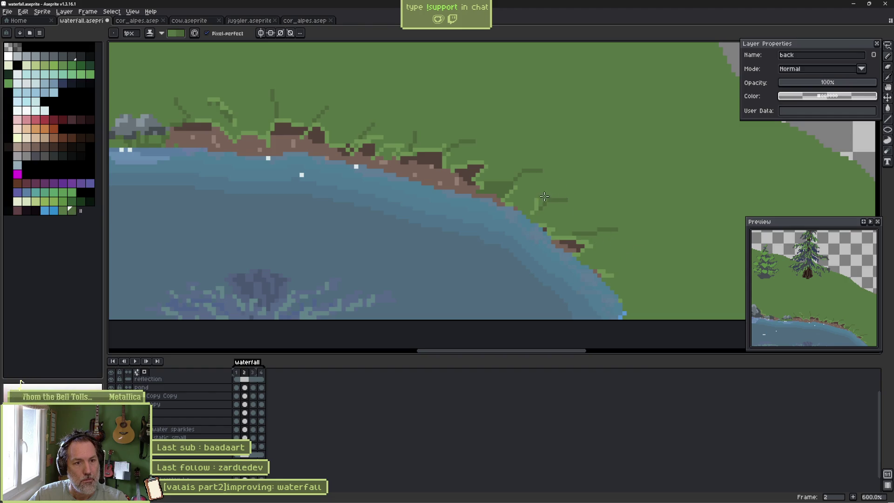
{"action": "left_click", "coordinate": [542, 195], "text": "alt"}
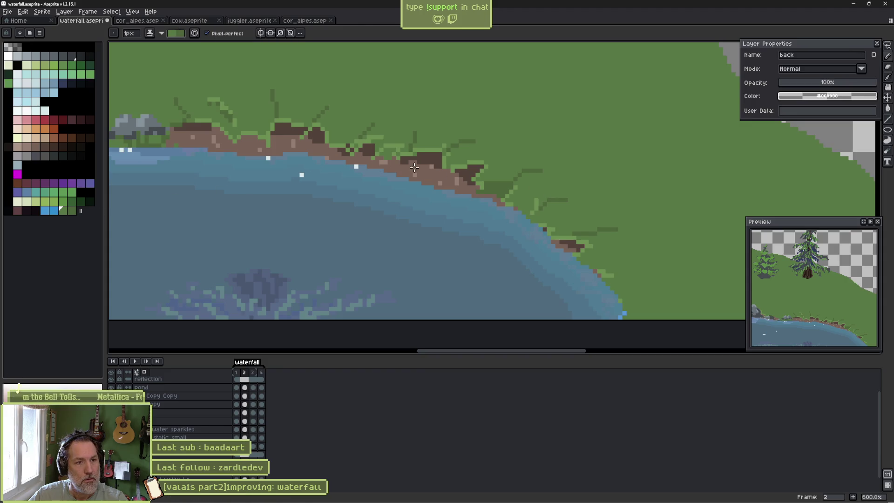
{"action": "key", "text": "alt"}
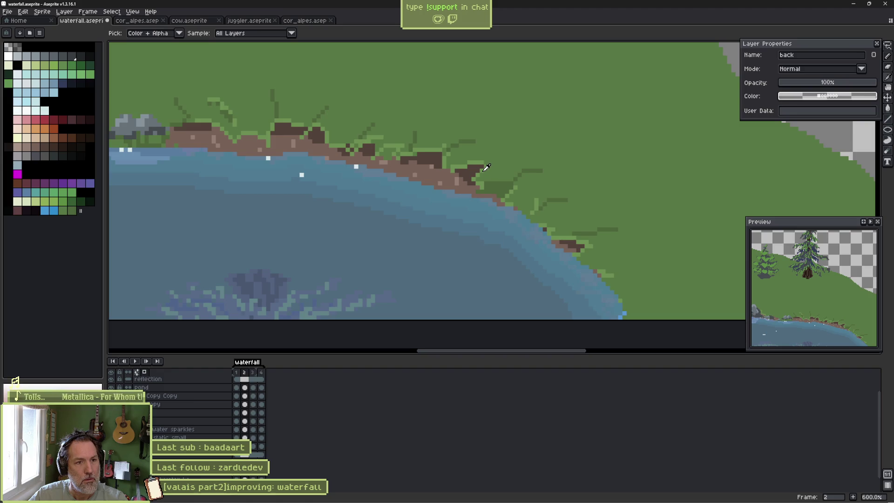
Choose neighbouring greens from the palette and sample the shoreline brown.
{"action": "key", "text": "b"}
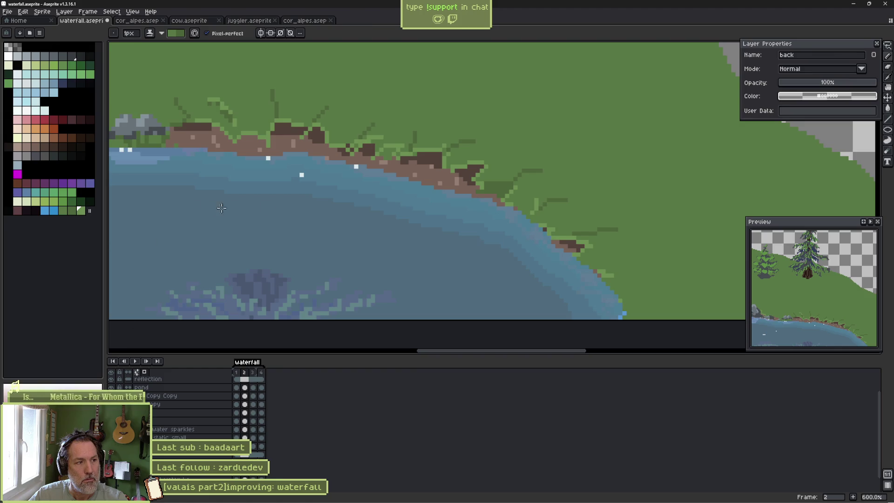
{"action": "left_click", "coordinate": [72, 211]}
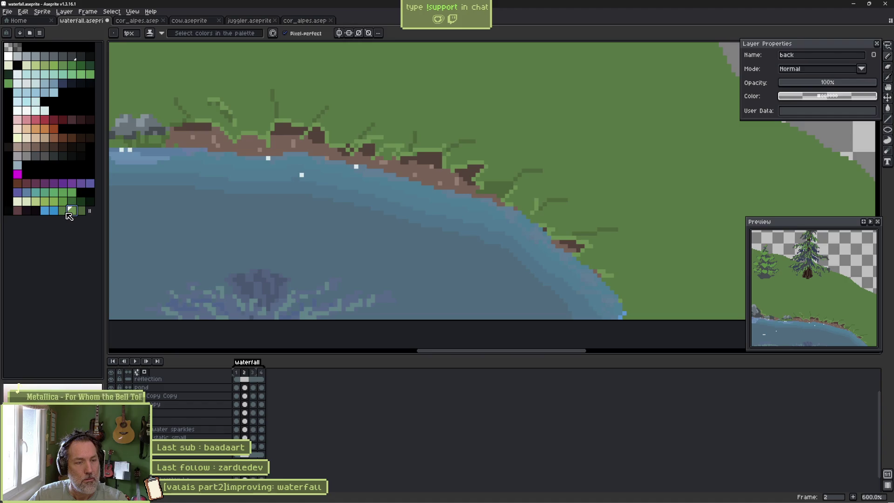
{"action": "left_click", "coordinate": [63, 211]}
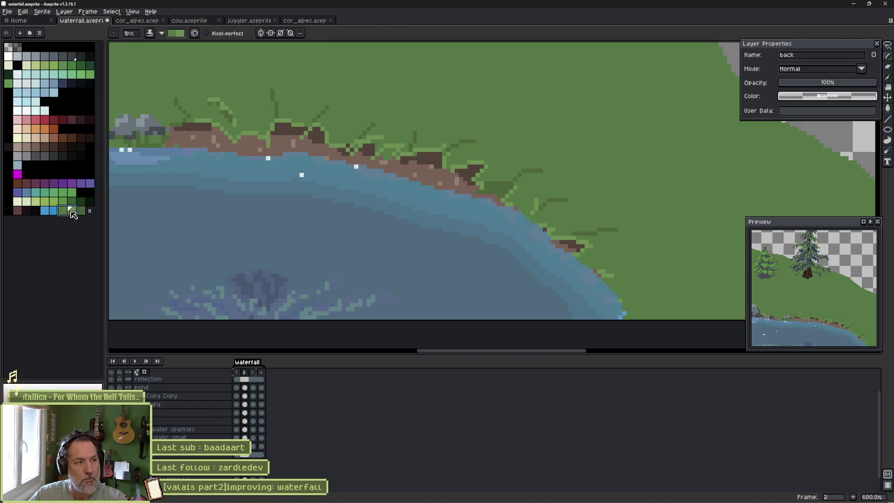
{"action": "key", "text": "x"}
{"action": "scroll", "coordinate": [293, 109], "scroll_direction": "up", "scroll_amount": 1}
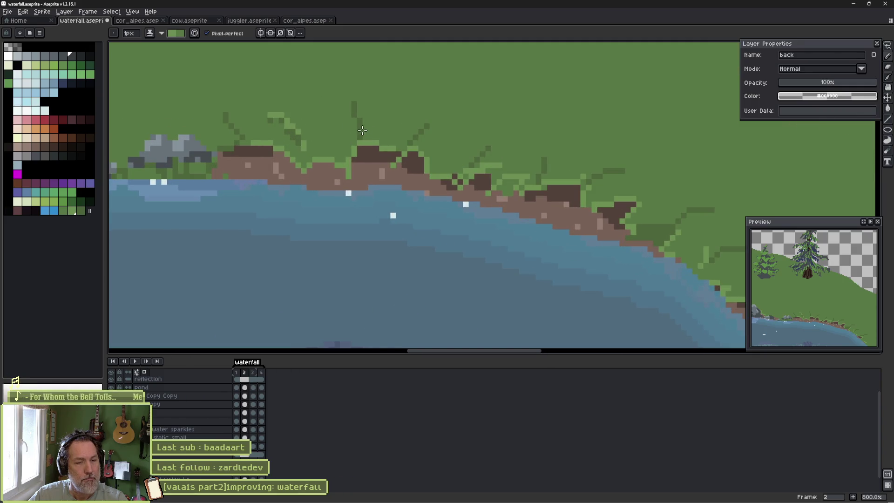
{"action": "left_click", "coordinate": [519, 204], "text": "alt"}
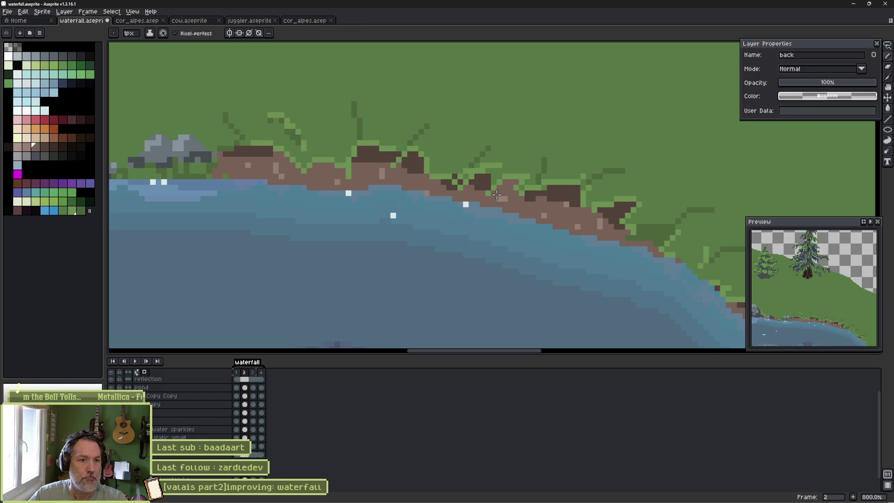
Zoom out to 100% and pan across the whole scene, ending back on the pencil.
{"action": "left_click_drag", "start_coordinate": [636, 232], "coordinate": [566, 230]}
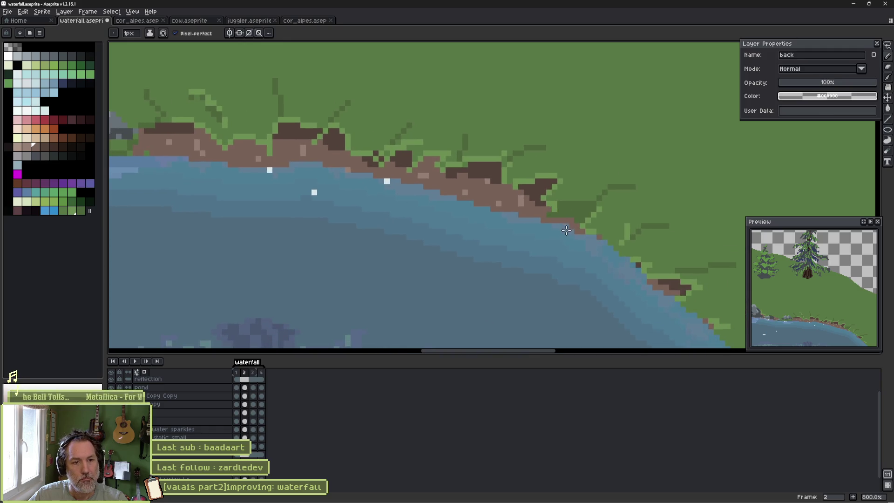
{"action": "scroll", "coordinate": [453, 204], "scroll_direction": "down", "scroll_amount": 2}
{"action": "scroll", "coordinate": [456, 205], "scroll_direction": "down", "scroll_amount": 4}
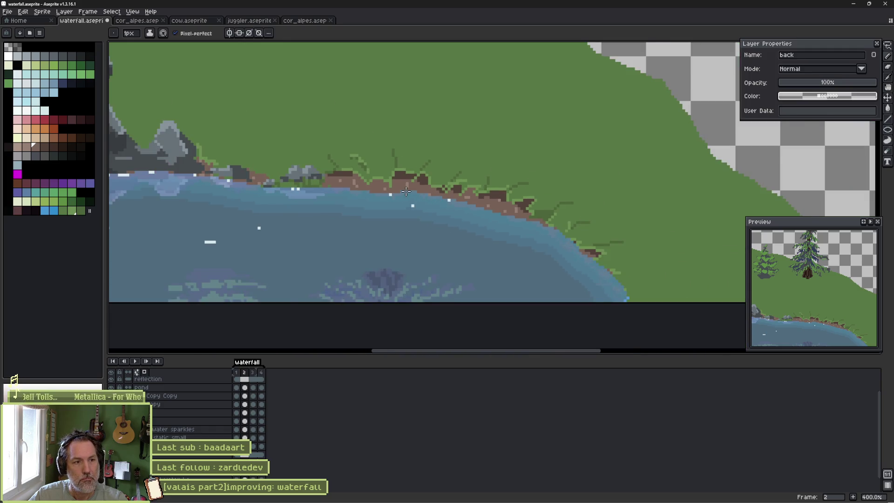
{"action": "mouse_move", "coordinate": [402, 165]}
{"action": "left_mouse_down"}
{"action": "mouse_move", "coordinate": [532, 214]}
{"action": "mouse_move", "coordinate": [486, 261]}
{"action": "left_mouse_up"}
{"action": "key", "text": "v"}
{"action": "key", "text": "b"}
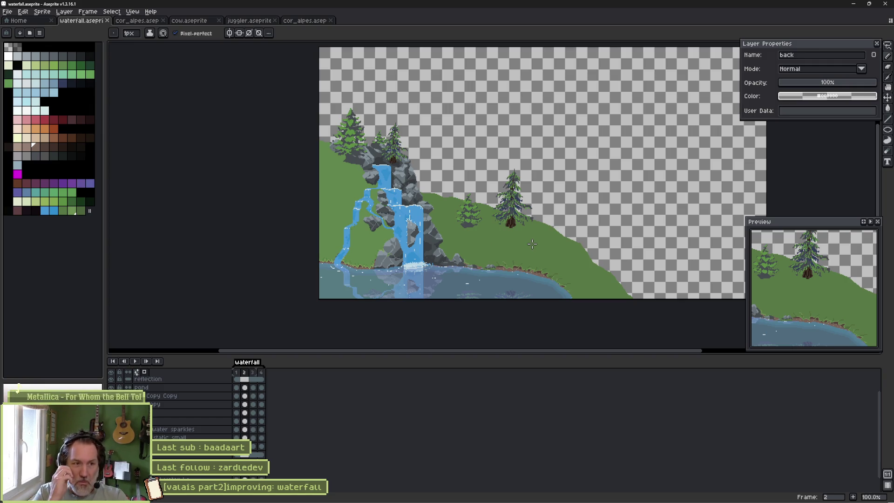
On the front layer, dot bright-green moss along the rock's lower-left edge.
{"action": "scroll", "coordinate": [406, 239], "scroll_direction": "up", "scroll_amount": 5}
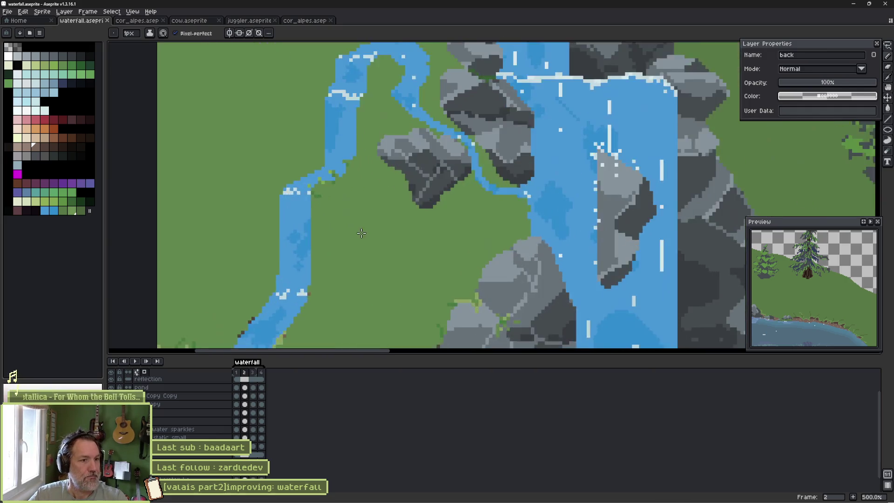
{"action": "left_click", "coordinate": [397, 214], "text": "ctrl"}
{"action": "scroll", "coordinate": [414, 201], "scroll_direction": "up", "scroll_amount": 2}
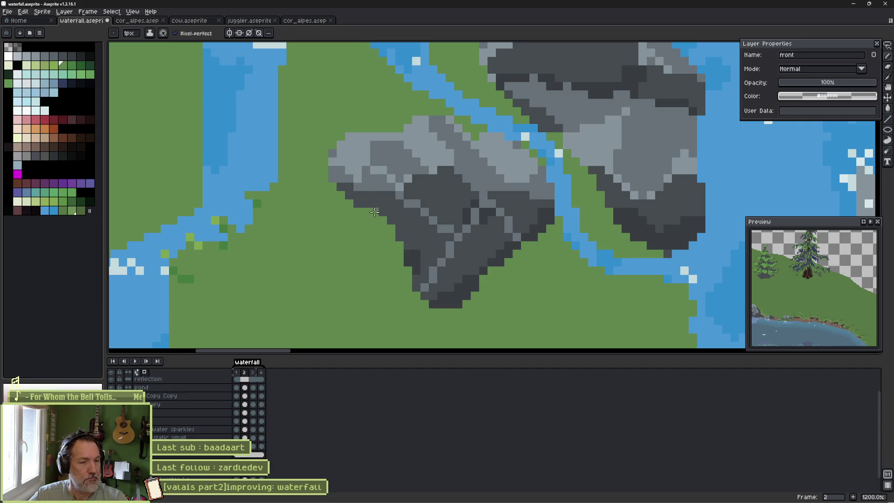
{"action": "left_click_drag", "start_coordinate": [404, 261], "coordinate": [447, 235]}
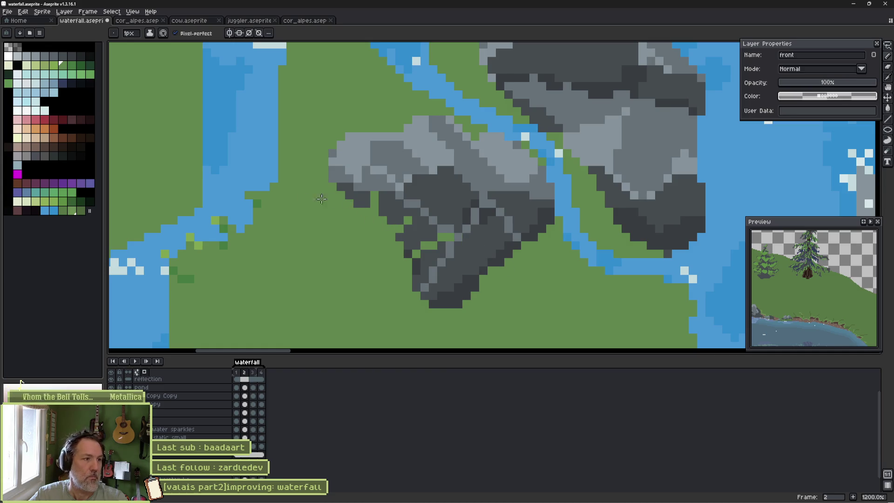
{"action": "left_click", "coordinate": [72, 66]}
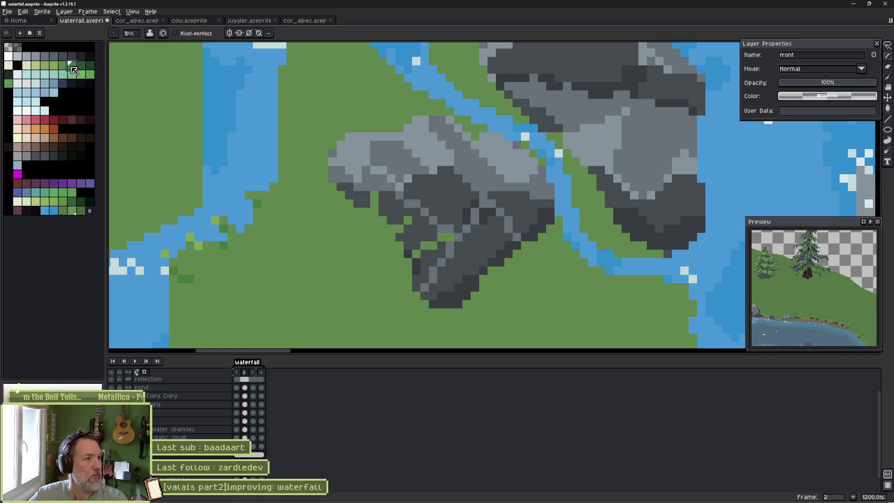
{"action": "left_click", "coordinate": [376, 211]}
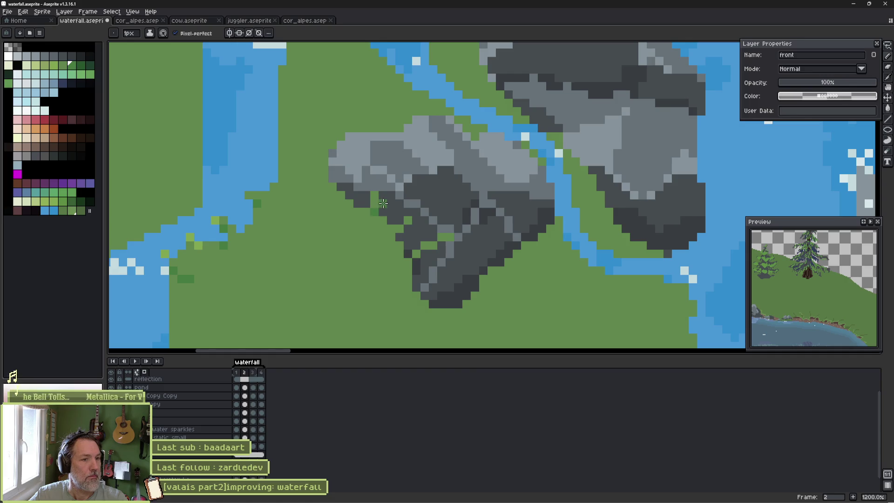
{"action": "left_click", "coordinate": [425, 255]}
{"action": "left_click", "coordinate": [441, 236]}
Add light-green highlight pixels to the dark rock's edge.
{"action": "left_click", "coordinate": [54, 65]}
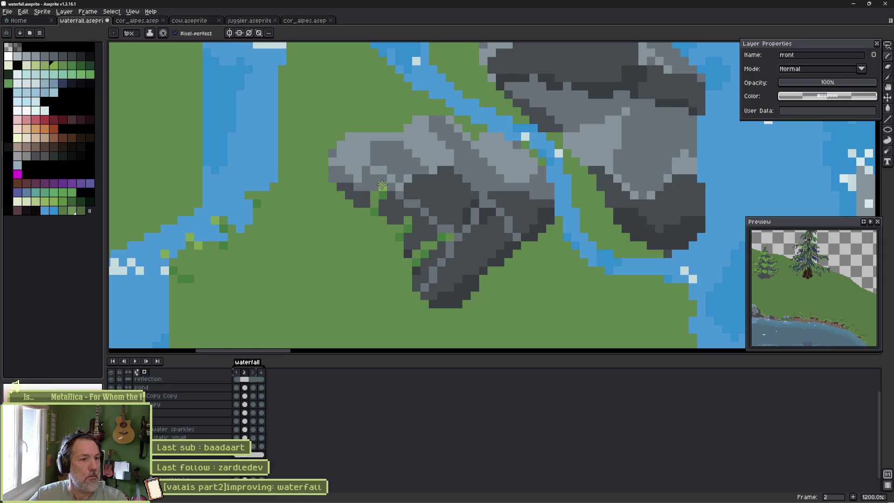
{"action": "left_click", "coordinate": [416, 212]}
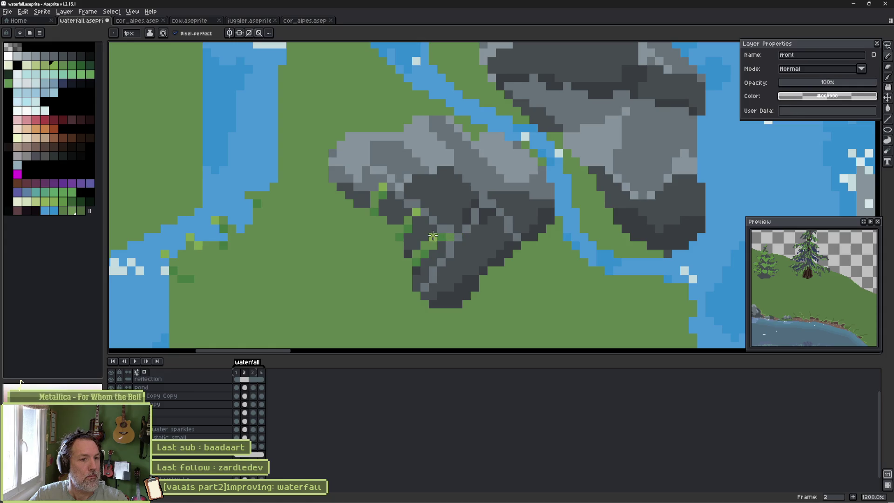
{"action": "left_click", "coordinate": [366, 195]}
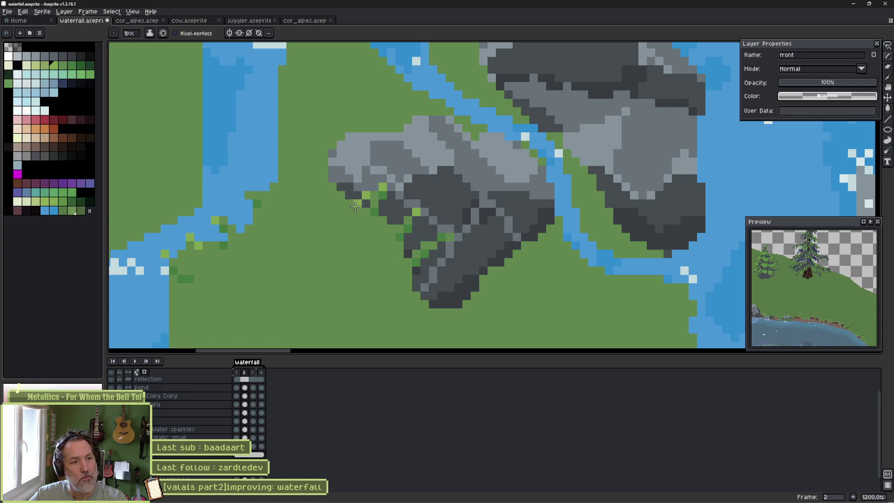
{"action": "mouse_move", "coordinate": [797, 286]}
{"action": "left_mouse_down"}
{"action": "mouse_move", "coordinate": [827, 296]}
{"action": "mouse_move", "coordinate": [802, 300]}
{"action": "left_mouse_up"}
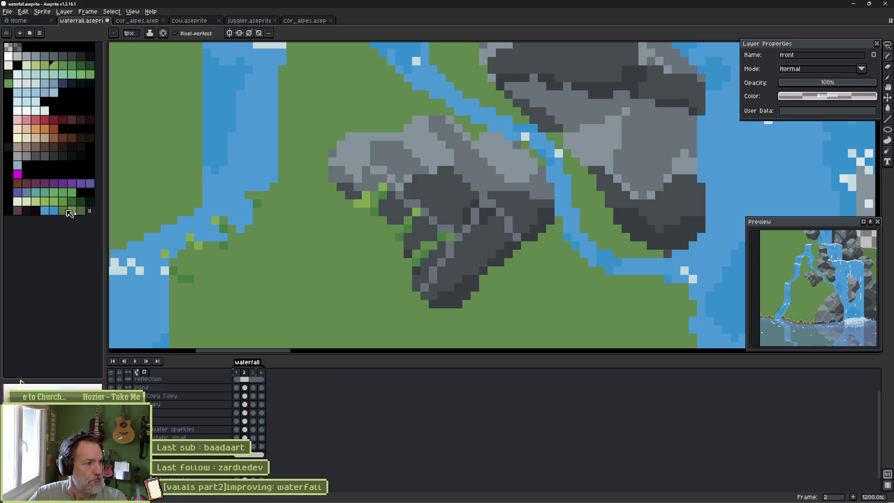
Scatter brown dirt pixels down the rock's base and add a mid-grey shading pixel to the light rock.
{"action": "left_click", "coordinate": [33, 145]}
{"action": "left_click", "coordinate": [332, 187]}
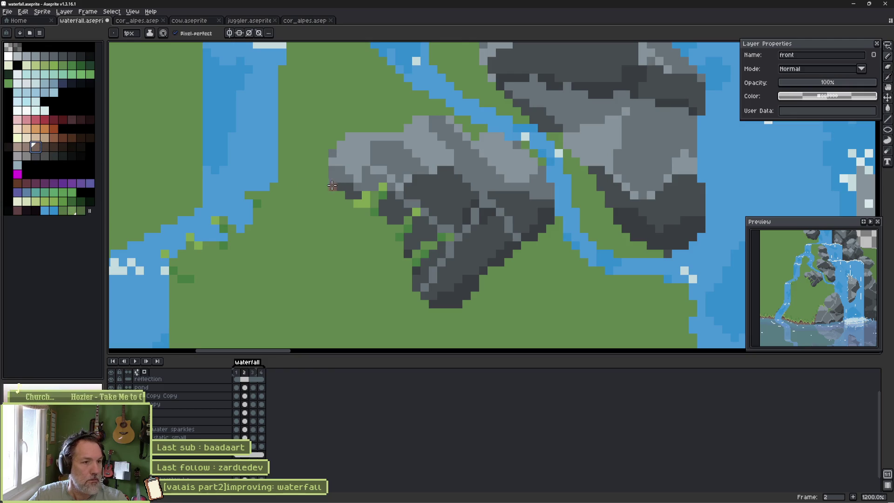
{"action": "left_click", "coordinate": [348, 204]}
{"action": "left_click", "coordinate": [366, 220]}
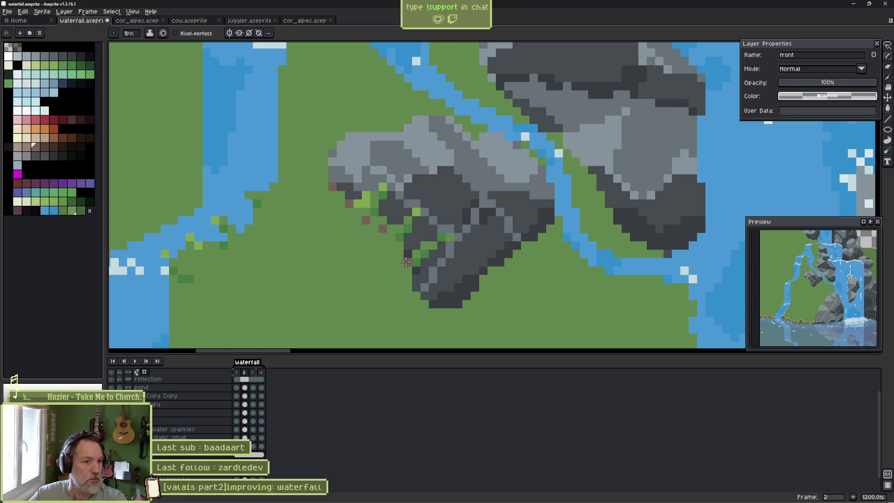
{"action": "left_click", "coordinate": [391, 251]}
{"action": "left_click", "coordinate": [399, 274]}
{"action": "left_click", "coordinate": [408, 295]}
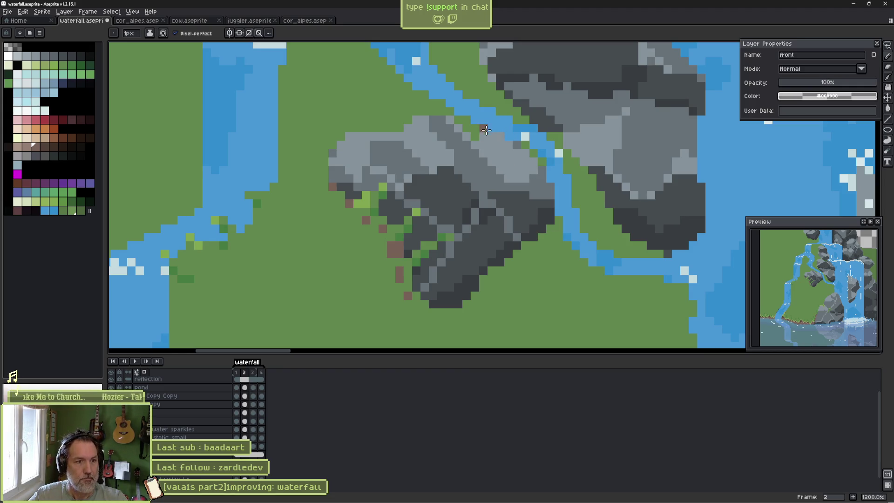
{"action": "left_click", "coordinate": [497, 152], "text": "alt"}
{"action": "left_click", "coordinate": [416, 136]}
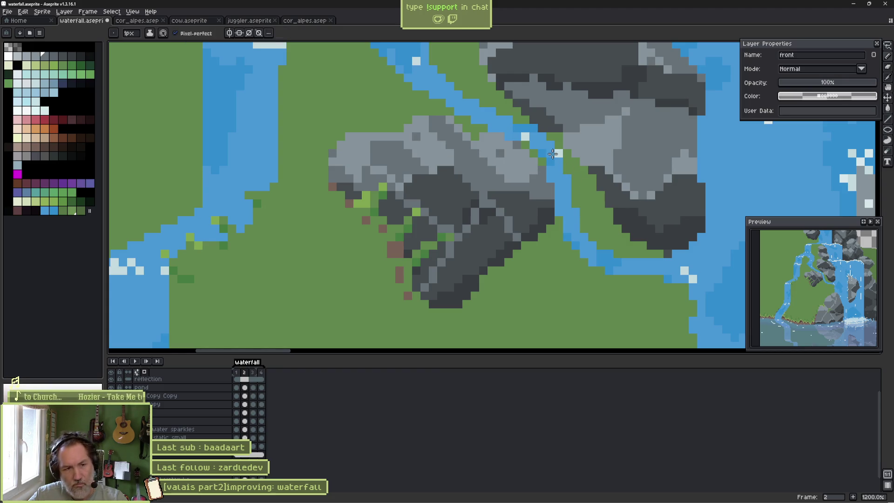
Zoom out to review the waterfall, then eyedrop the grass green and zoom back in to 800%.
{"action": "scroll", "coordinate": [552, 153], "scroll_direction": "down", "scroll_amount": 3}
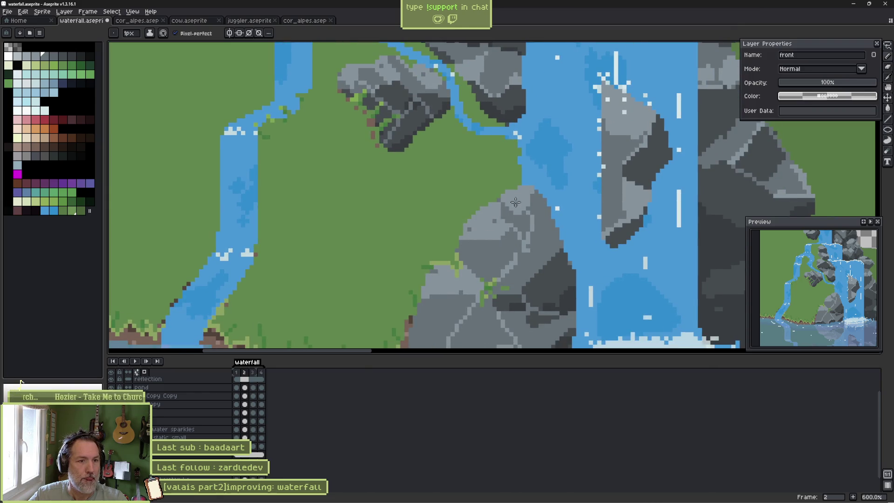
{"action": "scroll", "coordinate": [558, 239], "scroll_direction": "down", "scroll_amount": 1}
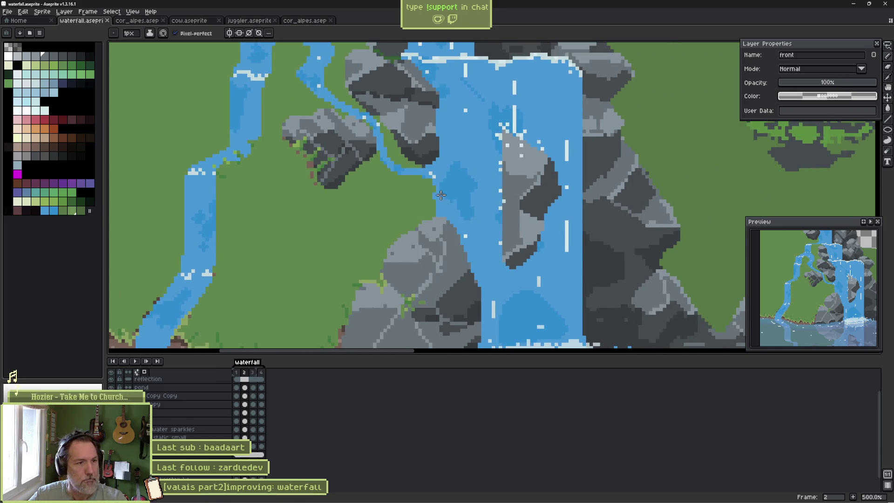
{"action": "scroll", "coordinate": [398, 148], "scroll_direction": "up", "scroll_amount": 2}
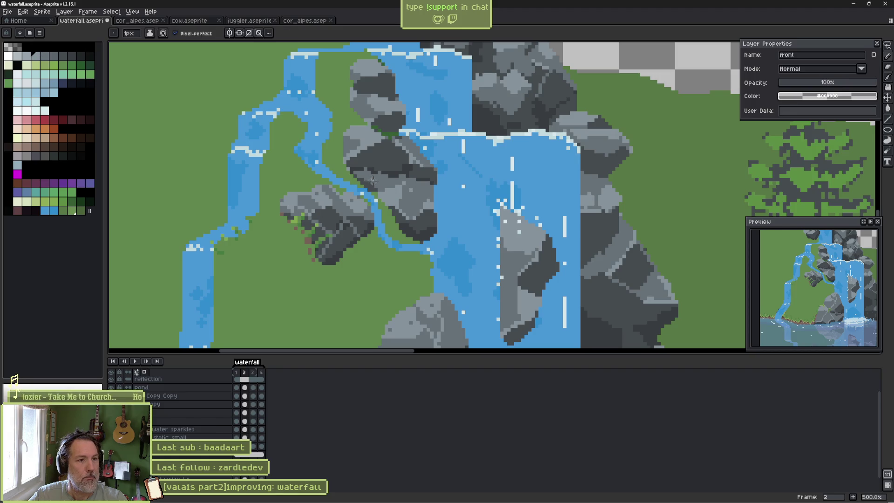
{"action": "scroll", "coordinate": [514, 261], "scroll_direction": "down", "scroll_amount": 4}
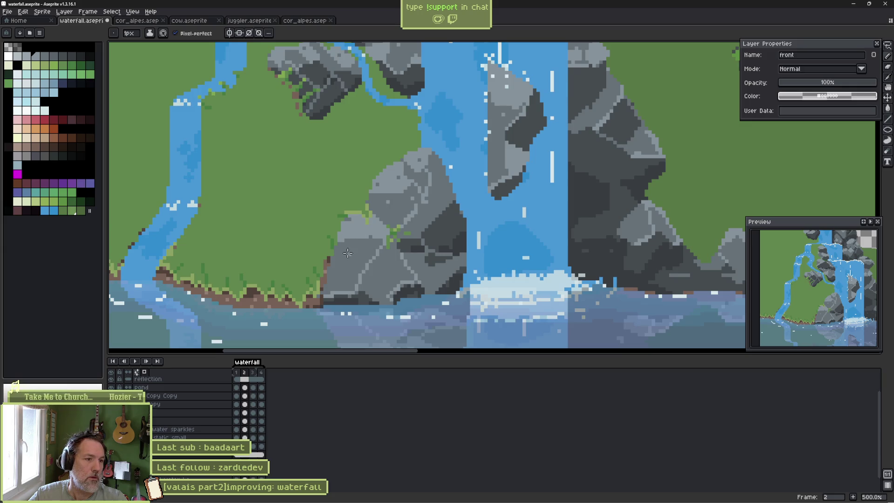
{"action": "scroll", "coordinate": [497, 213], "scroll_direction": "down", "scroll_amount": 2}
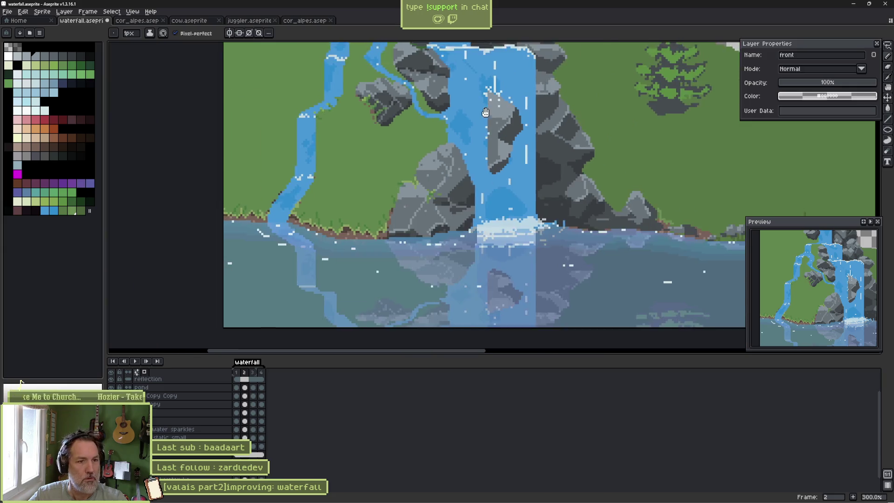
{"action": "scroll", "coordinate": [503, 213], "scroll_direction": "up", "scroll_amount": 3}
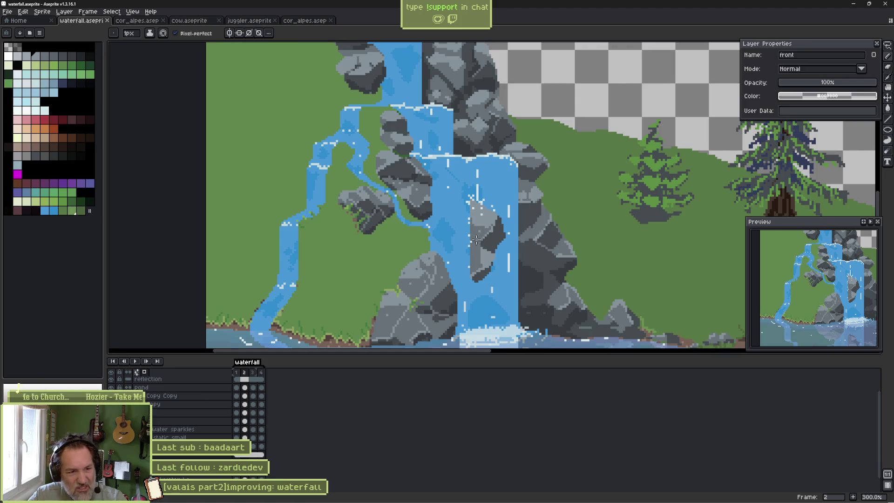
{"action": "key", "text": "v"}
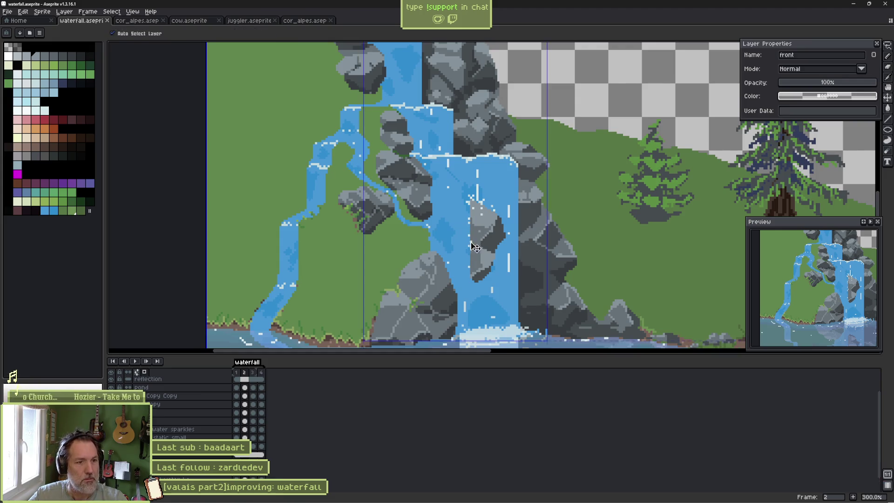
{"action": "key", "text": "b"}
{"action": "scroll", "coordinate": [479, 228], "scroll_direction": "up", "scroll_amount": 3}
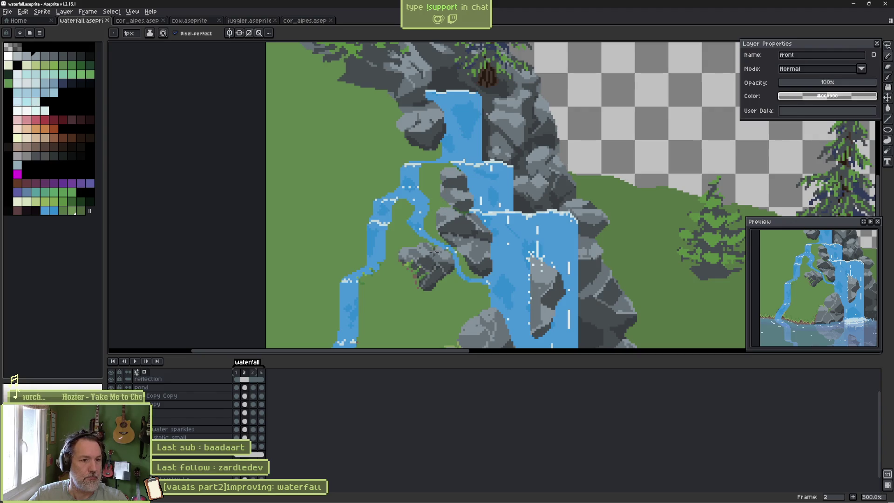
{"action": "scroll", "coordinate": [434, 205], "scroll_direction": "up", "scroll_amount": 2}
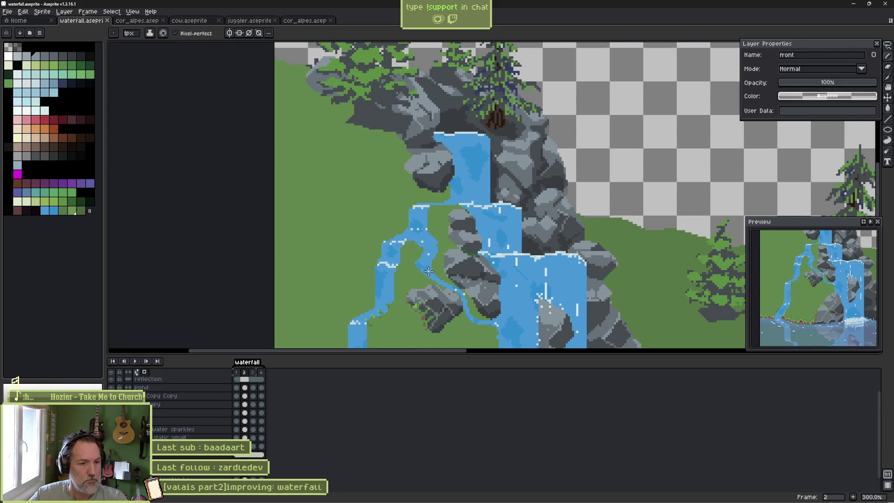
{"action": "left_click", "coordinate": [424, 209], "text": "alt"}
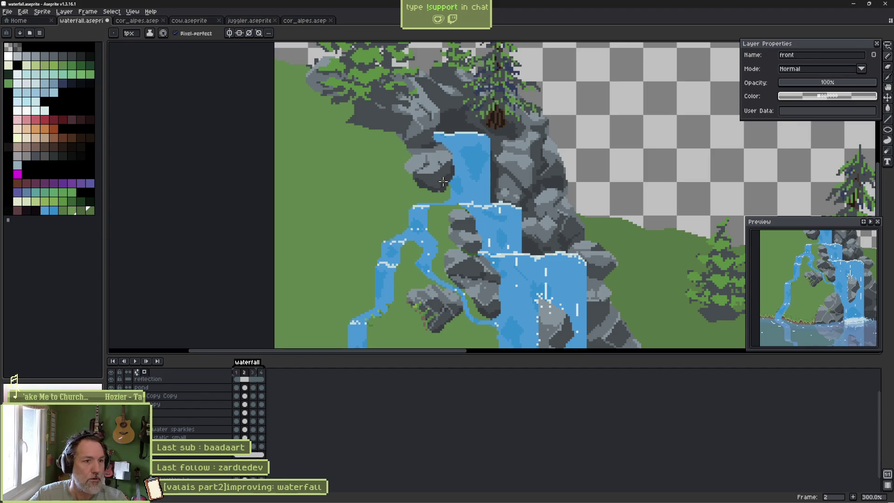
{"action": "scroll", "coordinate": [435, 186], "scroll_direction": "up", "scroll_amount": 4}
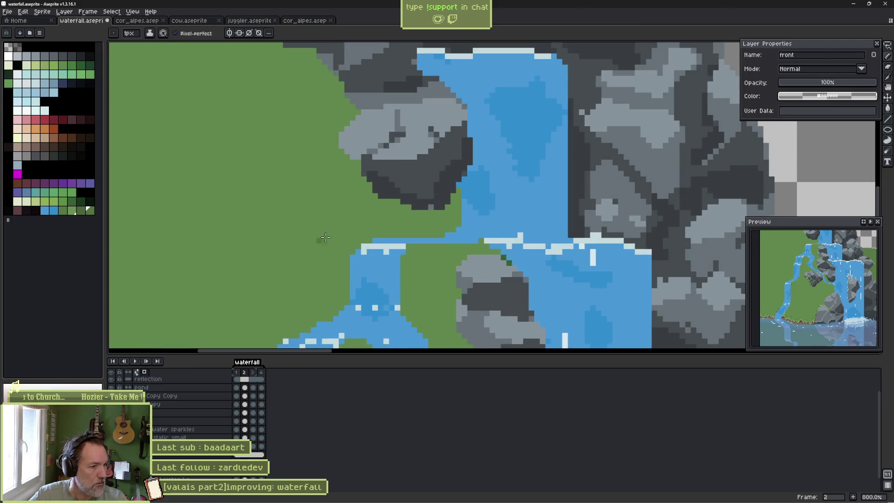
Pick a darker green and shade the grass along the lower rock edges, the stream-side rock and the small rock.
{"action": "left_click", "coordinate": [65, 66]}
{"action": "scroll", "coordinate": [359, 196], "scroll_direction": "up", "scroll_amount": 1}
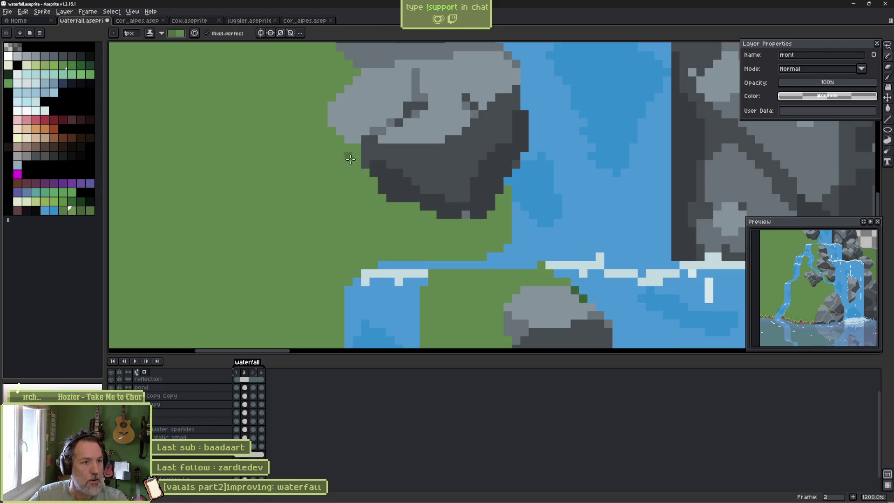
{"action": "mouse_move", "coordinate": [333, 138]}
{"action": "left_mouse_down"}
{"action": "mouse_move", "coordinate": [366, 183]}
{"action": "mouse_move", "coordinate": [358, 205]}
{"action": "mouse_move", "coordinate": [378, 189]}
{"action": "mouse_move", "coordinate": [447, 237]}
{"action": "mouse_move", "coordinate": [503, 201]}
{"action": "mouse_move", "coordinate": [468, 231]}
{"action": "mouse_move", "coordinate": [398, 197]}
{"action": "mouse_move", "coordinate": [381, 174]}
{"action": "left_mouse_up"}
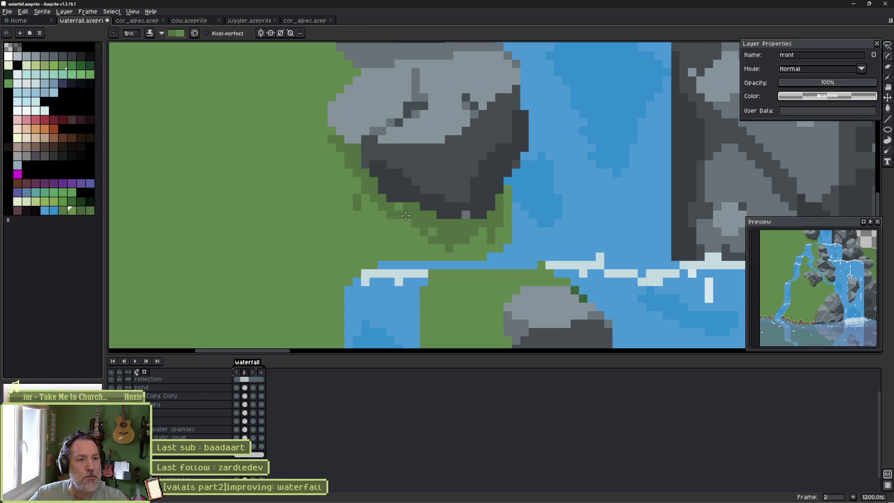
{"action": "scroll", "coordinate": [523, 258], "scroll_direction": "down", "scroll_amount": 6}
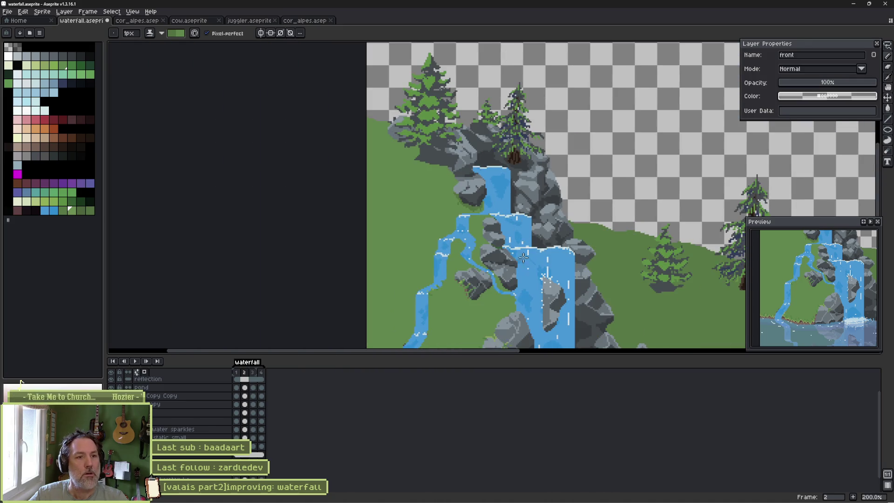
{"action": "scroll", "coordinate": [523, 247], "scroll_direction": "up", "scroll_amount": 2}
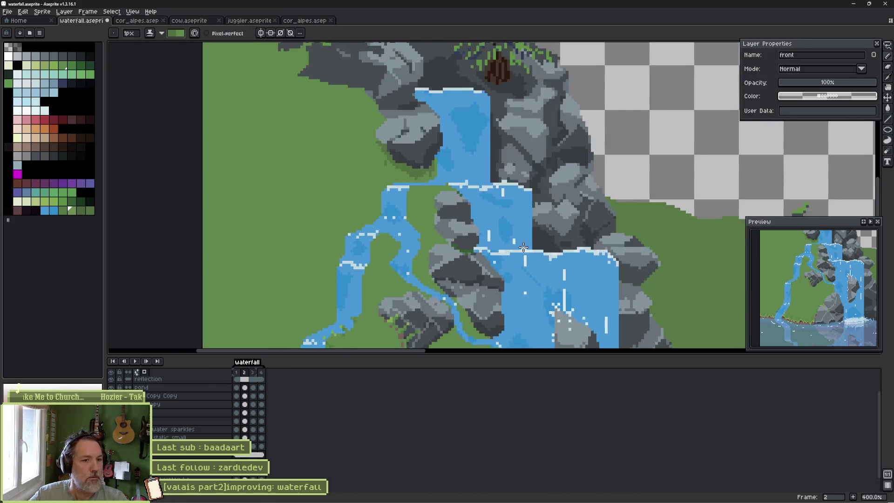
{"action": "scroll", "coordinate": [523, 246], "scroll_direction": "up", "scroll_amount": 1}
{"action": "mouse_move", "coordinate": [448, 193]}
{"action": "left_mouse_down"}
{"action": "mouse_move", "coordinate": [459, 219]}
{"action": "mouse_move", "coordinate": [458, 199]}
{"action": "mouse_move", "coordinate": [415, 164]}
{"action": "left_mouse_up"}
{"action": "mouse_move", "coordinate": [383, 229]}
{"action": "left_mouse_down"}
{"action": "mouse_move", "coordinate": [347, 215]}
{"action": "mouse_move", "coordinate": [402, 259]}
{"action": "mouse_move", "coordinate": [421, 233]}
{"action": "mouse_move", "coordinate": [387, 270]}
{"action": "left_mouse_up"}
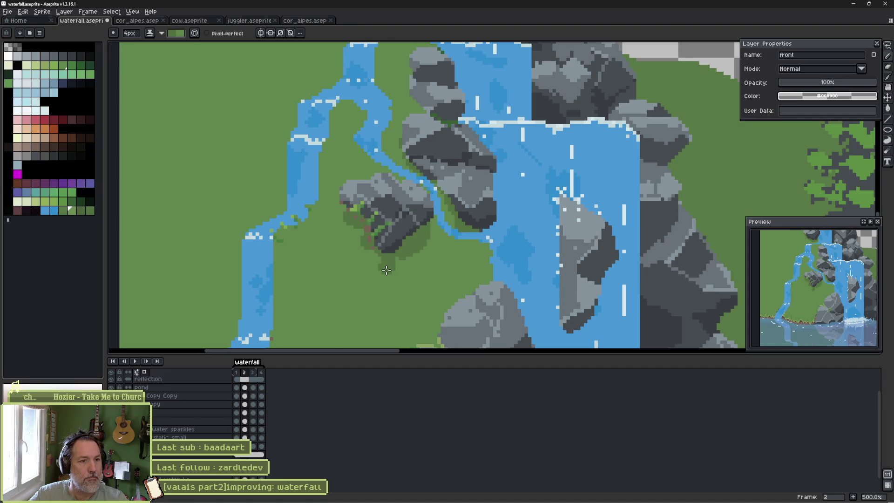
Extend the darker green shadow across the grass beneath the upper rock.
{"action": "scroll", "coordinate": [387, 270], "scroll_direction": "down", "scroll_amount": 3}
{"action": "scroll", "coordinate": [355, 148], "scroll_direction": "up", "scroll_amount": 4}
{"action": "mouse_move", "coordinate": [355, 148]}
{"action": "left_mouse_down"}
{"action": "mouse_move", "coordinate": [347, 148]}
{"action": "mouse_move", "coordinate": [400, 150]}
{"action": "left_mouse_up"}
{"action": "left_click_drag", "start_coordinate": [323, 112], "coordinate": [322, 105]}
{"action": "left_click", "coordinate": [427, 165]}
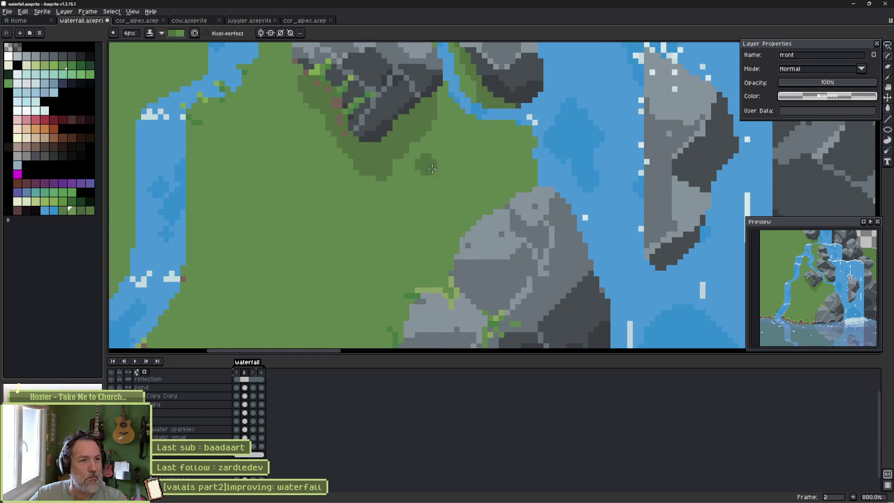
{"action": "scroll", "coordinate": [432, 169], "scroll_direction": "down", "scroll_amount": 2}
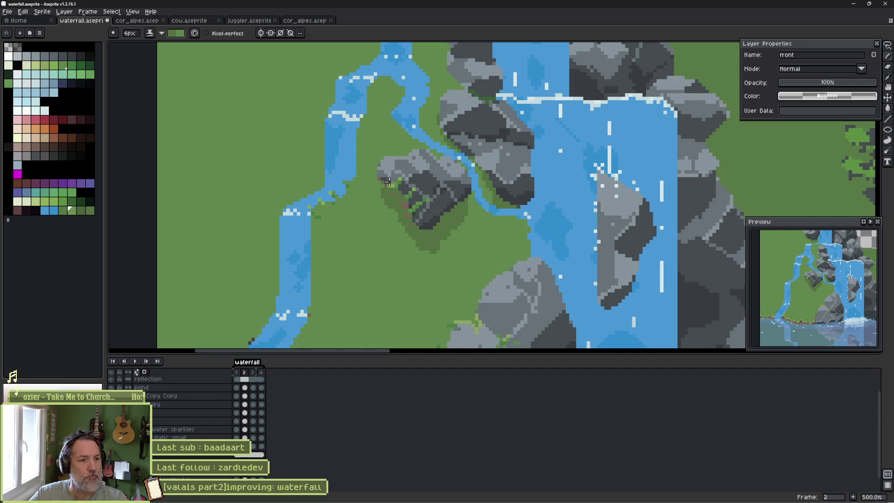
{"action": "scroll", "coordinate": [464, 198], "scroll_direction": "down", "scroll_amount": 3}
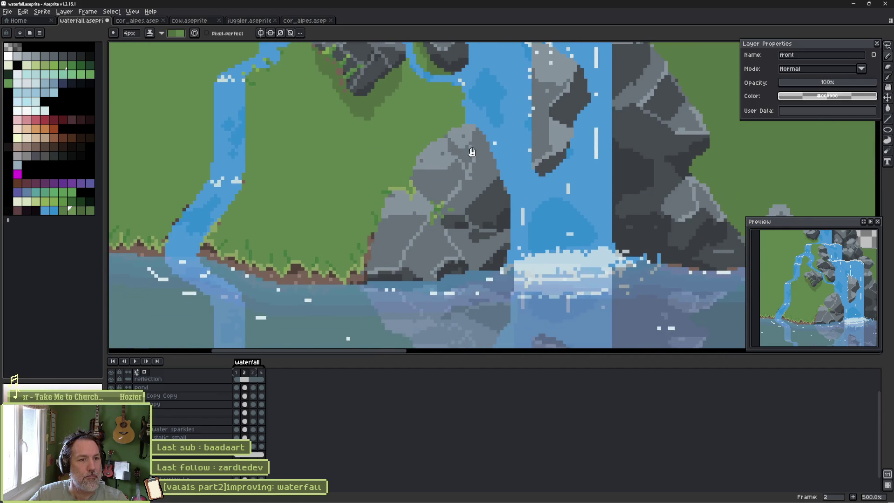
{"action": "scroll", "coordinate": [471, 152], "scroll_direction": "up", "scroll_amount": 8}
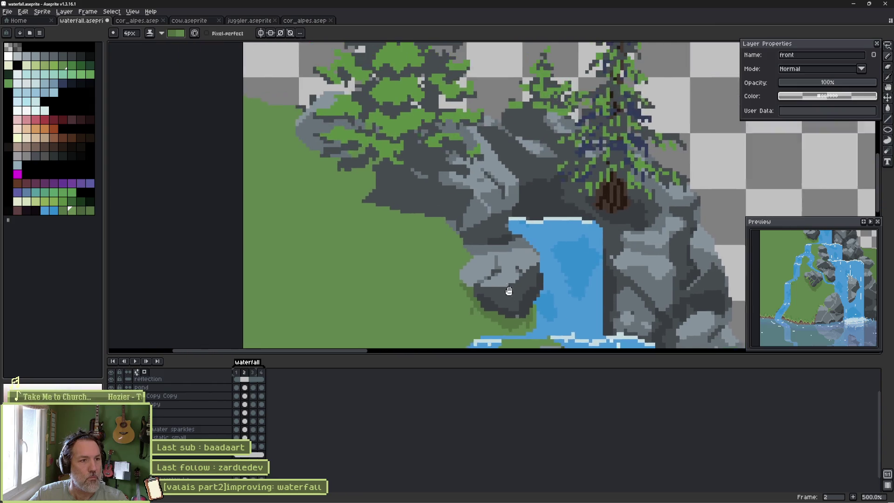
{"action": "left_click_drag", "start_coordinate": [509, 290], "coordinate": [522, 310]}
{"action": "mouse_move", "coordinate": [419, 241]}
{"action": "left_mouse_down"}
{"action": "mouse_move", "coordinate": [454, 256]}
{"action": "mouse_move", "coordinate": [396, 253]}
{"action": "mouse_move", "coordinate": [421, 279]}
{"action": "mouse_move", "coordinate": [426, 262]}
{"action": "mouse_move", "coordinate": [435, 282]}
{"action": "mouse_move", "coordinate": [370, 235]}
{"action": "mouse_move", "coordinate": [363, 184]}
{"action": "mouse_move", "coordinate": [307, 158]}
{"action": "mouse_move", "coordinate": [315, 136]}
{"action": "left_mouse_up"}
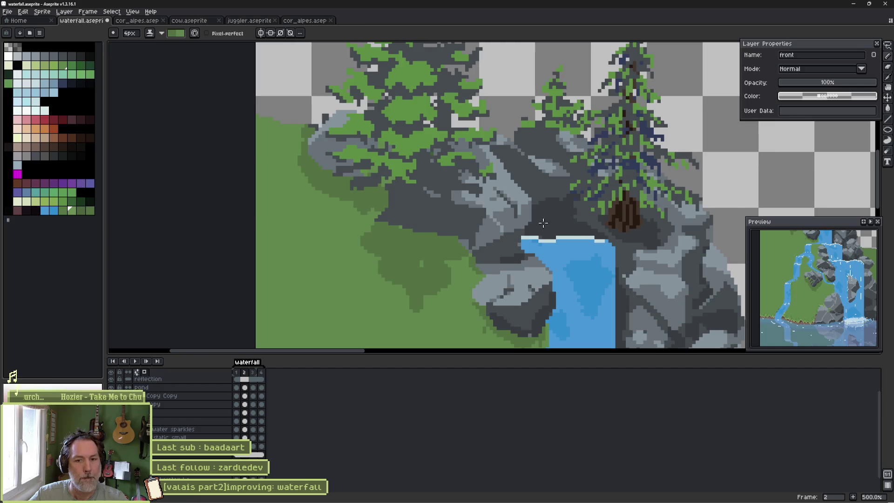
{"action": "mouse_move", "coordinate": [826, 279]}
{"action": "left_mouse_down"}
{"action": "mouse_move", "coordinate": [777, 285]}
{"action": "mouse_move", "coordinate": [833, 292]}
{"action": "left_mouse_up"}
{"action": "scroll", "coordinate": [835, 293], "scroll_direction": "up", "scroll_amount": 2}
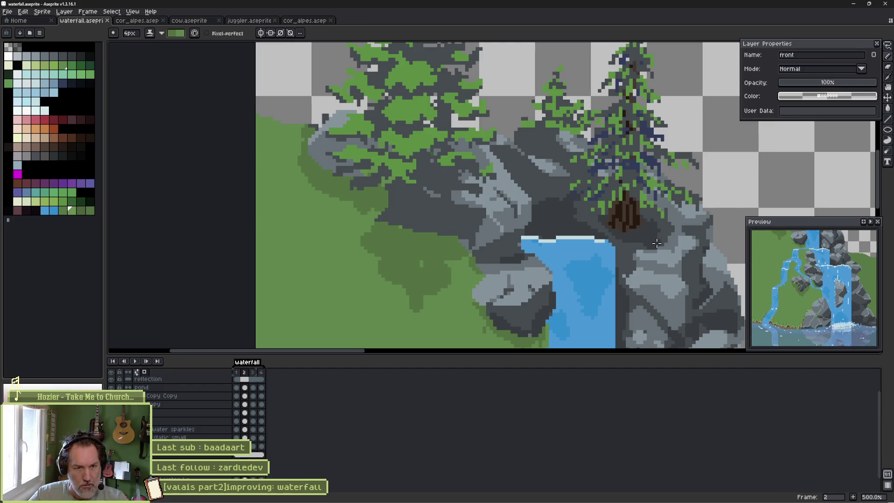
Zoom out from 1200% to 200% to view the whole waterfall pond scene, with the Pencil active again.
{"action": "scroll", "coordinate": [657, 243], "scroll_direction": "down", "scroll_amount": 5}
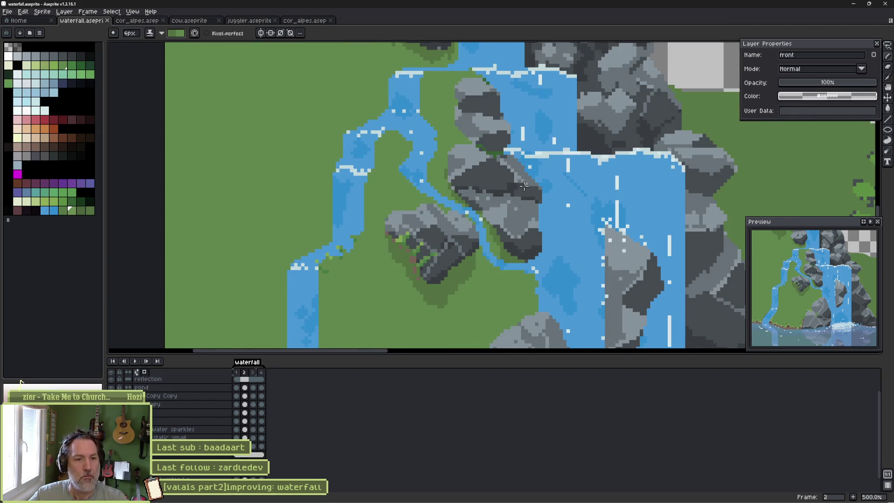
{"action": "scroll", "coordinate": [645, 231], "scroll_direction": "right", "scroll_amount": 3}
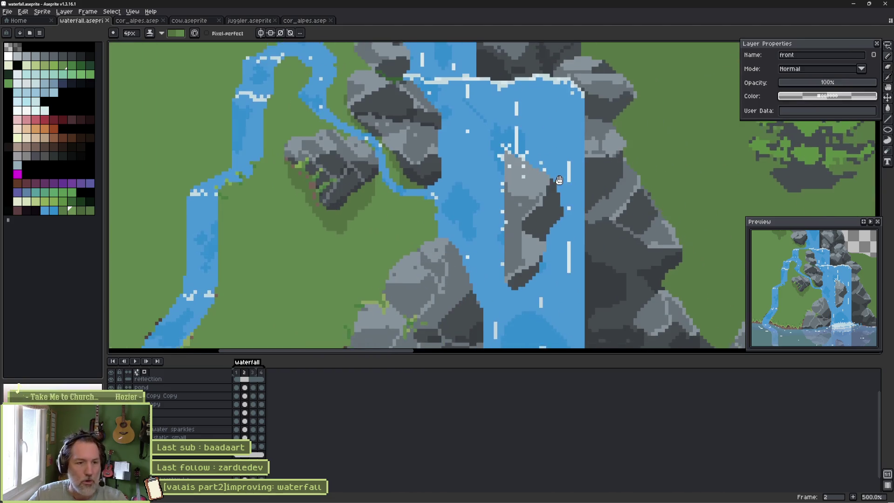
{"action": "scroll", "coordinate": [554, 177], "scroll_direction": "down", "scroll_amount": 5}
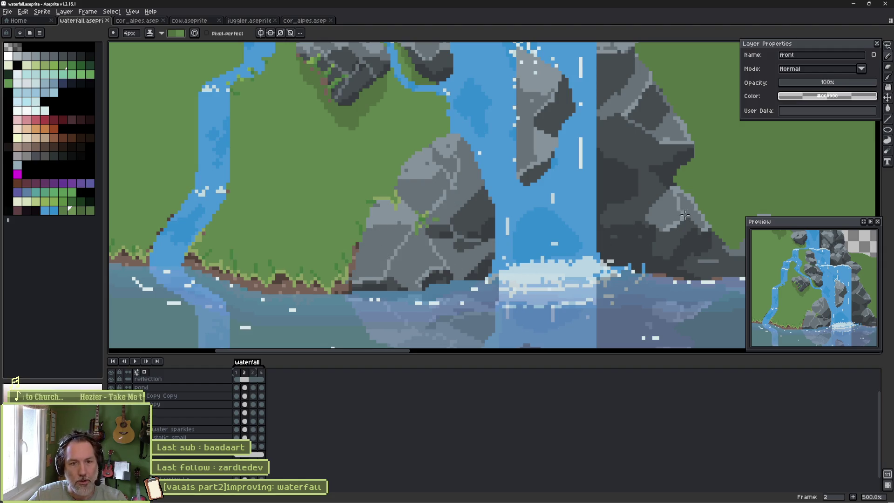
{"action": "scroll", "coordinate": [684, 214], "scroll_direction": "right", "scroll_amount": 5}
{"action": "scroll", "coordinate": [652, 251], "scroll_direction": "up", "scroll_amount": 10}
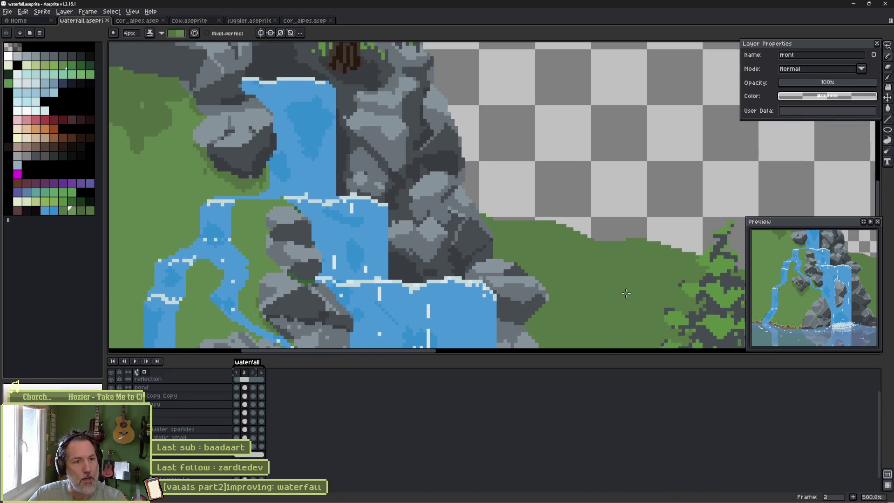
{"action": "scroll", "coordinate": [401, 201], "scroll_direction": "down", "scroll_amount": 3}
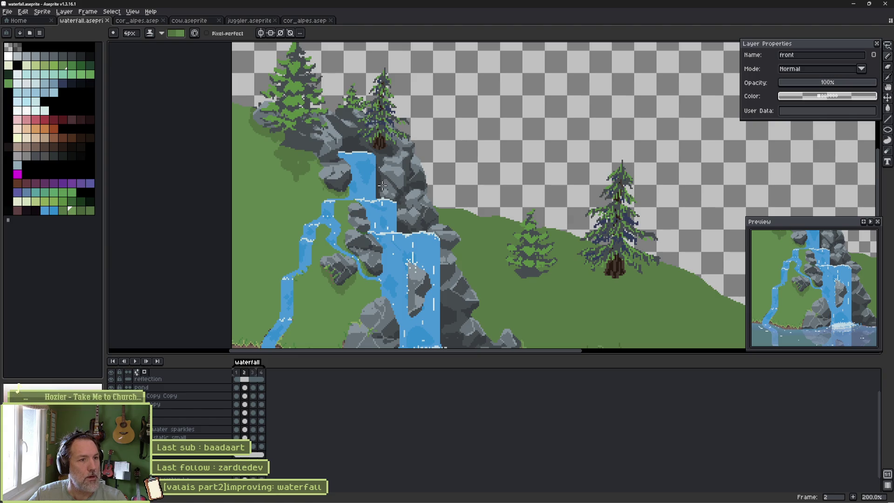
{"action": "scroll", "coordinate": [369, 163], "scroll_direction": "up", "scroll_amount": 7}
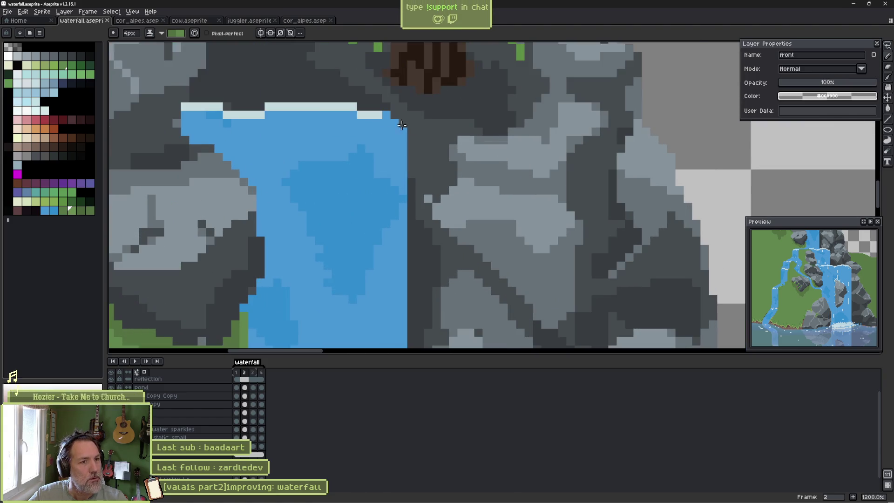
{"action": "key", "text": "i"}
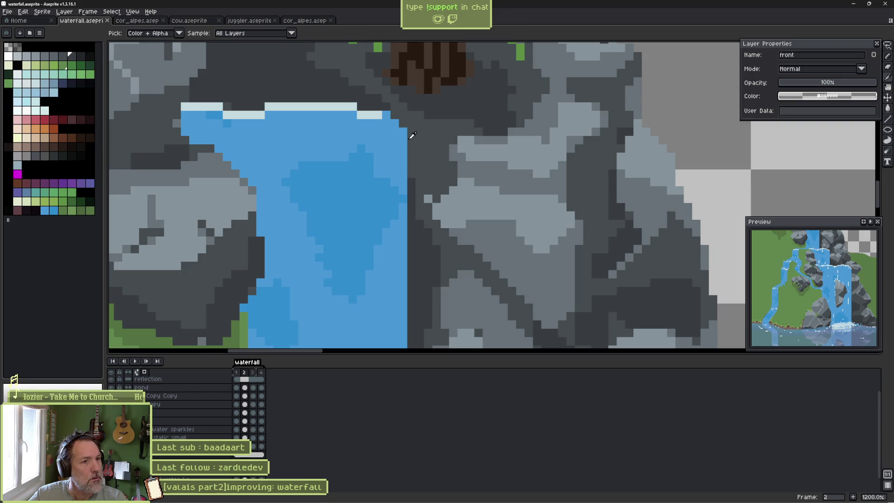
{"action": "key", "text": "b"}
{"action": "scroll", "coordinate": [412, 135], "scroll_direction": "down", "scroll_amount": 6}
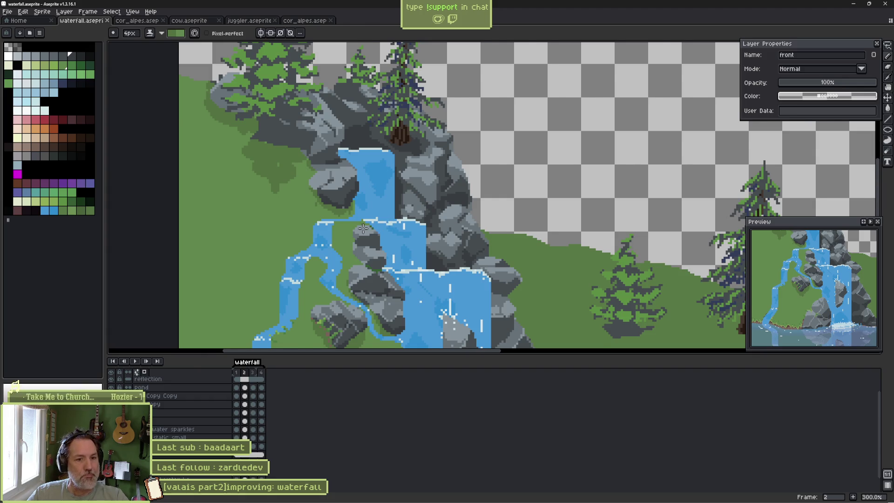
{"action": "scroll", "coordinate": [362, 228], "scroll_direction": "down", "scroll_amount": 1}
Re-import the updated waterfall sprite in Godot's Waterfall Inspector and run the game with F5.
{"action": "key", "text": "v"}
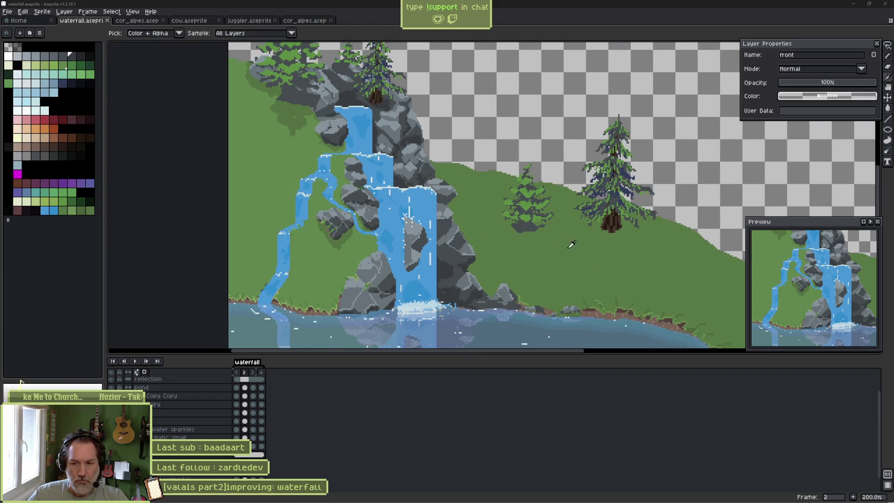
{"action": "key", "text": "b"}
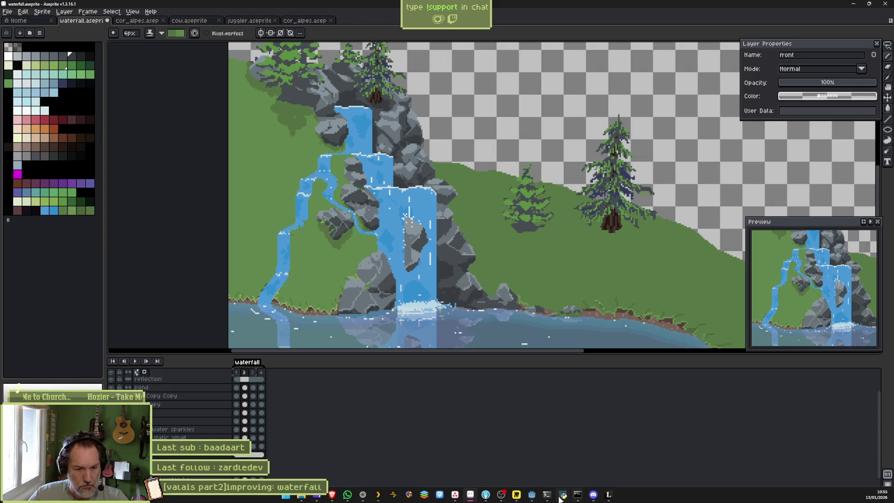
{"action": "left_click", "coordinate": [534, 499]}
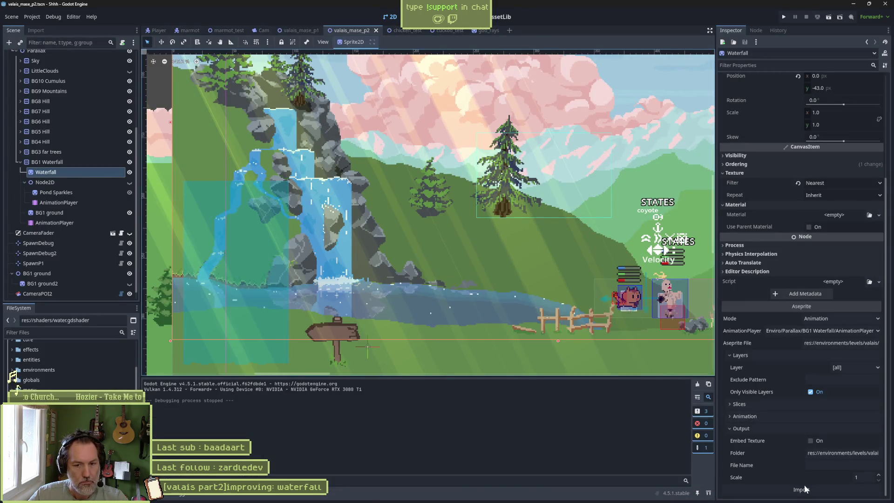
{"action": "left_click", "coordinate": [807, 490]}
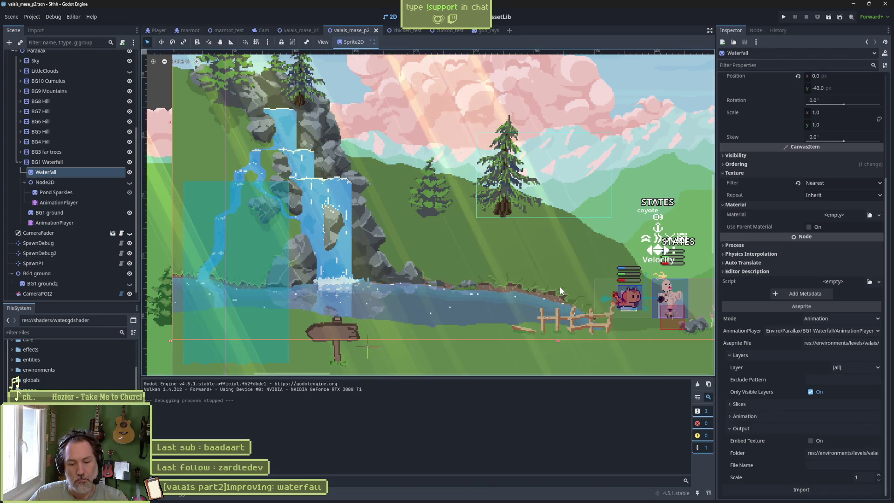
{"action": "key", "text": "F5"}
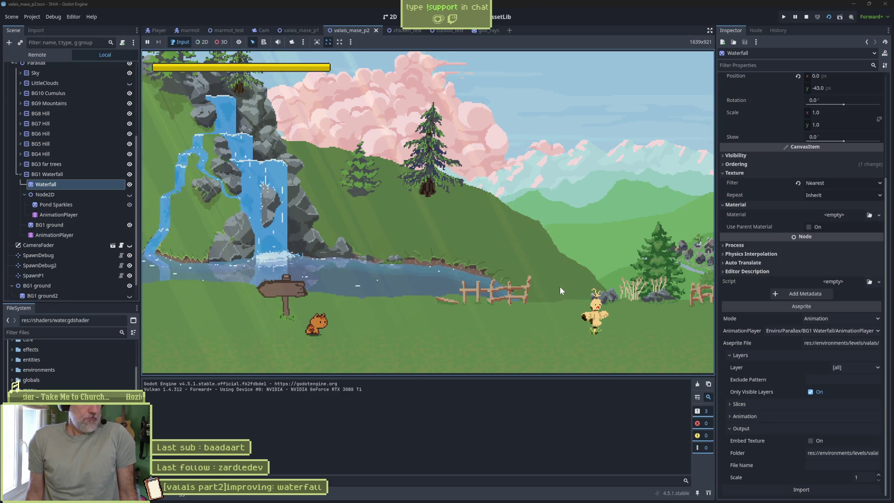
{"action": "key", "text": "alt+Tab"}
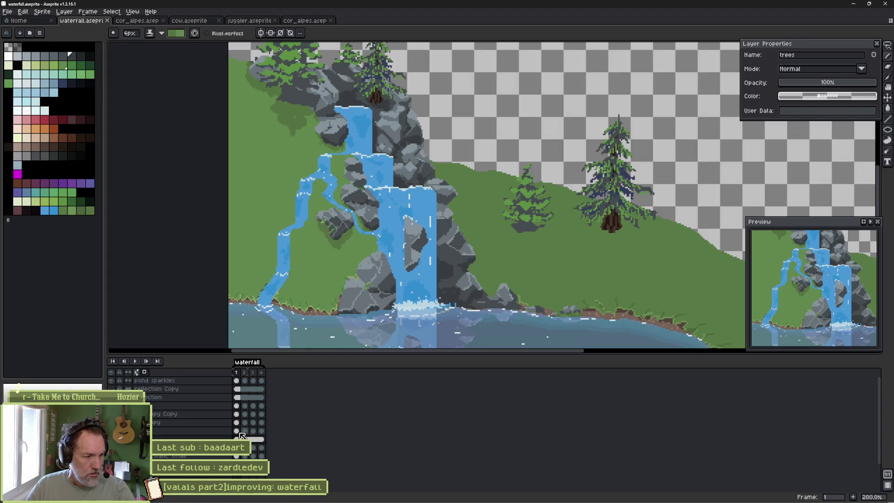
Go to frame 4, select the trees layer and zoom to 500% on the two pines.
{"action": "scroll", "coordinate": [219, 434], "scroll_direction": "down", "scroll_amount": 2}
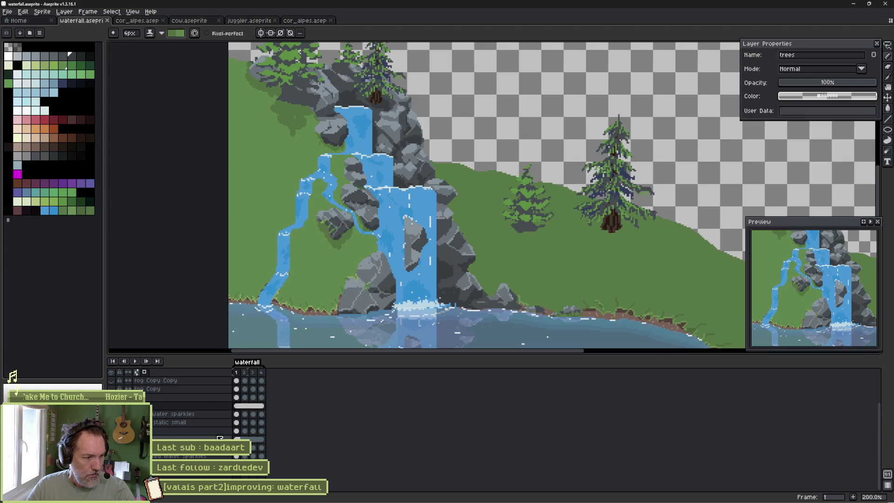
{"action": "key", "text": "BackSpace"}
{"action": "key", "text": "Right"}
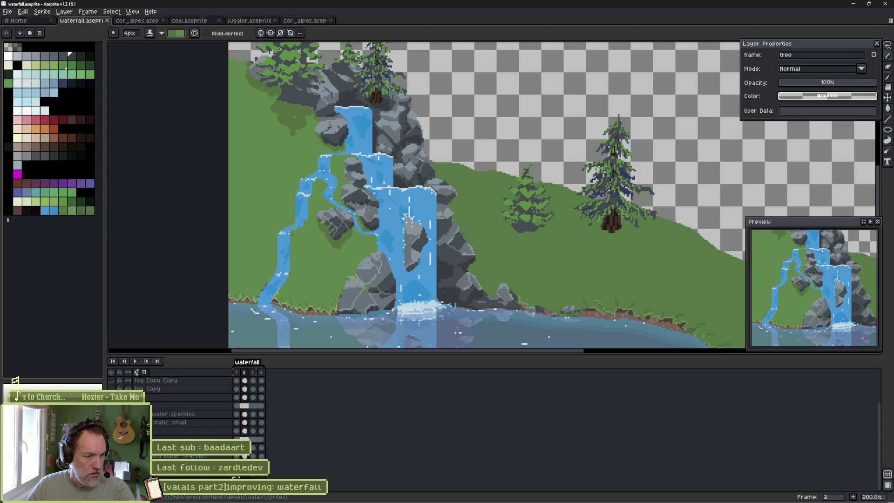
{"action": "key", "text": "Right"}
{"action": "key", "text": "Left"}
{"action": "key", "text": "Right"}
{"action": "key", "text": "Right"}
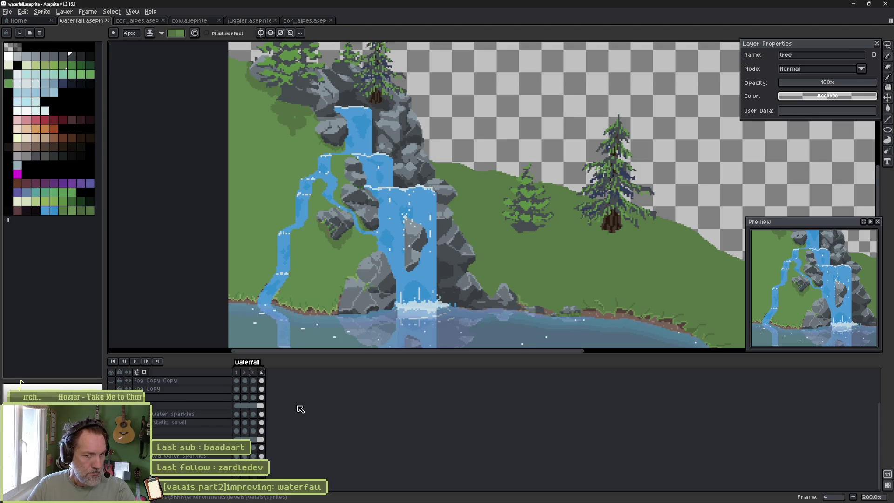
{"action": "key", "text": "ctrl"}
{"action": "left_click", "coordinate": [611, 218], "text": "ctrl"}
{"action": "scroll", "coordinate": [572, 259], "scroll_direction": "up", "scroll_amount": 2}
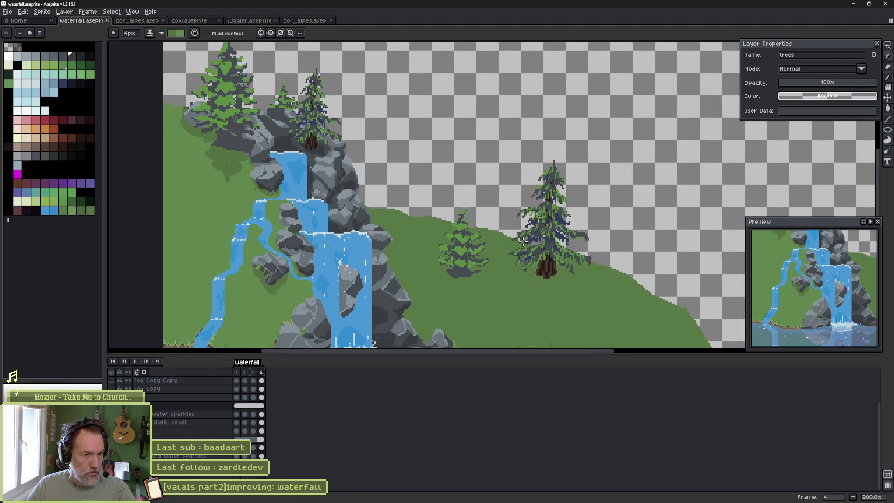
{"action": "scroll", "coordinate": [572, 258], "scroll_direction": "up", "scroll_amount": 2}
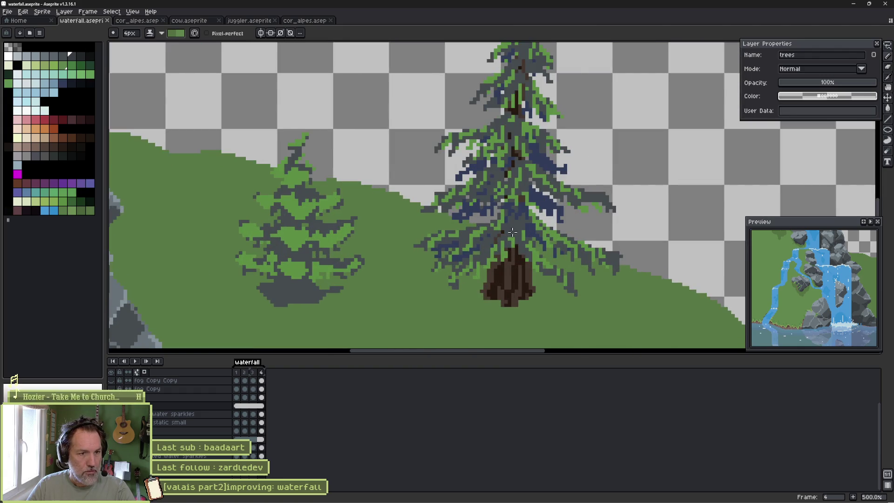
{"action": "key", "text": "ctrl"}
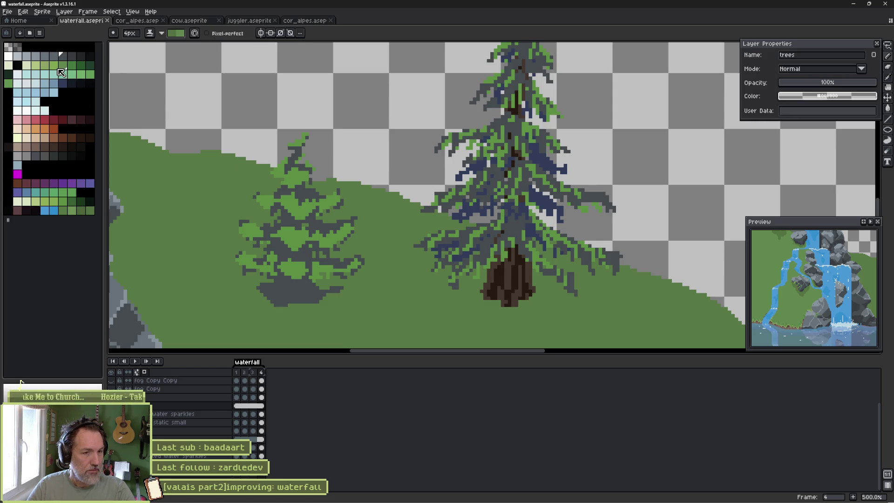
{"action": "key", "text": "ctrl"}
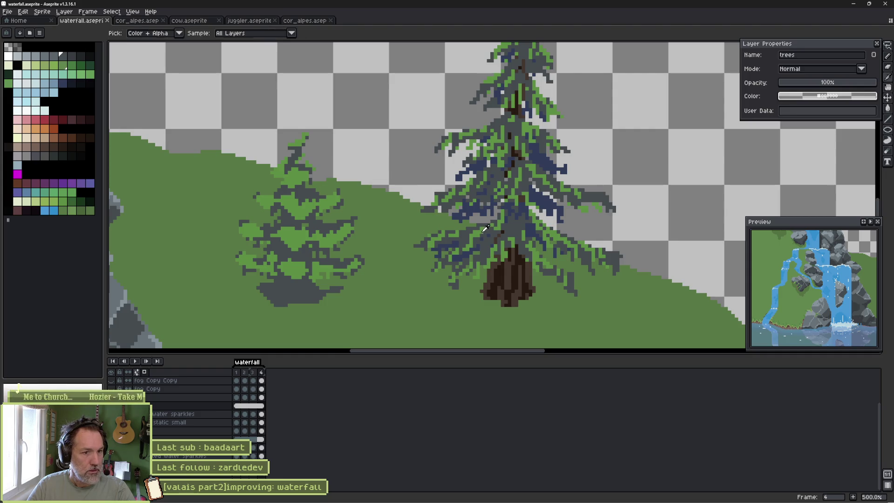
Recolour both pines' dark grey pixels to dark green with the Magic Wand, then sample the dark blue.
{"action": "left_click", "coordinate": [73, 202]}
{"action": "key", "text": "w"}
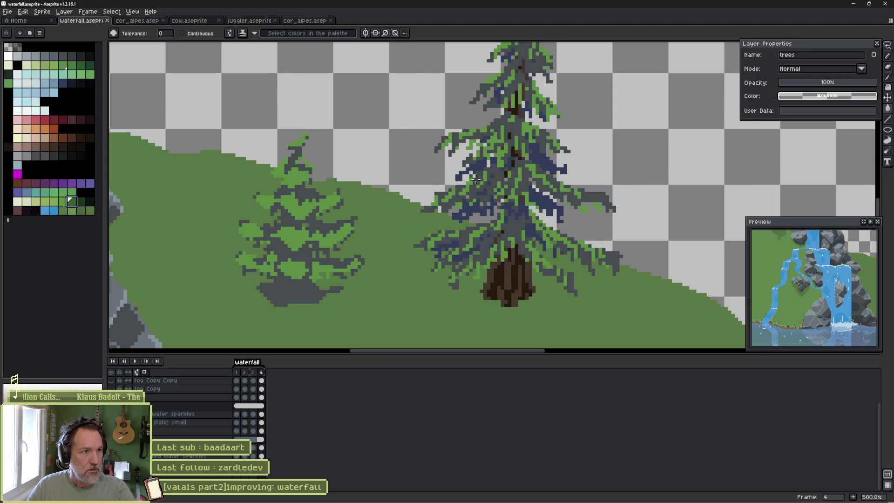
{"action": "left_click", "coordinate": [492, 188]}
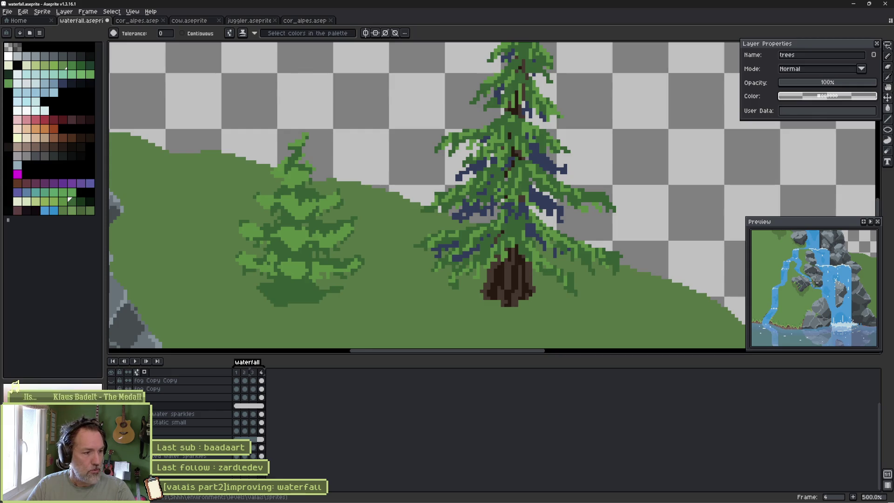
{"action": "mouse_move", "coordinate": [810, 280]}
{"action": "left_mouse_down"}
{"action": "mouse_move", "coordinate": [782, 310]}
{"action": "mouse_move", "coordinate": [808, 303]}
{"action": "left_mouse_up"}
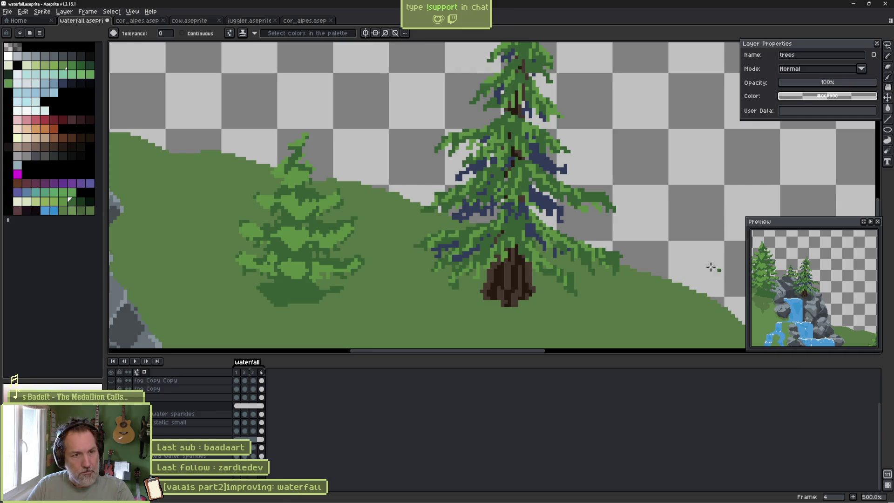
{"action": "left_click", "coordinate": [537, 155], "text": "alt"}
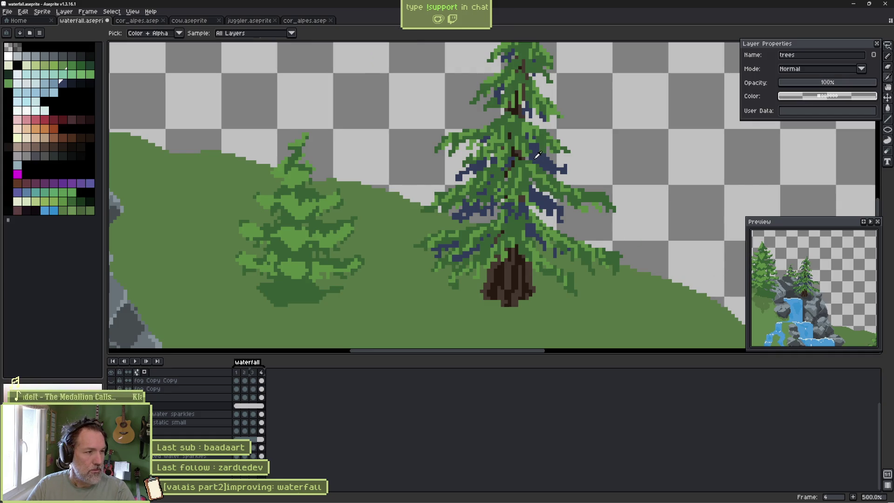
{"action": "scroll", "coordinate": [357, 203], "scroll_direction": "down", "scroll_amount": 3}
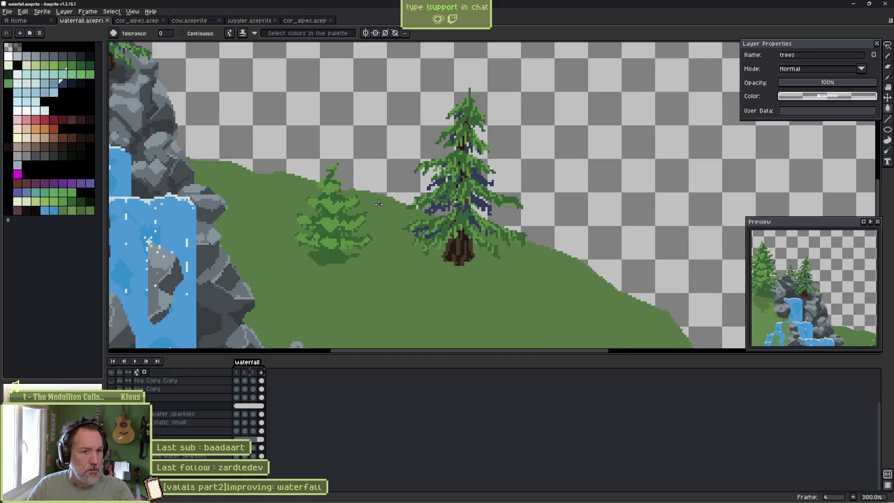
{"action": "left_click_drag", "start_coordinate": [358, 203], "coordinate": [443, 229]}
{"action": "scroll", "coordinate": [442, 229], "scroll_direction": "up", "scroll_amount": 2}
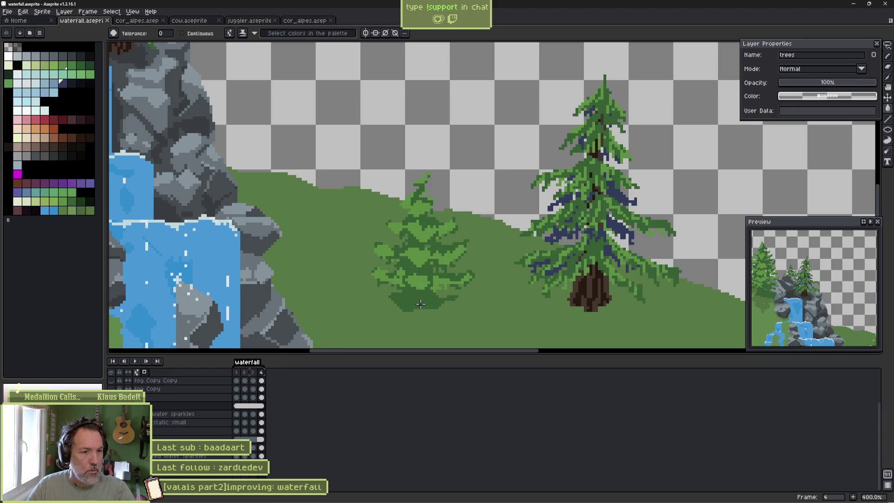
Zoom in on the small pine, pick the dark blue and shrink the pencil to one pixel.
{"action": "key", "text": "b"}
{"action": "scroll", "coordinate": [405, 298], "scroll_direction": "up", "scroll_amount": 1}
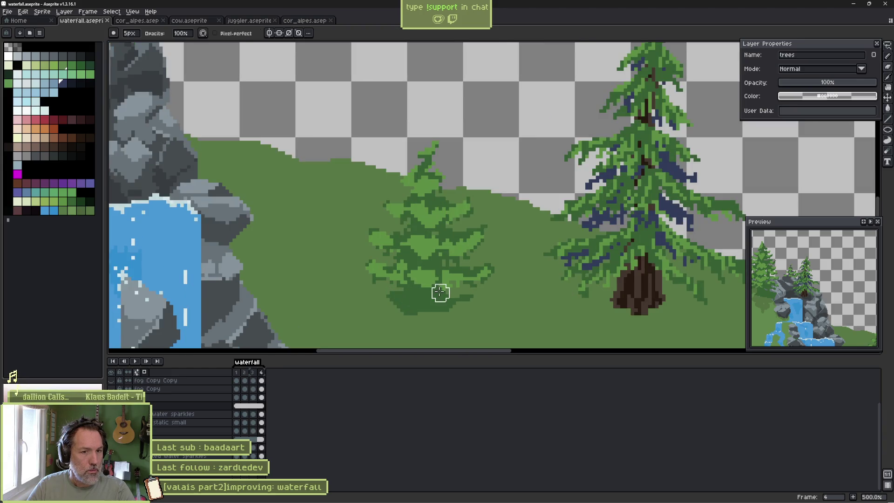
{"action": "key", "text": "alt"}
{"action": "left_click", "coordinate": [583, 252], "text": "alt"}
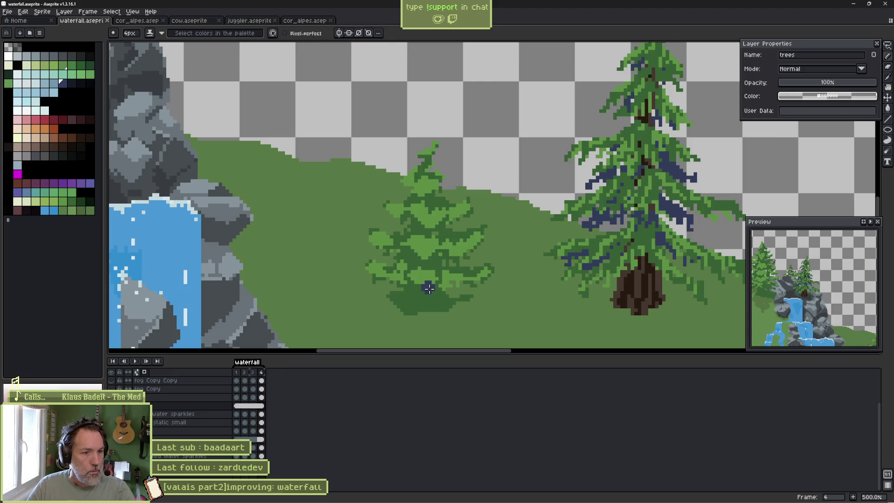
{"action": "left_click", "coordinate": [72, 202]}
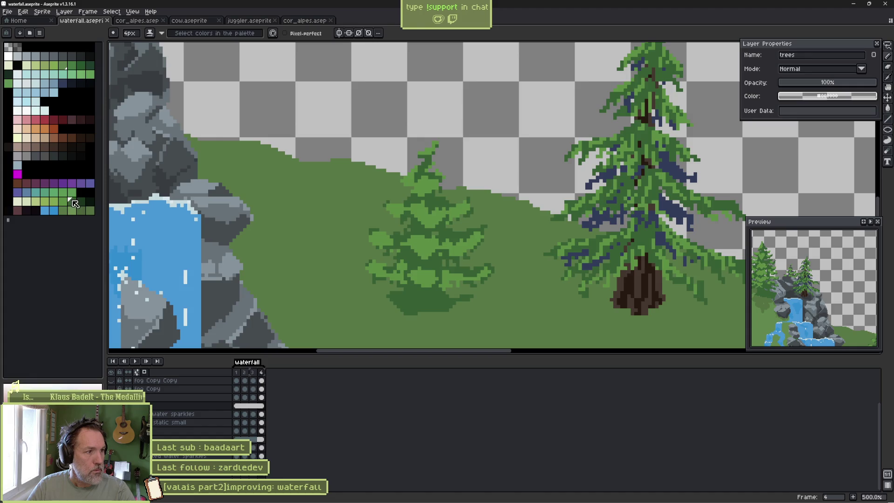
{"action": "left_click", "coordinate": [63, 83]}
{"action": "scroll", "coordinate": [408, 285], "scroll_direction": "up", "scroll_amount": 1}
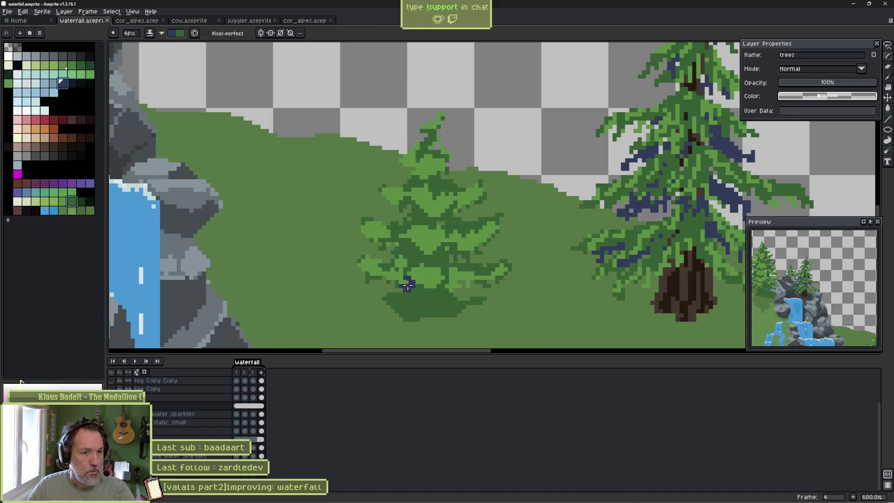
{"action": "key", "text": "minus"}
{"action": "key", "text": "minus"}
{"action": "key", "text": "minus"}
Paint dark blue shadow pixels onto the small fir's branches.
{"action": "left_click", "coordinate": [417, 289]}
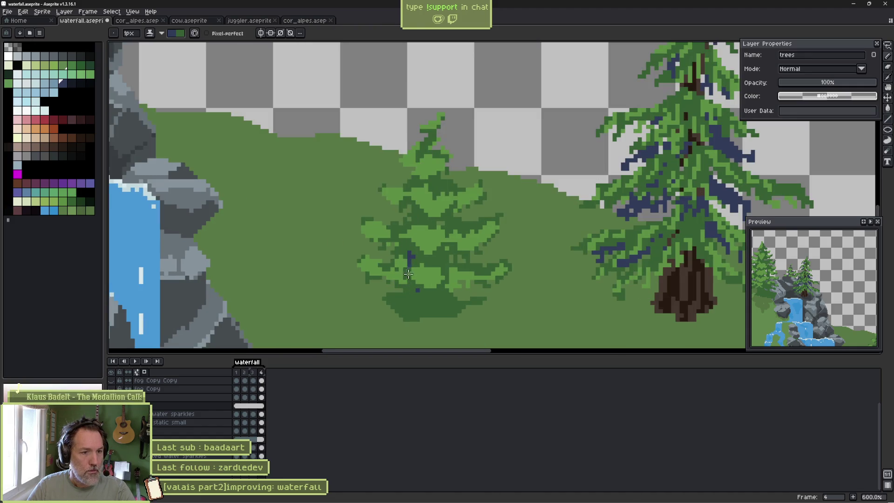
{"action": "left_click", "coordinate": [417, 294]}
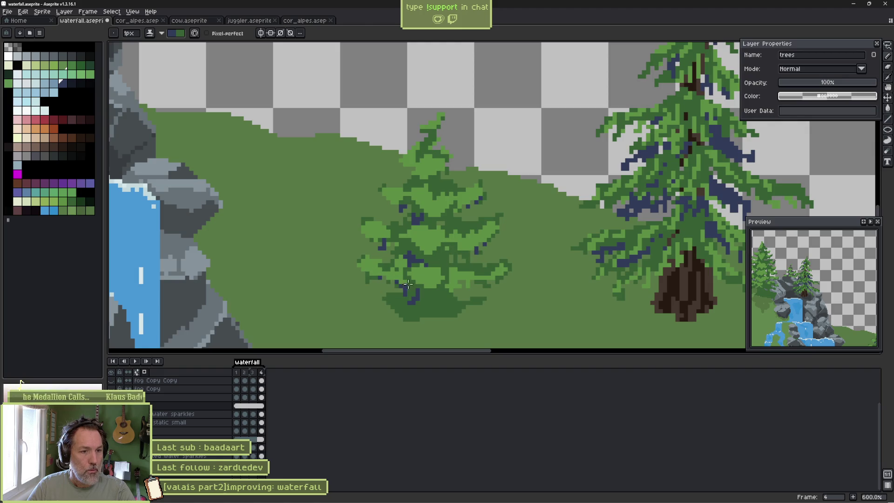
{"action": "left_click_drag", "start_coordinate": [832, 300], "coordinate": [819, 288]}
{"action": "scroll", "coordinate": [818, 288], "scroll_direction": "up", "scroll_amount": 3}
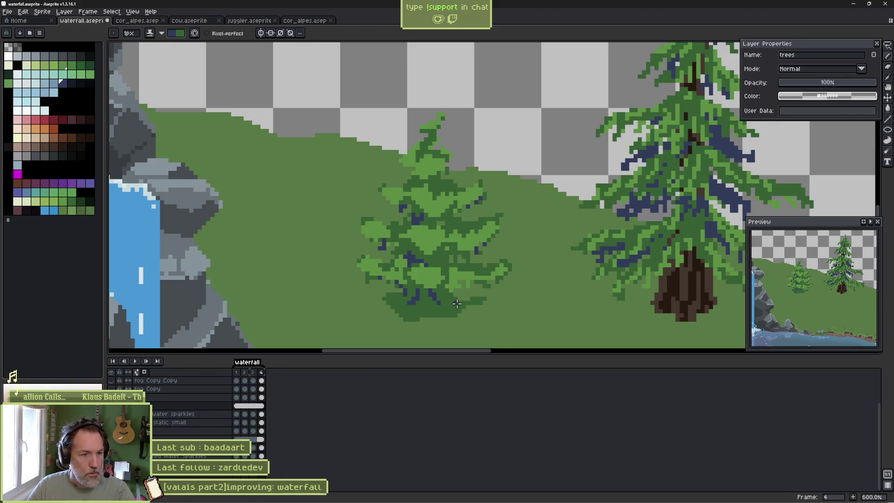
{"action": "key", "text": "e"}
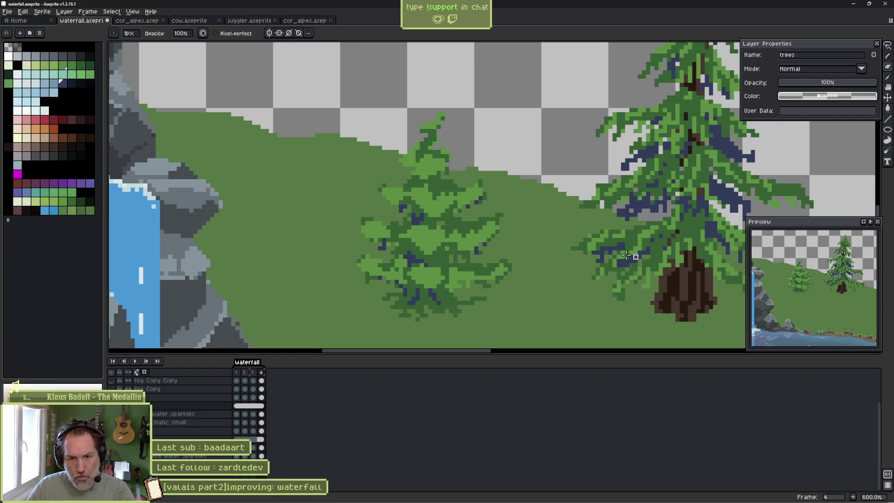
{"action": "scroll", "coordinate": [342, 210], "scroll_direction": "left", "scroll_amount": 5}
{"action": "scroll", "coordinate": [474, 196], "scroll_direction": "right", "scroll_amount": 4}
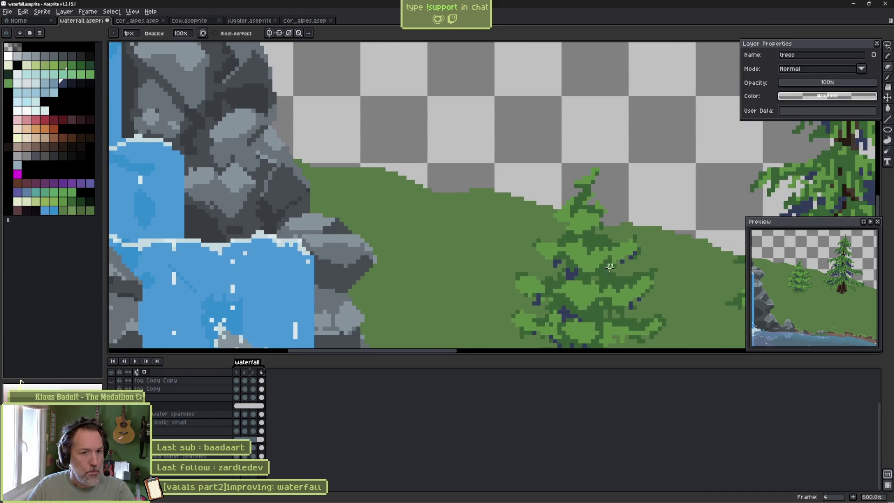
{"action": "key", "text": "b"}
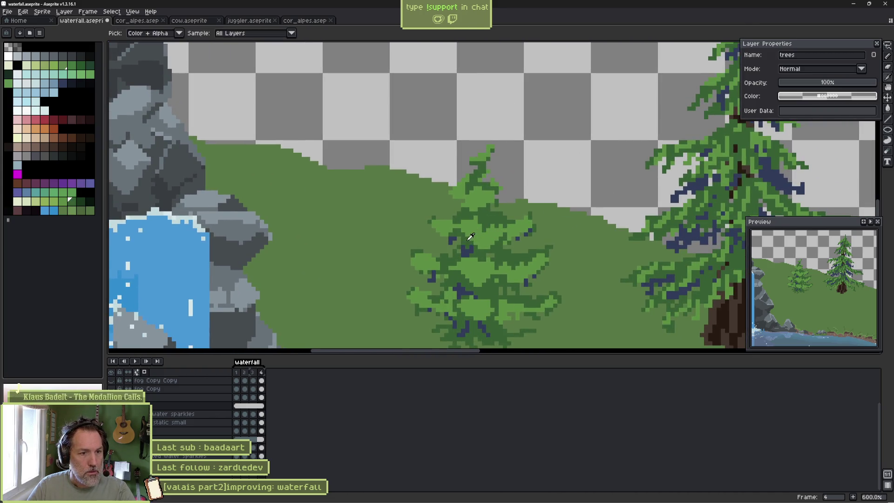
{"action": "scroll", "coordinate": [470, 238], "scroll_direction": "up", "scroll_amount": 4}
{"action": "key", "text": "alt"}
{"action": "key", "text": "alt"}
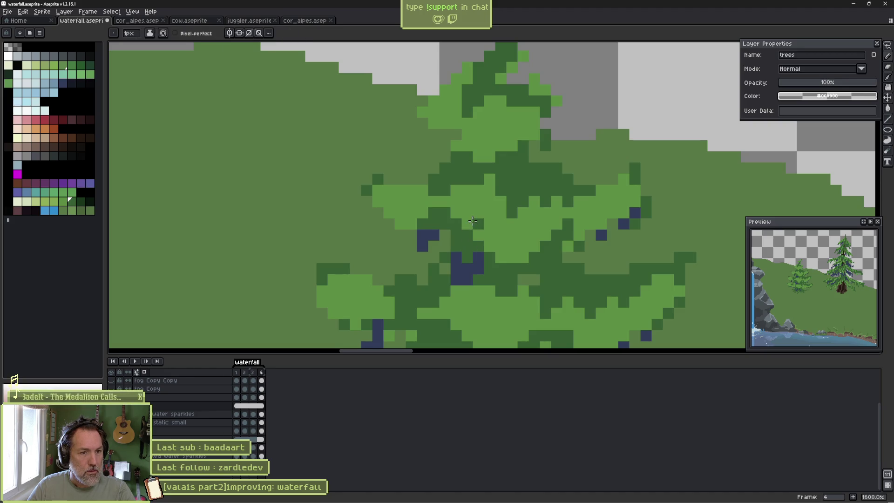
Turn on Pixel-perfect and paint dark-green pixels into the small tree's light-green patches.
{"action": "left_click", "coordinate": [175, 33]}
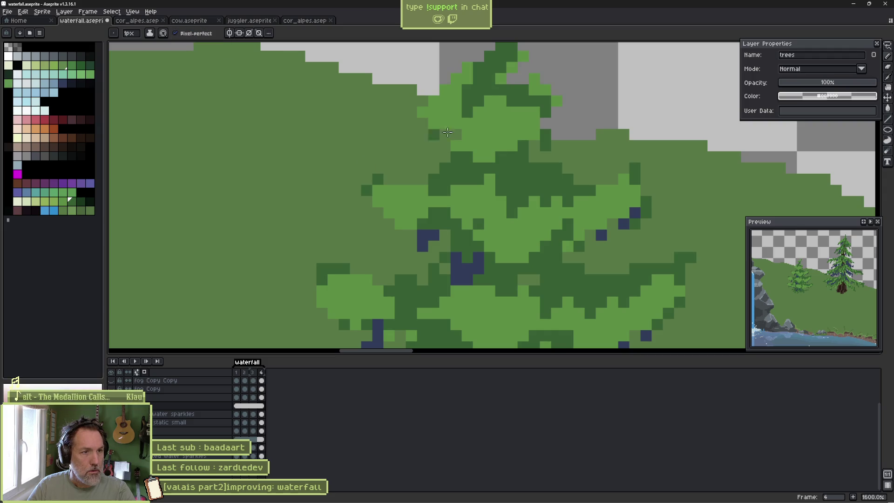
{"action": "left_click", "coordinate": [541, 236]}
{"action": "scroll", "coordinate": [532, 280], "scroll_direction": "down", "scroll_amount": 3}
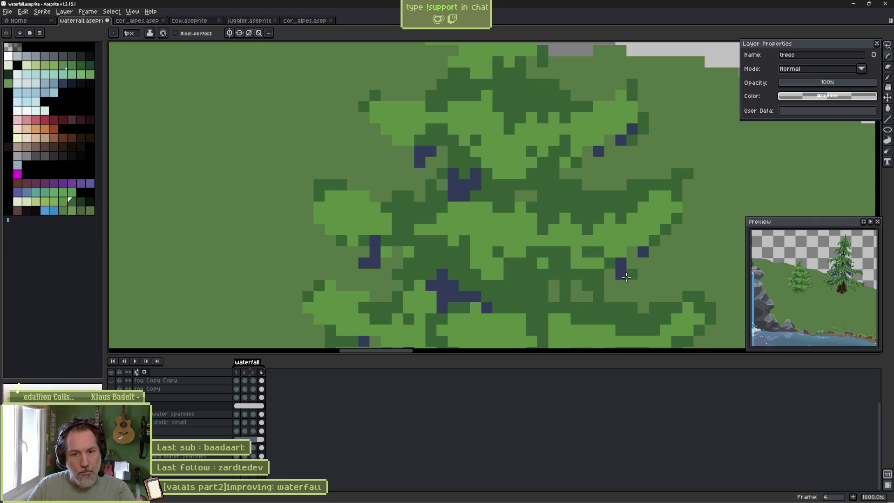
{"action": "scroll", "coordinate": [493, 217], "scroll_direction": "down", "scroll_amount": 5}
{"action": "mouse_move", "coordinate": [468, 184]}
{"action": "left_mouse_down"}
{"action": "mouse_move", "coordinate": [468, 212]}
{"action": "mouse_move", "coordinate": [502, 210]}
{"action": "left_mouse_up"}
{"action": "left_click_drag", "start_coordinate": [344, 185], "coordinate": [322, 177]}
{"action": "left_click", "coordinate": [323, 159], "text": "alt"}
{"action": "left_click", "coordinate": [296, 170]}
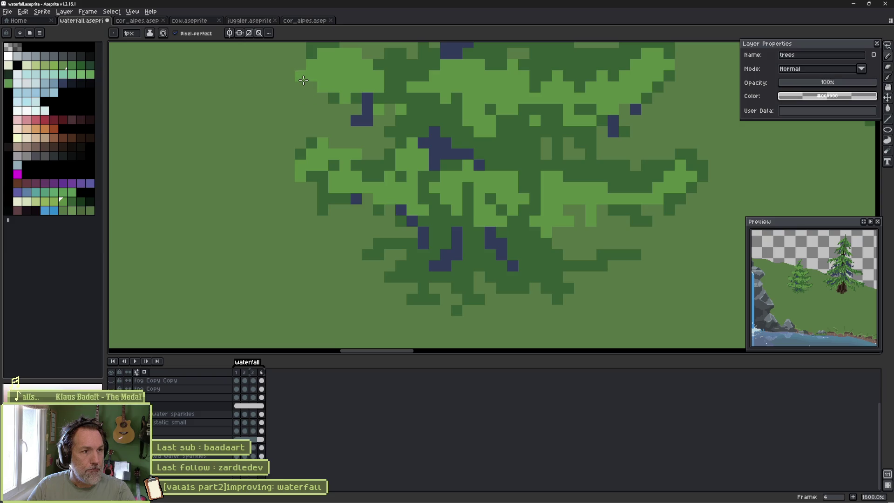
Add light-green pixels along the small tree's left and right edges and erase stray pixels.
{"action": "left_click", "coordinate": [300, 100]}
{"action": "left_click", "coordinate": [691, 199]}
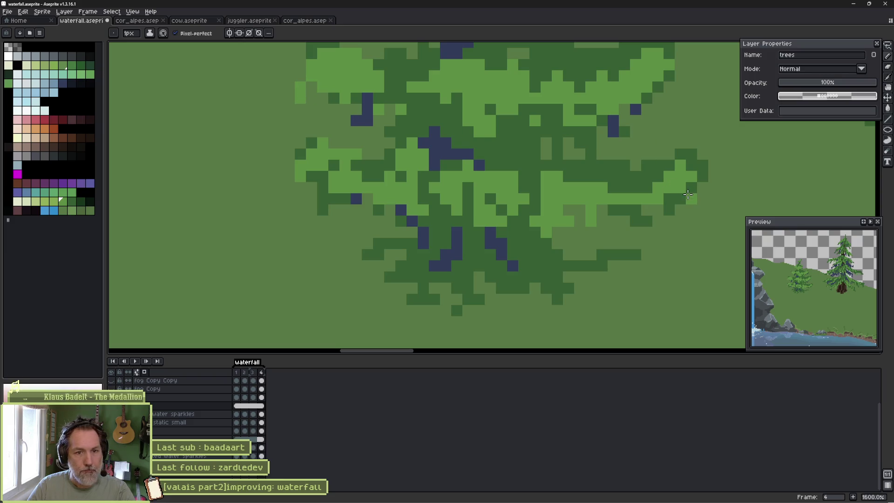
{"action": "scroll", "coordinate": [615, 210], "scroll_direction": "up", "scroll_amount": 2}
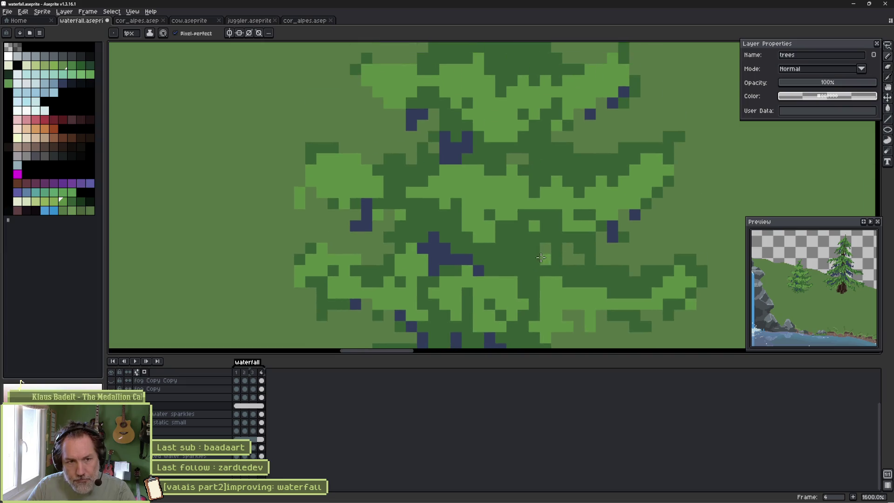
{"action": "left_click", "coordinate": [635, 224]}
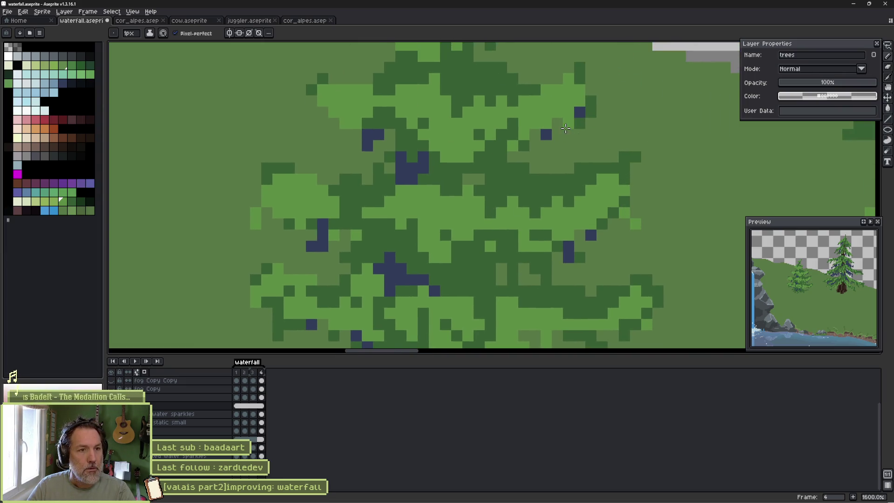
{"action": "scroll", "coordinate": [572, 140], "scroll_direction": "up", "scroll_amount": 2}
{"action": "key", "text": "e"}
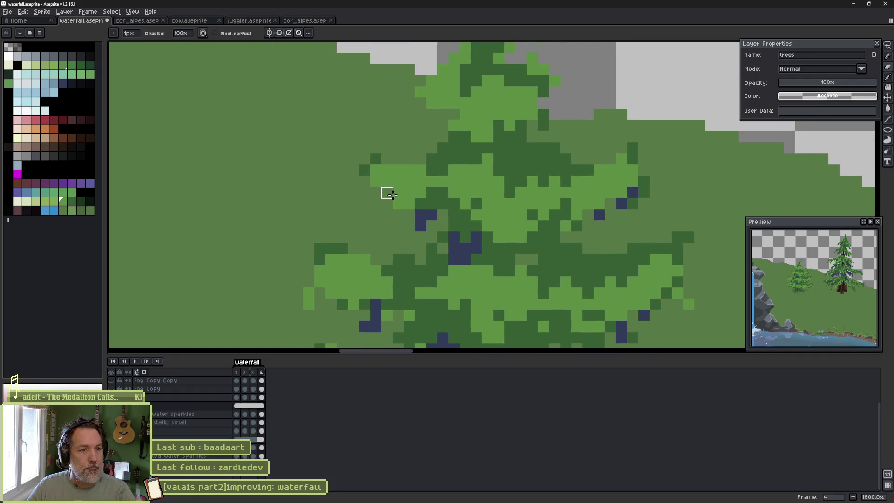
{"action": "scroll", "coordinate": [512, 167], "scroll_direction": "up", "scroll_amount": 2}
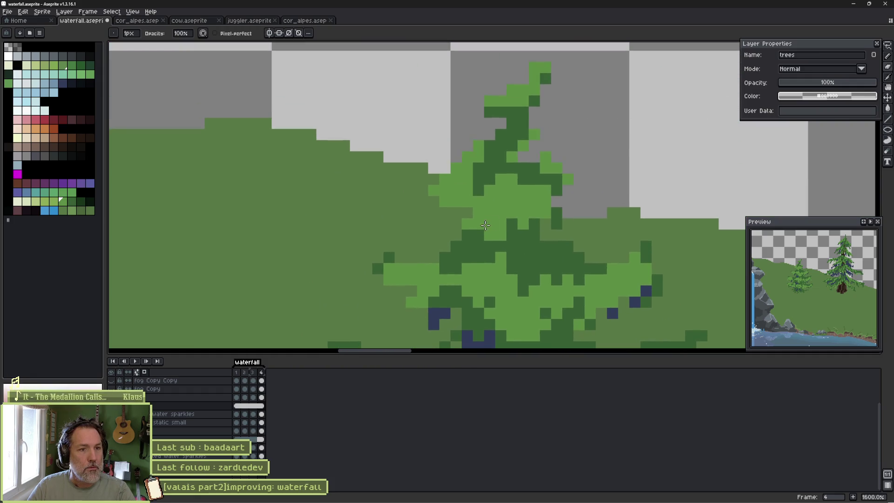
{"action": "scroll", "coordinate": [486, 225], "scroll_direction": "down", "scroll_amount": 5}
{"action": "scroll", "coordinate": [493, 147], "scroll_direction": "up", "scroll_amount": 3}
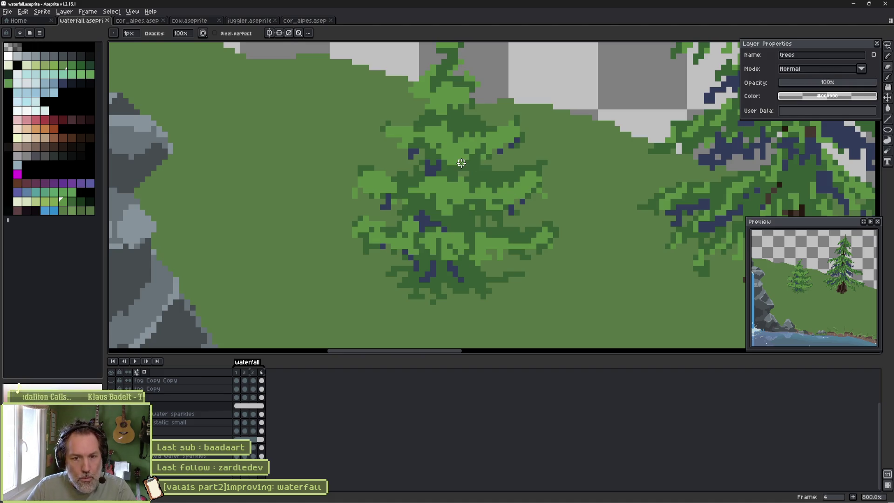
{"action": "scroll", "coordinate": [465, 177], "scroll_direction": "right", "scroll_amount": 3}
{"action": "key", "text": "alt"}
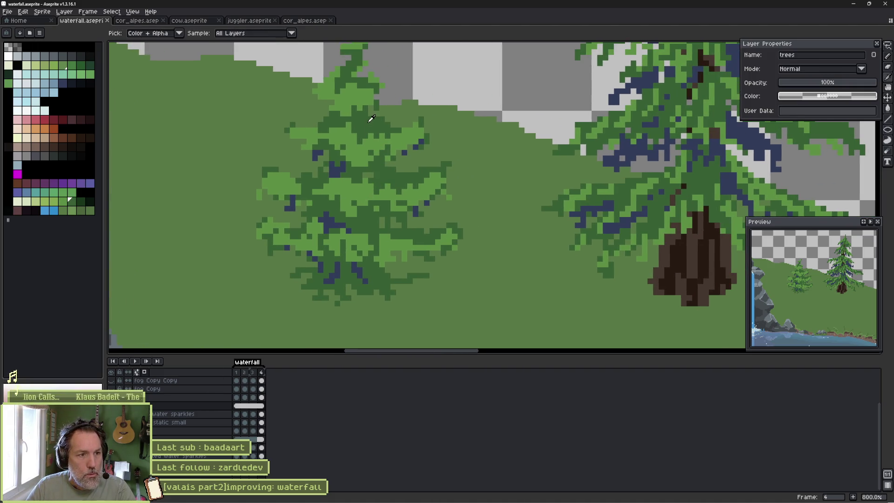
{"action": "scroll", "coordinate": [489, 220], "scroll_direction": "down", "scroll_amount": 3}
{"action": "scroll", "coordinate": [389, 183], "scroll_direction": "up", "scroll_amount": 5}
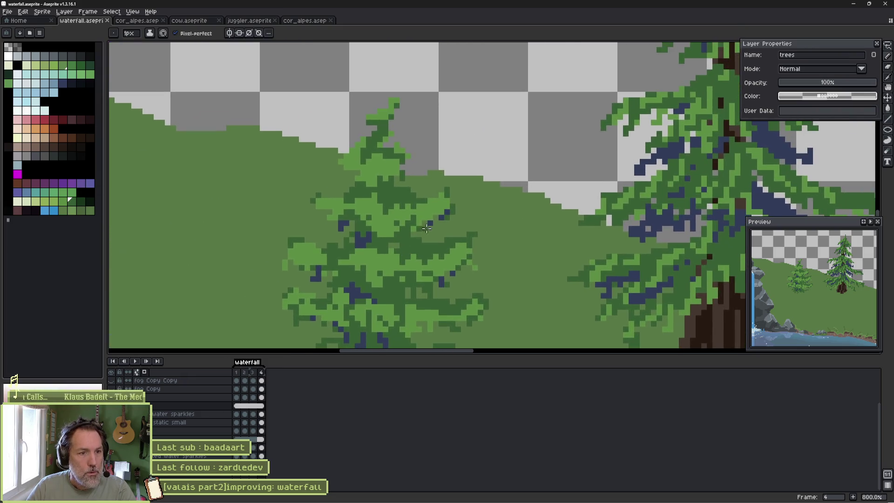
{"action": "scroll", "coordinate": [365, 231], "scroll_direction": "down", "scroll_amount": 2}
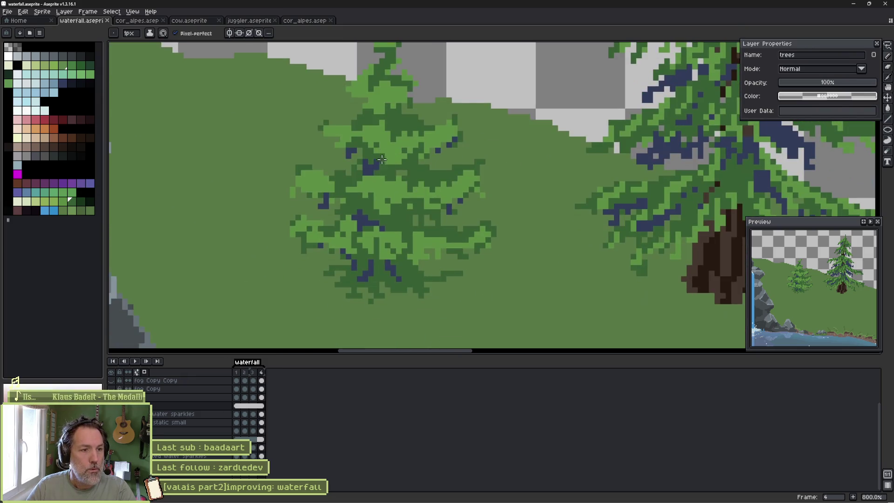
{"action": "scroll", "coordinate": [451, 204], "scroll_direction": "right", "scroll_amount": 4}
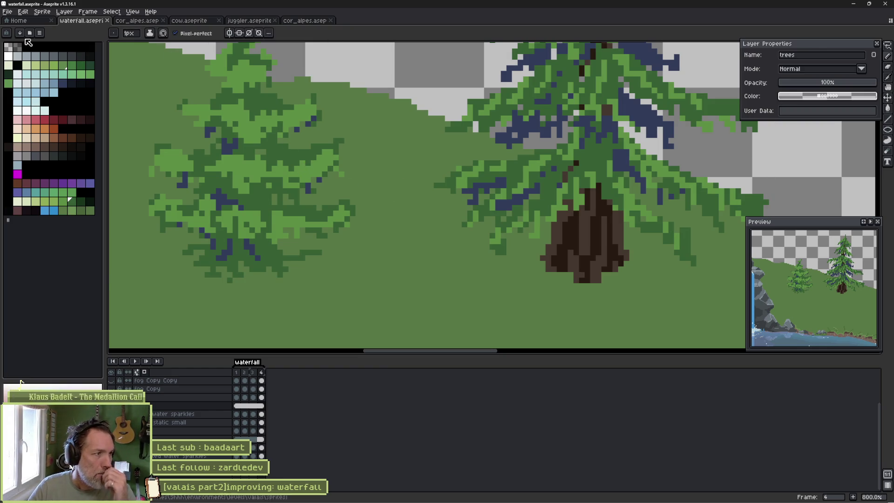
Open valais_ss_foregrounds.aseprite from environments > levels > valais.
{"action": "left_click", "coordinate": [18, 21]}
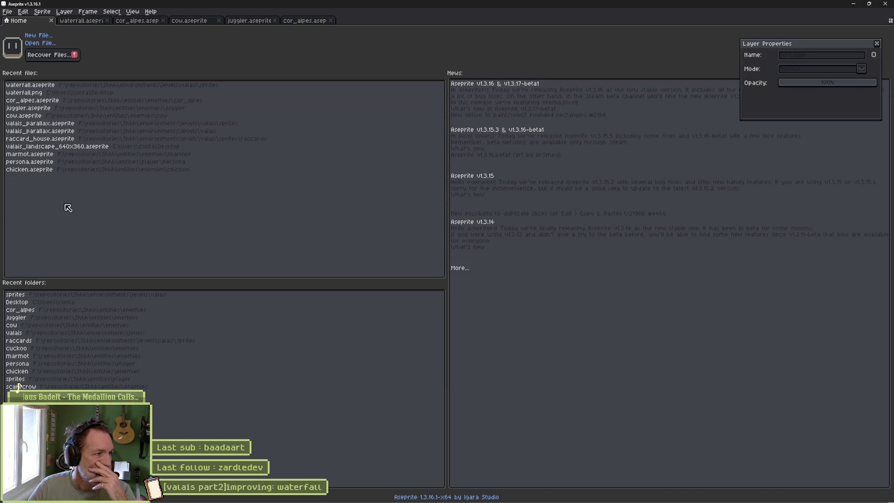
{"action": "left_click", "coordinate": [54, 45]}
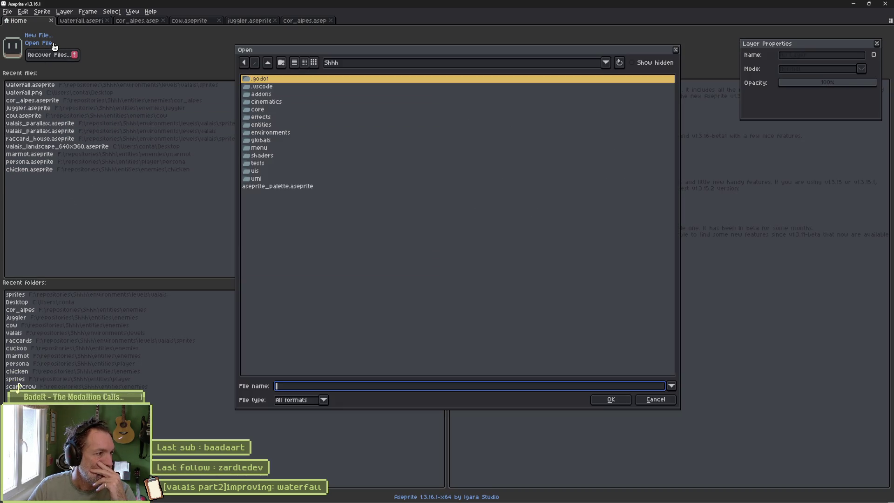
{"action": "double_click", "coordinate": [282, 133]}
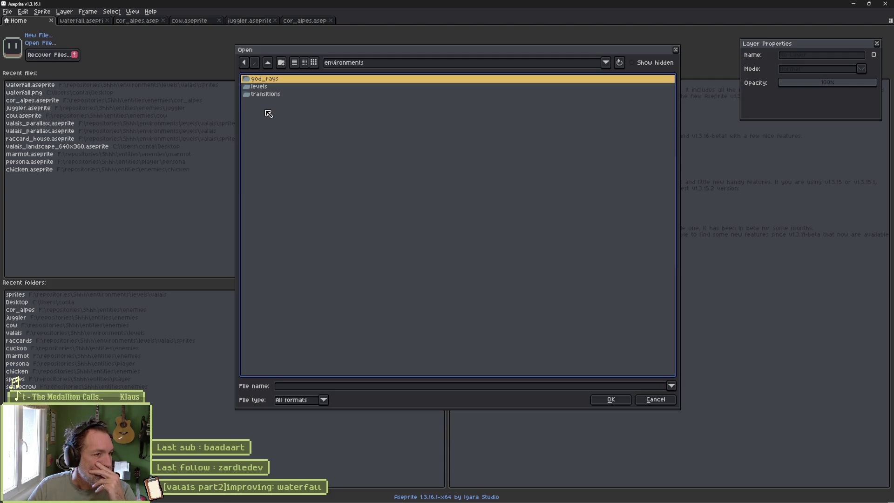
{"action": "double_click", "coordinate": [259, 87]}
{"action": "double_click", "coordinate": [263, 94]}
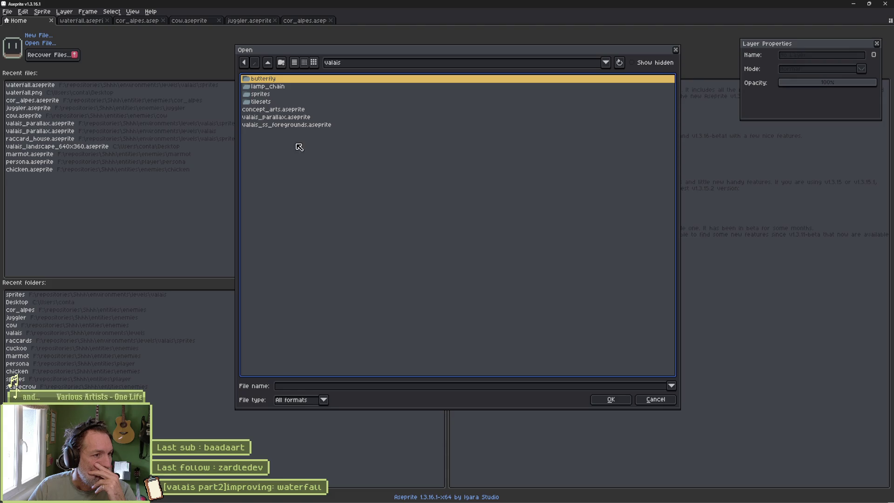
{"action": "left_click", "coordinate": [292, 124]}
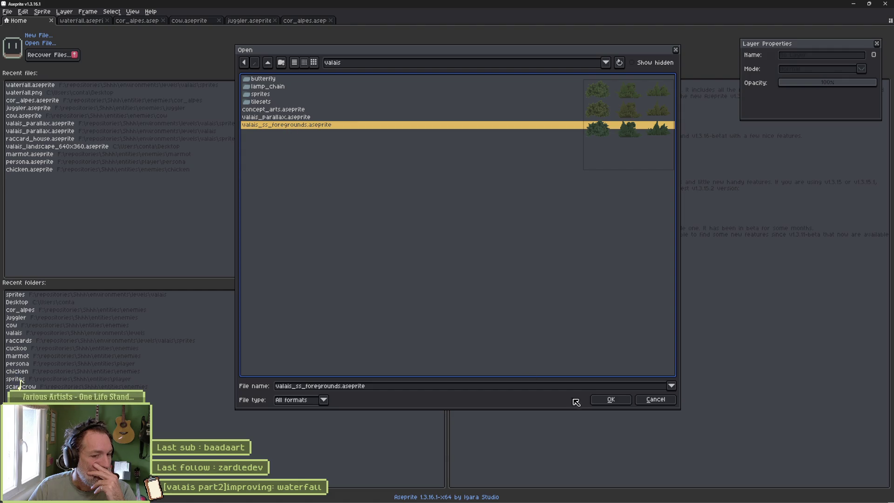
{"action": "left_click", "coordinate": [610, 399]}
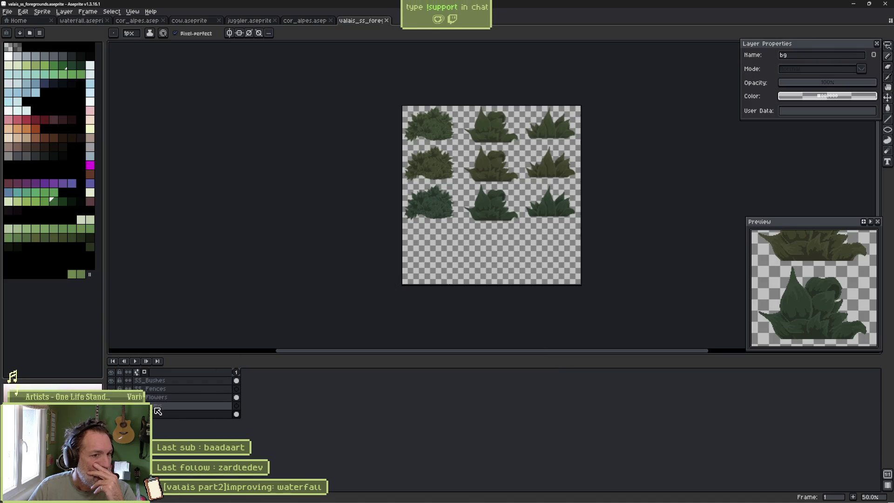
{"action": "left_click", "coordinate": [16, 21]}
Open valais_parallax.aseprite from the valais folder as a reference panorama.
{"action": "left_click", "coordinate": [37, 43]}
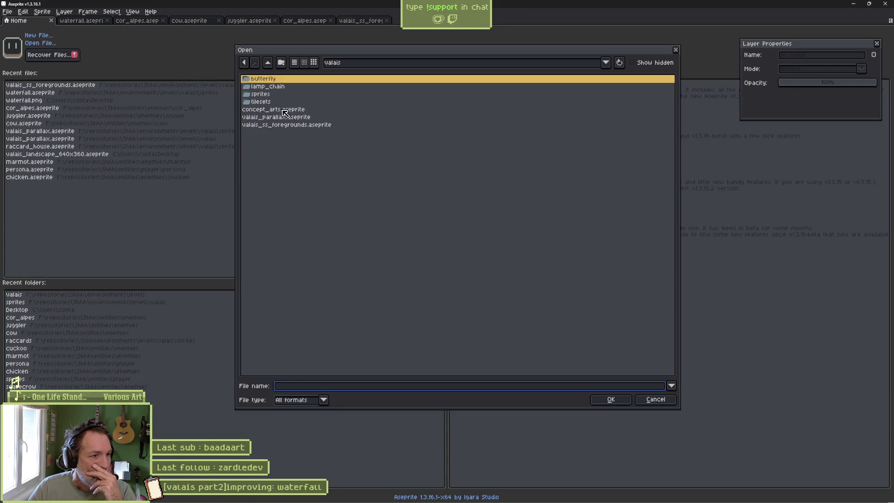
{"action": "left_click", "coordinate": [283, 110]}
{"action": "left_click", "coordinate": [289, 117]}
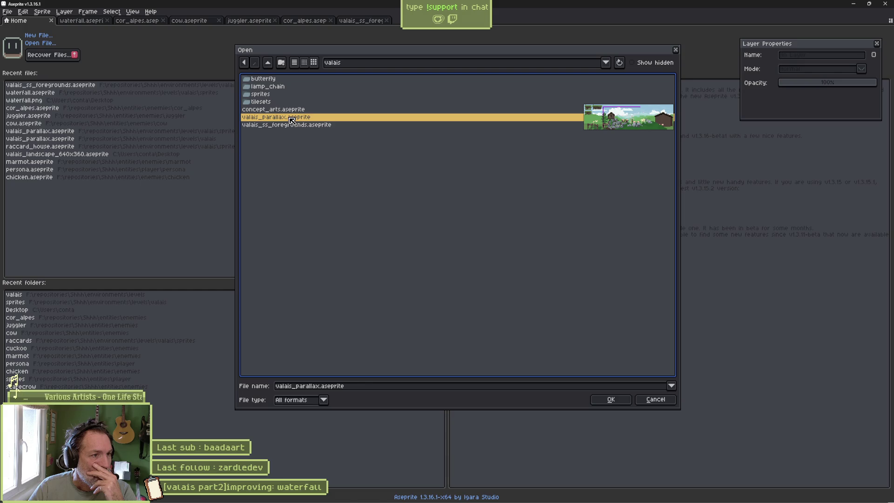
{"action": "left_click", "coordinate": [619, 399]}
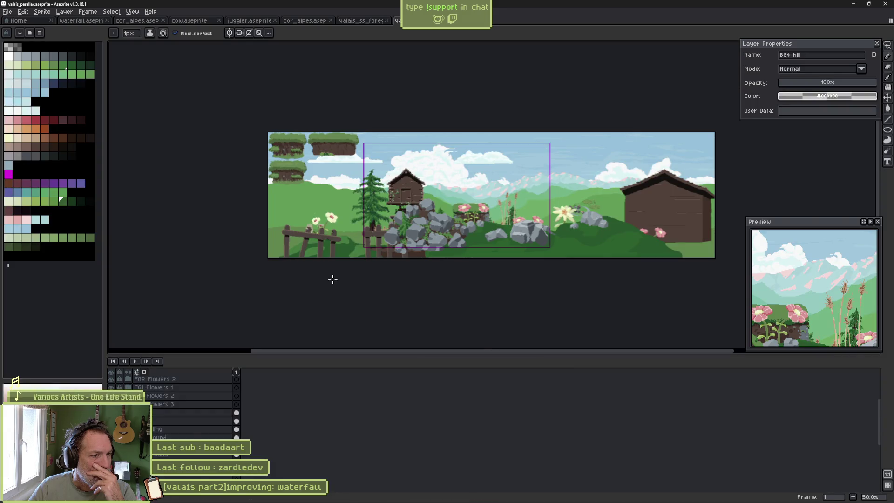
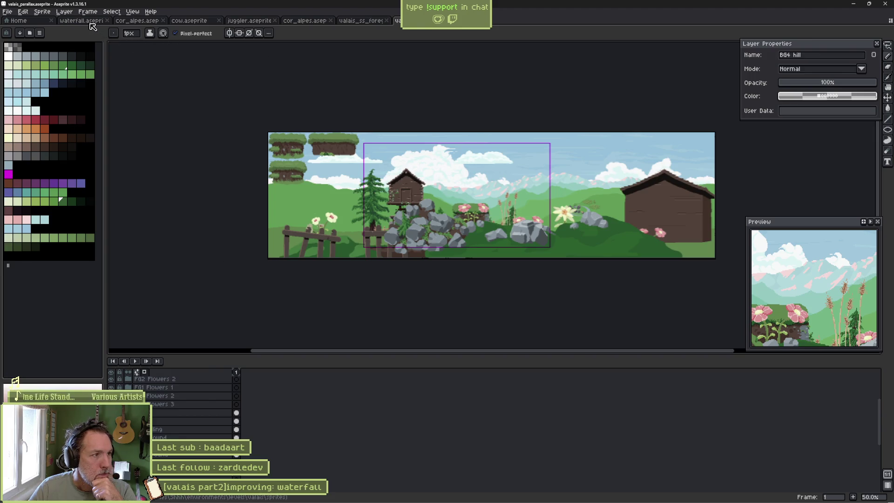
Switch to waterfall.aseprite, zoom to 400% on the pines, and block in a tree silhouette.
{"action": "left_click", "coordinate": [91, 25]}
{"action": "scroll", "coordinate": [385, 123], "scroll_direction": "down", "scroll_amount": 2}
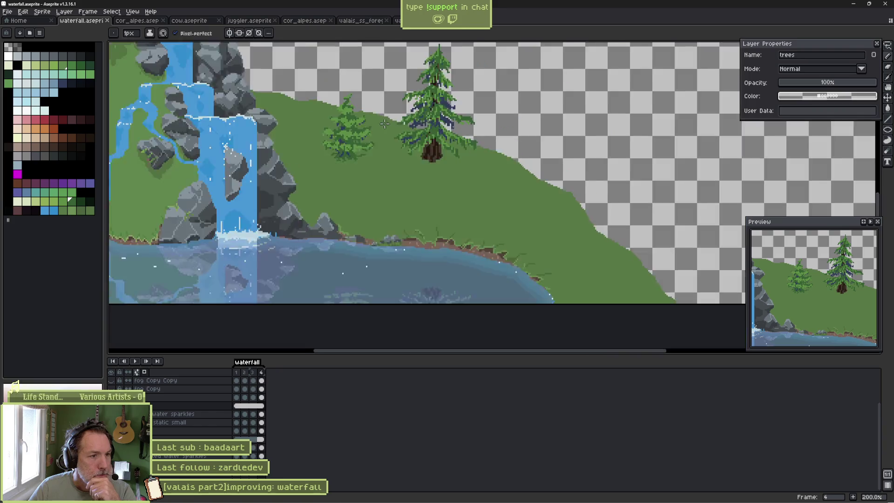
{"action": "scroll", "coordinate": [385, 123], "scroll_direction": "down", "scroll_amount": 1}
{"action": "scroll", "coordinate": [367, 195], "scroll_direction": "up", "scroll_amount": 1}
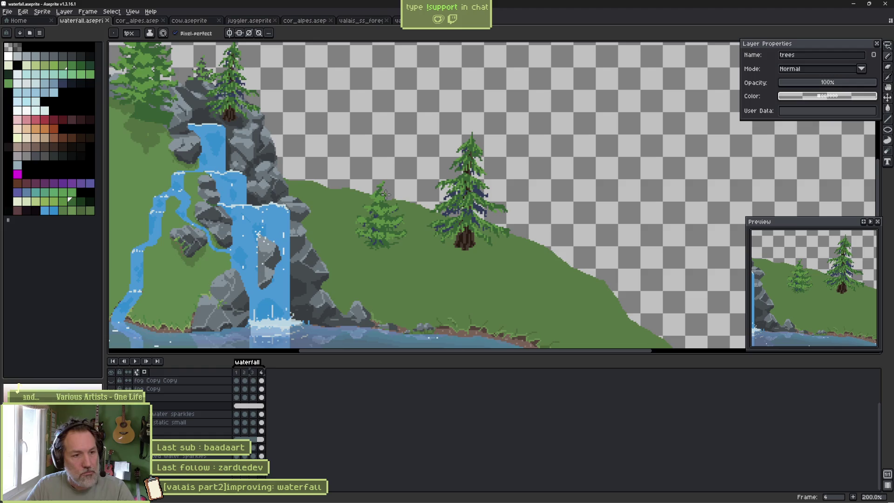
{"action": "scroll", "coordinate": [524, 248], "scroll_direction": "up", "scroll_amount": 1}
{"action": "scroll", "coordinate": [549, 237], "scroll_direction": "up", "scroll_amount": 1}
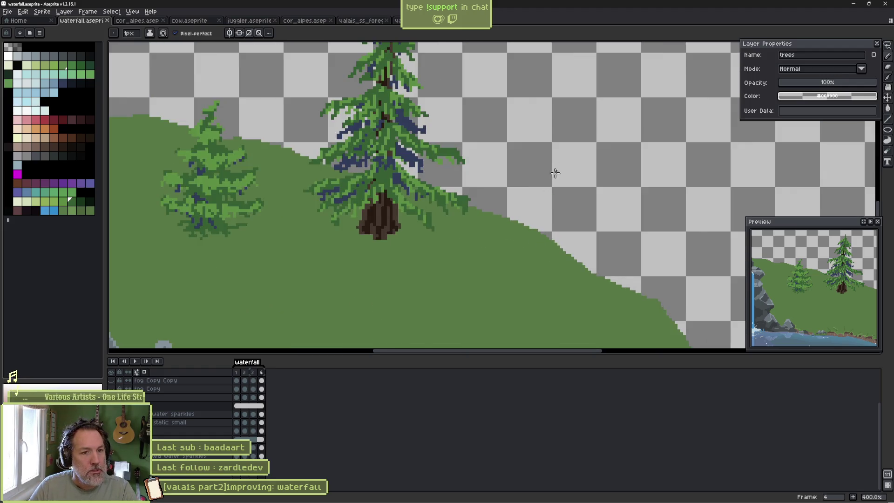
{"action": "mouse_move", "coordinate": [560, 163]}
{"action": "left_mouse_down"}
{"action": "mouse_move", "coordinate": [519, 201]}
{"action": "mouse_move", "coordinate": [540, 221]}
{"action": "mouse_move", "coordinate": [563, 226]}
{"action": "mouse_move", "coordinate": [566, 243]}
{"action": "mouse_move", "coordinate": [577, 237]}
{"action": "left_mouse_up"}
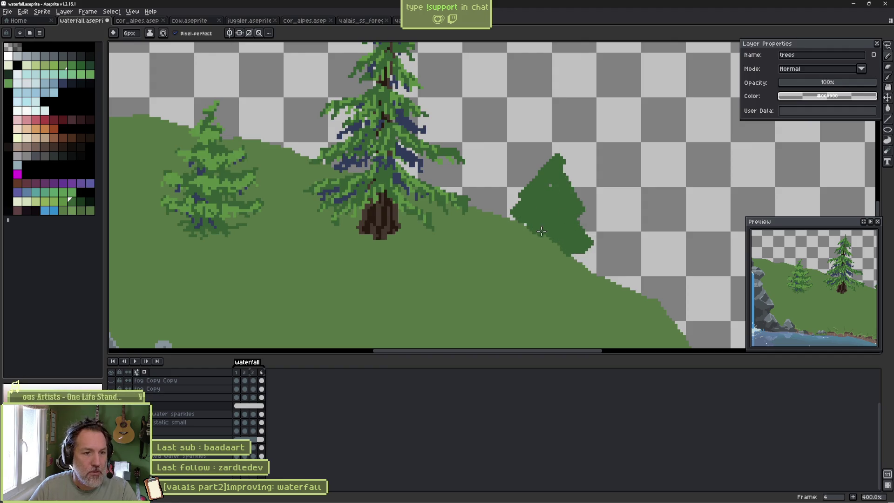
Eyedrop darker greens from the tree and paint dark shading strokes across the small pine.
{"action": "left_click", "coordinate": [525, 222], "text": "alt"}
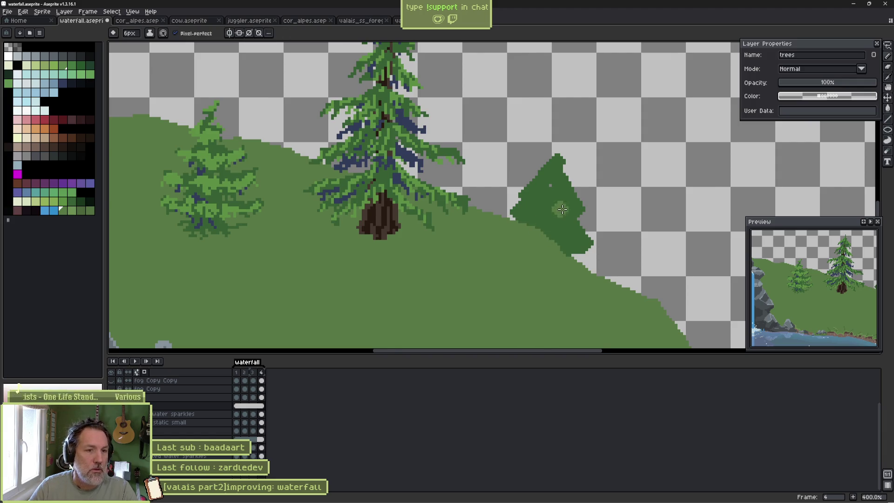
{"action": "scroll", "coordinate": [562, 210], "scroll_direction": "up", "scroll_amount": 1}
{"action": "left_click", "coordinate": [521, 191], "text": "alt"}
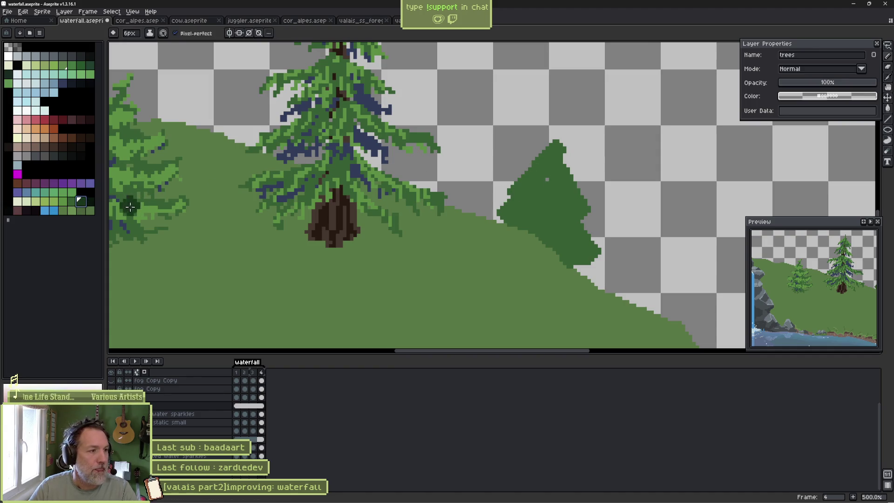
{"action": "left_click", "coordinate": [71, 200], "text": "shift"}
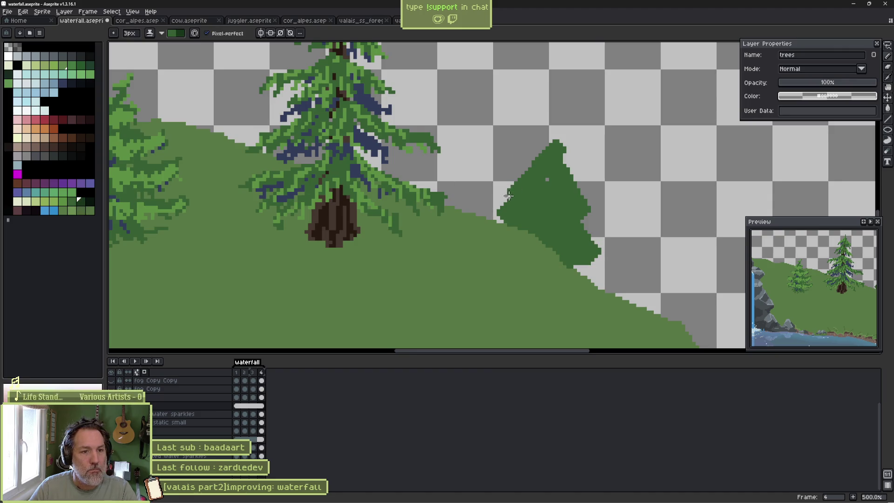
{"action": "left_click_drag", "start_coordinate": [508, 218], "coordinate": [526, 227]}
{"action": "left_click_drag", "start_coordinate": [569, 205], "coordinate": [573, 215]}
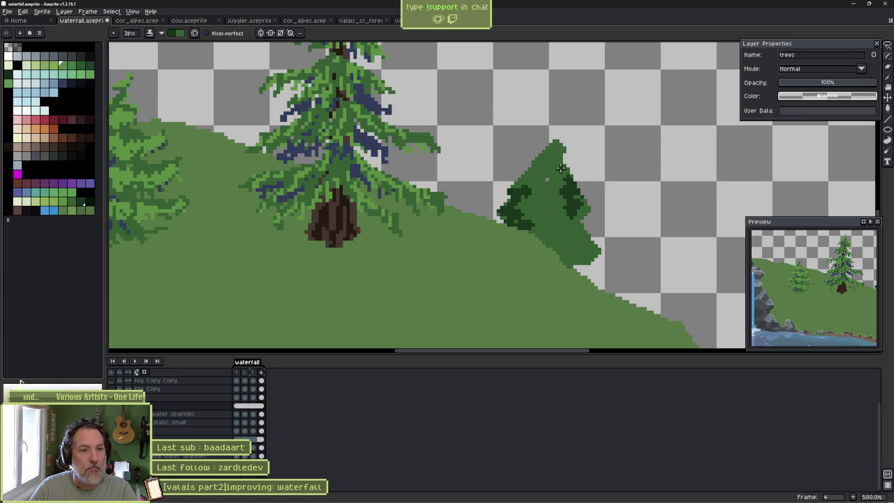
{"action": "mouse_move", "coordinate": [535, 228]}
{"action": "left_mouse_down"}
{"action": "mouse_move", "coordinate": [561, 219]}
{"action": "mouse_move", "coordinate": [568, 251]}
{"action": "left_mouse_up"}
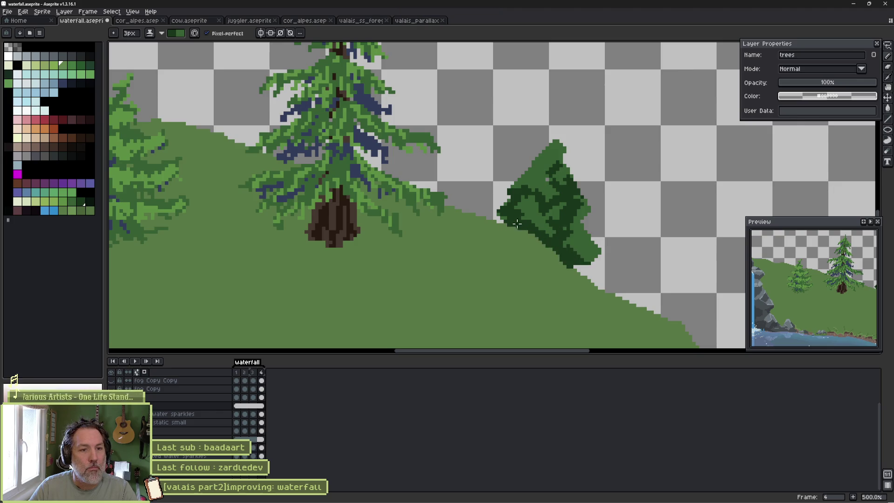
{"action": "left_click", "coordinate": [70, 203]}
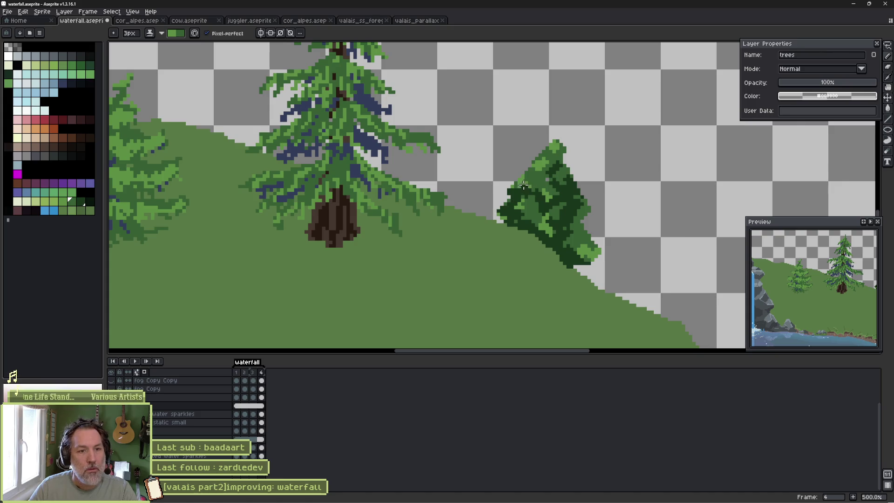
Erase stray pixels from the small pine's edges and trim its lower tip.
{"action": "scroll", "coordinate": [531, 206], "scroll_direction": "up", "scroll_amount": 5}
{"action": "key", "text": "b"}
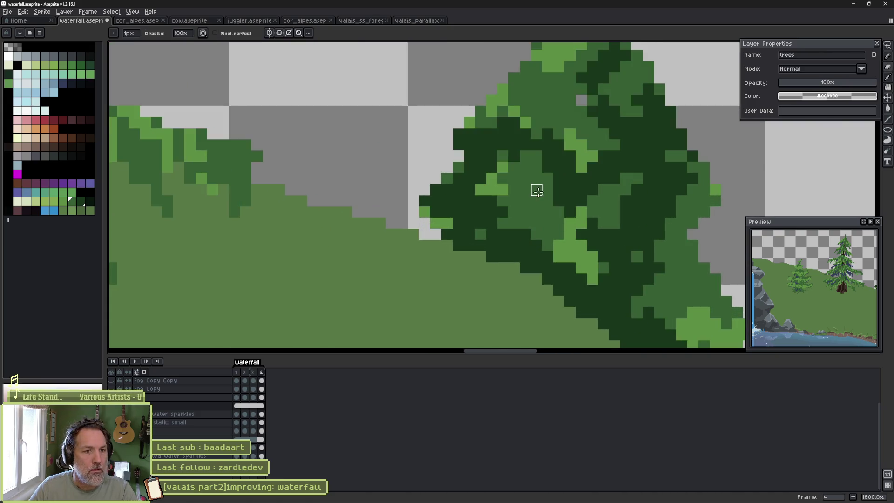
{"action": "left_click_drag", "start_coordinate": [480, 155], "coordinate": [480, 166]}
{"action": "left_click", "coordinate": [503, 200]}
{"action": "mouse_move", "coordinate": [525, 190]}
{"action": "left_mouse_down"}
{"action": "mouse_move", "coordinate": [525, 201]}
{"action": "mouse_move", "coordinate": [469, 234]}
{"action": "left_mouse_up"}
{"action": "left_click", "coordinate": [447, 223]}
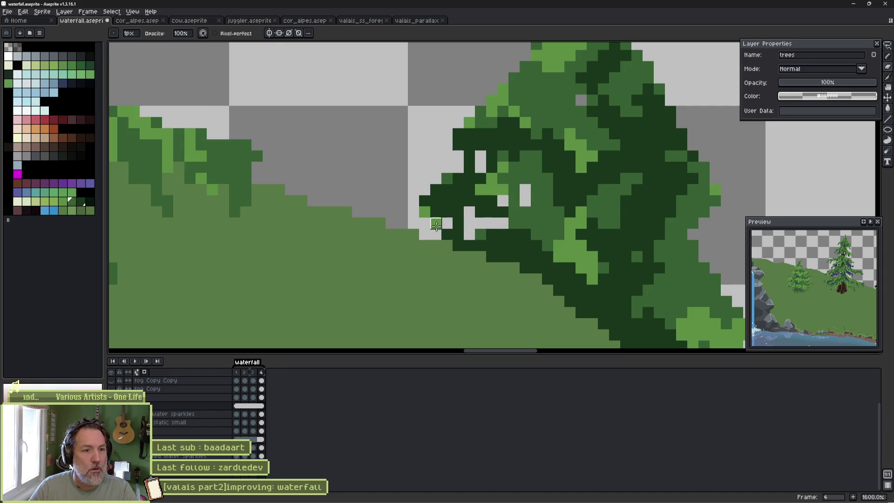
{"action": "left_click_drag", "start_coordinate": [648, 201], "coordinate": [660, 201]}
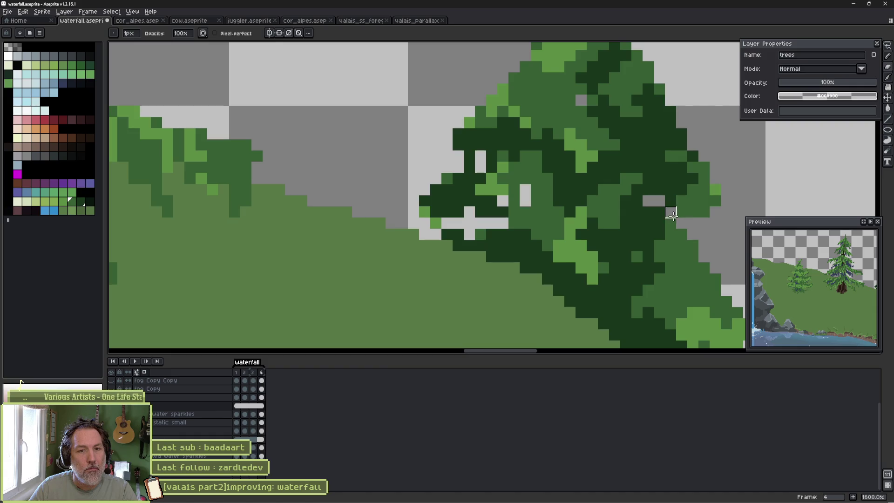
{"action": "scroll", "coordinate": [661, 242], "scroll_direction": "down", "scroll_amount": 3}
{"action": "scroll", "coordinate": [661, 242], "scroll_direction": "right", "scroll_amount": 3}
{"action": "mouse_move", "coordinate": [652, 278]}
{"action": "left_mouse_down"}
{"action": "mouse_move", "coordinate": [633, 289]}
{"action": "mouse_move", "coordinate": [584, 254]}
{"action": "mouse_move", "coordinate": [598, 261]}
{"action": "mouse_move", "coordinate": [599, 246]}
{"action": "left_mouse_up"}
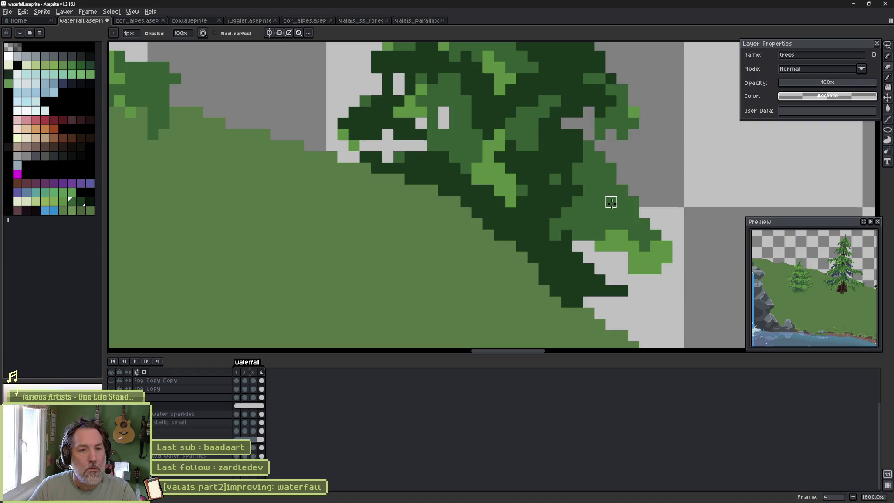
Paint light-green highlights on the tree, then repaint some in medium green.
{"action": "key", "text": "b"}
{"action": "left_click", "coordinate": [647, 249], "text": "alt"}
{"action": "left_click_drag", "start_coordinate": [610, 200], "coordinate": [650, 233]}
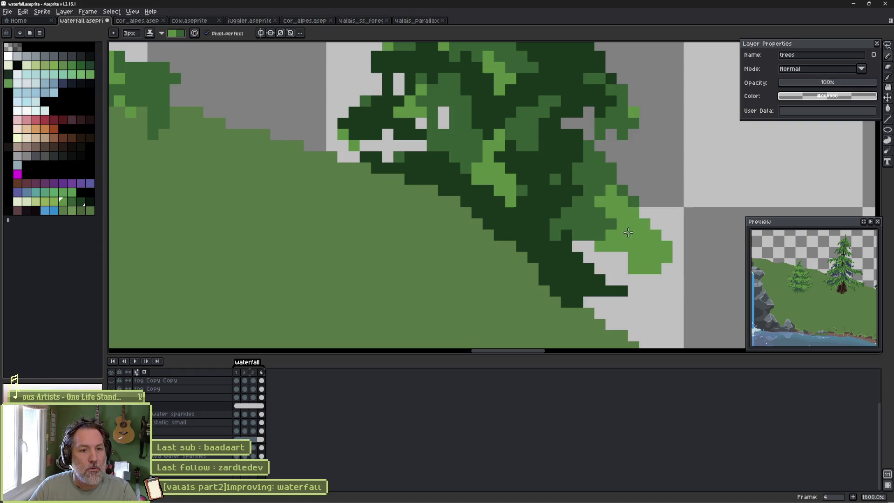
{"action": "left_click", "coordinate": [594, 231]}
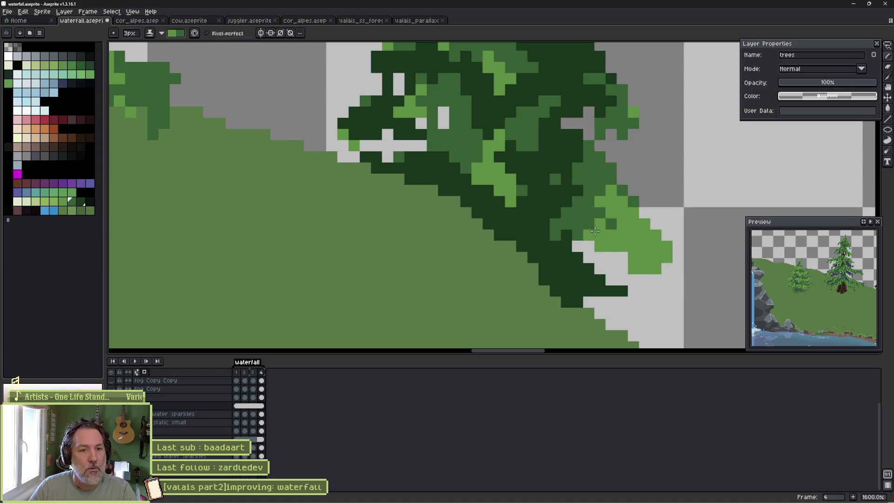
{"action": "left_click", "coordinate": [597, 174], "text": "alt"}
{"action": "mouse_move", "coordinate": [605, 219]}
{"action": "left_mouse_down"}
{"action": "mouse_move", "coordinate": [588, 227]}
{"action": "mouse_move", "coordinate": [656, 258]}
{"action": "left_mouse_up"}
Erase green cells along the tree tip and the tree's left edge.
{"action": "scroll", "coordinate": [572, 224], "scroll_direction": "down", "scroll_amount": 3}
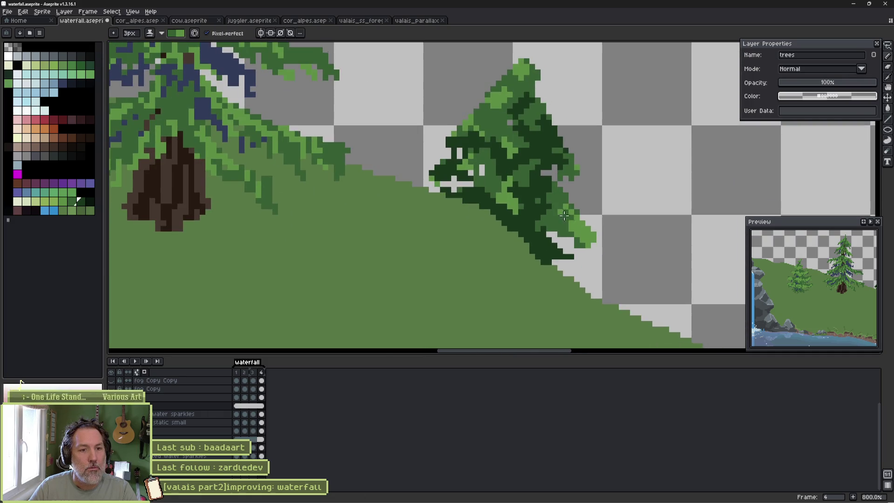
{"action": "scroll", "coordinate": [564, 215], "scroll_direction": "up", "scroll_amount": 2}
{"action": "mouse_move", "coordinate": [575, 259]}
{"action": "left_mouse_down"}
{"action": "mouse_move", "coordinate": [560, 238]}
{"action": "mouse_move", "coordinate": [587, 281]}
{"action": "mouse_move", "coordinate": [464, 200]}
{"action": "mouse_move", "coordinate": [445, 218]}
{"action": "left_mouse_up"}
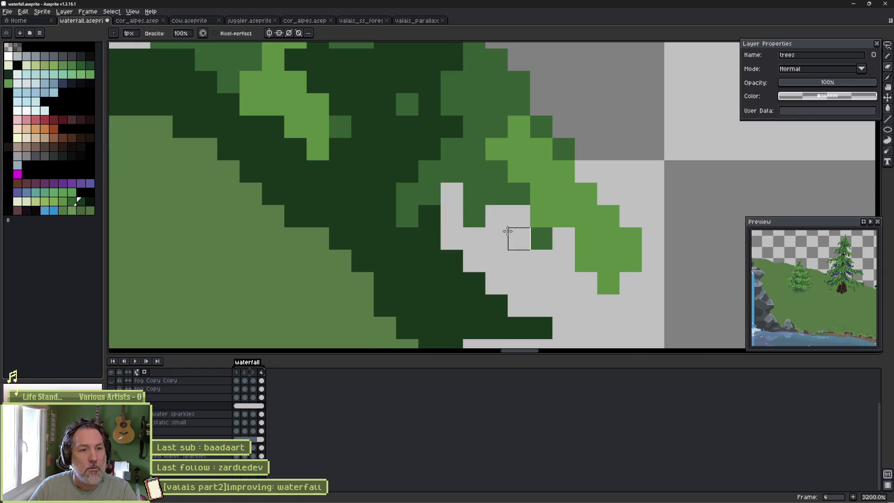
{"action": "left_click_drag", "start_coordinate": [833, 292], "coordinate": [787, 292]}
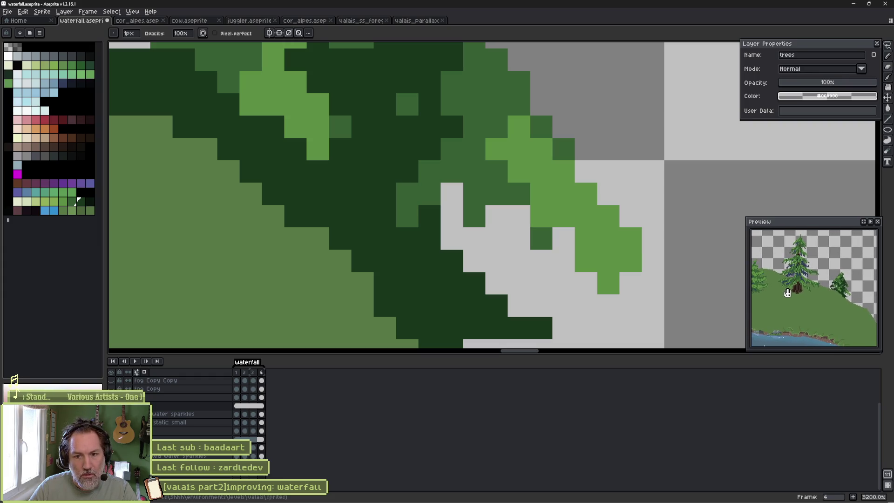
{"action": "scroll", "coordinate": [499, 199], "scroll_direction": "up", "scroll_amount": 3}
{"action": "scroll", "coordinate": [541, 275], "scroll_direction": "right", "scroll_amount": 3}
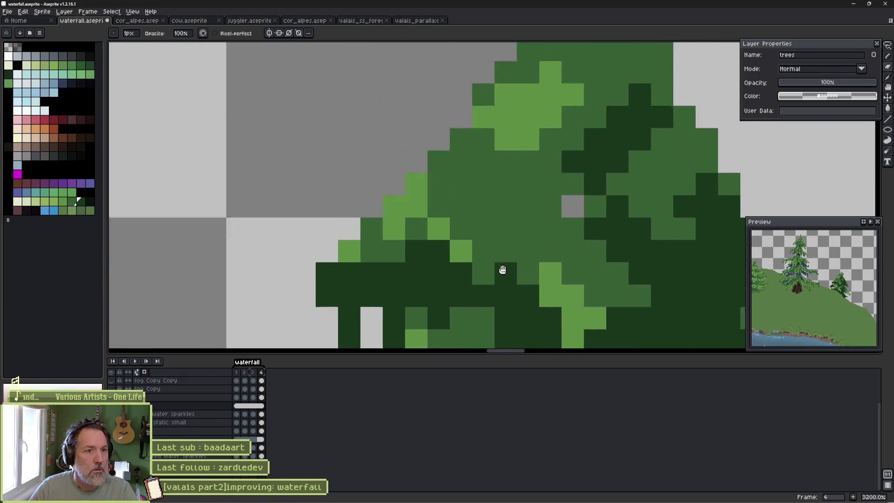
{"action": "scroll", "coordinate": [503, 269], "scroll_direction": "up", "scroll_amount": 3}
{"action": "scroll", "coordinate": [562, 198], "scroll_direction": "down", "scroll_amount": 1}
{"action": "scroll", "coordinate": [562, 198], "scroll_direction": "right", "scroll_amount": 4}
{"action": "left_click_drag", "start_coordinate": [398, 239], "coordinate": [421, 216]}
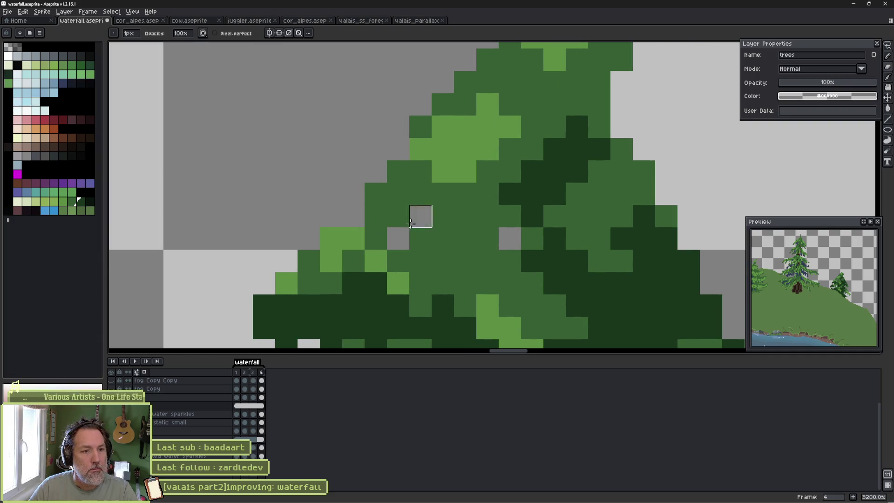
{"action": "left_click", "coordinate": [465, 238]}
{"action": "left_click_drag", "start_coordinate": [459, 246], "coordinate": [375, 239]}
{"action": "left_click", "coordinate": [378, 217]}
With a 1px pencil, fill gaps on the tree's left edge in medium and dark green.
{"action": "key", "text": "b"}
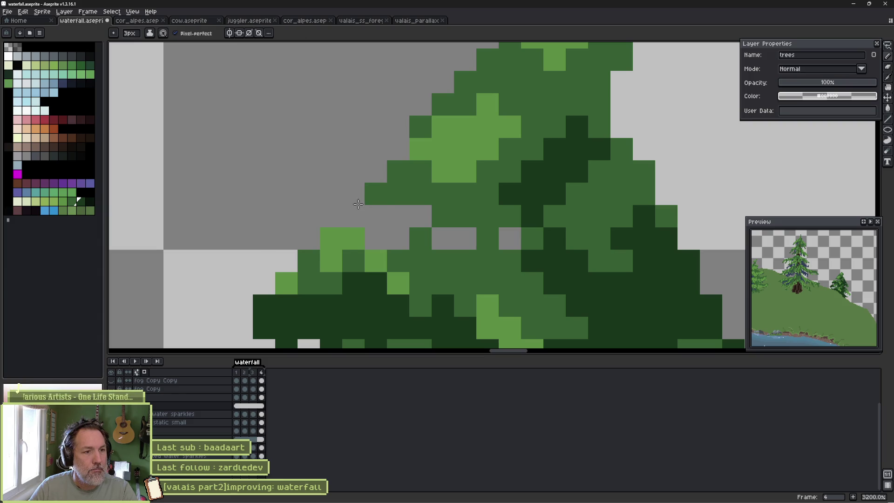
{"action": "left_click", "coordinate": [358, 204]}
{"action": "key", "text": "ctrl+z"}
{"action": "key", "text": "minus"}
{"action": "key", "text": "minus"}
{"action": "left_click", "coordinate": [376, 194]}
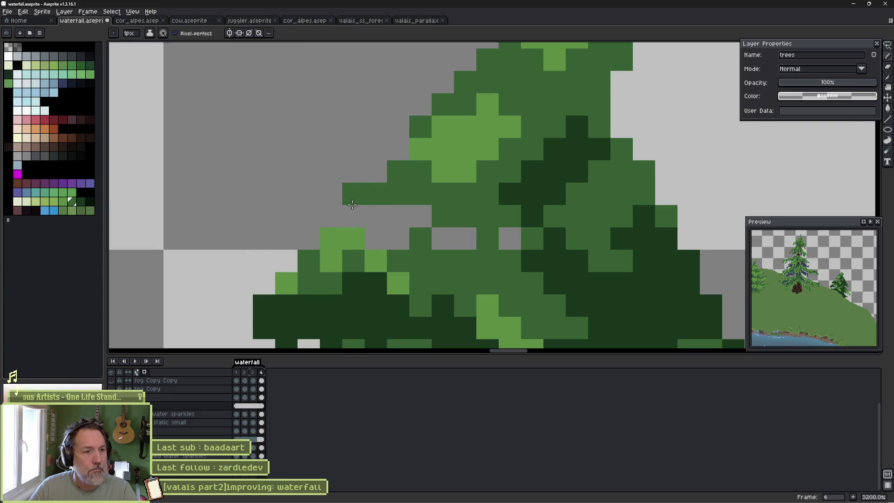
{"action": "left_click", "coordinate": [354, 215]}
{"action": "left_click", "coordinate": [516, 188], "text": "alt"}
{"action": "left_click", "coordinate": [376, 216]}
{"action": "left_click", "coordinate": [398, 216]}
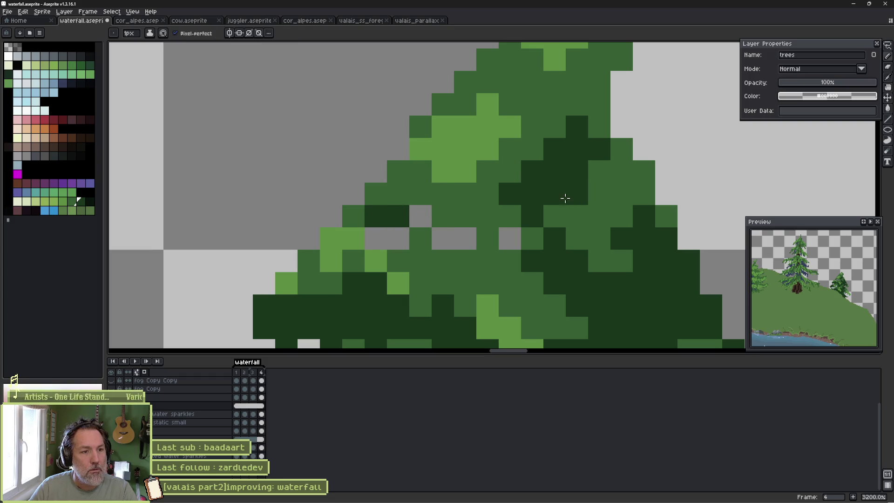
Fill the remaining grey gaps in green and add dark-green pixels at the tree top.
{"action": "scroll", "coordinate": [538, 244], "scroll_direction": "down", "scroll_amount": 6}
{"action": "left_click_drag", "start_coordinate": [539, 244], "coordinate": [517, 235]}
{"action": "scroll", "coordinate": [495, 210], "scroll_direction": "up", "scroll_amount": 6}
{"action": "left_click", "coordinate": [352, 160], "text": "alt"}
{"action": "left_click", "coordinate": [316, 145]}
{"action": "left_click", "coordinate": [361, 78]}
{"action": "left_click_drag", "start_coordinate": [410, 64], "coordinate": [346, 216]}
{"action": "left_click", "coordinate": [543, 208]}
{"action": "left_click", "coordinate": [475, 74]}
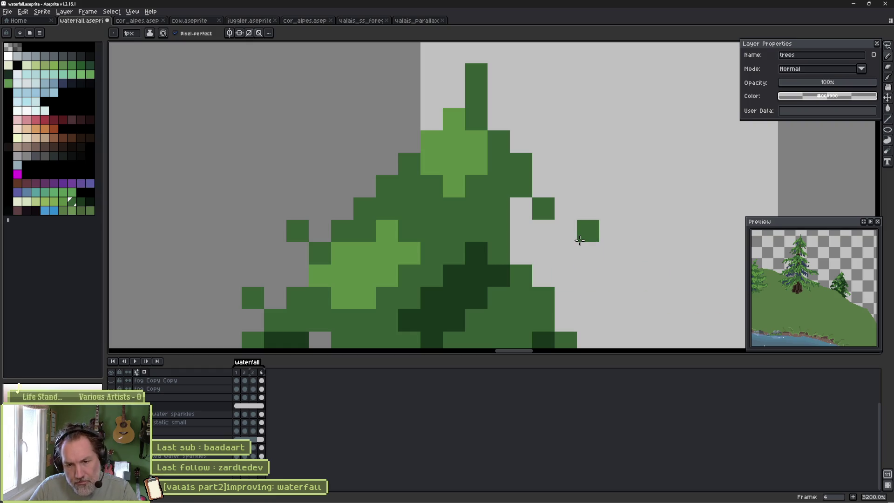
Save the waterfall sprite and view the trees, slope and lake.
{"action": "key", "text": "ctrl+s"}
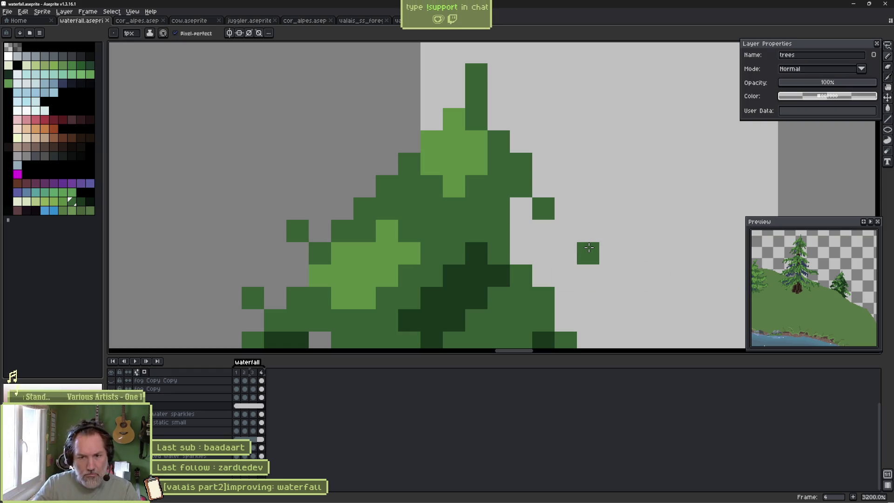
{"action": "scroll", "coordinate": [499, 248], "scroll_direction": "down", "scroll_amount": 1}
{"action": "scroll", "coordinate": [490, 245], "scroll_direction": "down", "scroll_amount": 7}
{"action": "mouse_move", "coordinate": [359, 293]}
{"action": "left_mouse_down"}
{"action": "mouse_move", "coordinate": [358, 136]}
{"action": "mouse_move", "coordinate": [534, 208]}
{"action": "mouse_move", "coordinate": [484, 170]}
{"action": "left_mouse_up"}
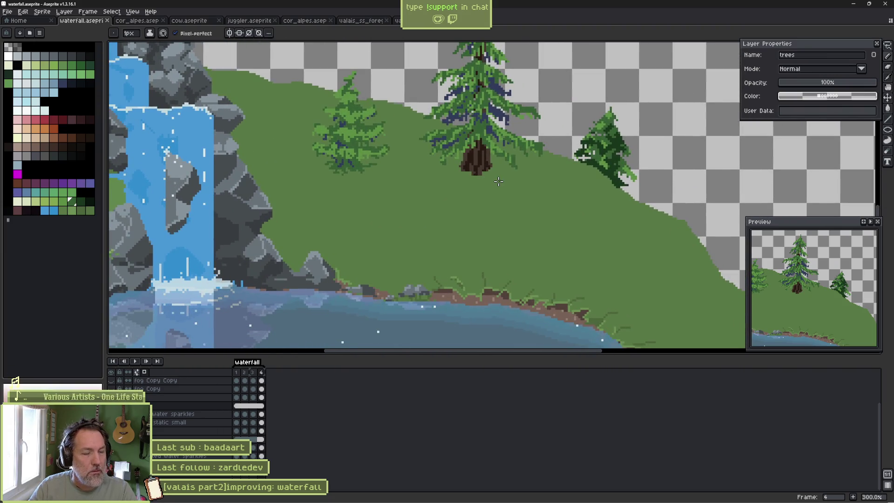
{"action": "scroll", "coordinate": [354, 172], "scroll_direction": "down", "scroll_amount": 1}
{"action": "scroll", "coordinate": [402, 215], "scroll_direction": "down", "scroll_amount": 3}
{"action": "scroll", "coordinate": [402, 215], "scroll_direction": "up", "scroll_amount": 3}
{"action": "scroll", "coordinate": [397, 244], "scroll_direction": "up", "scroll_amount": 1}
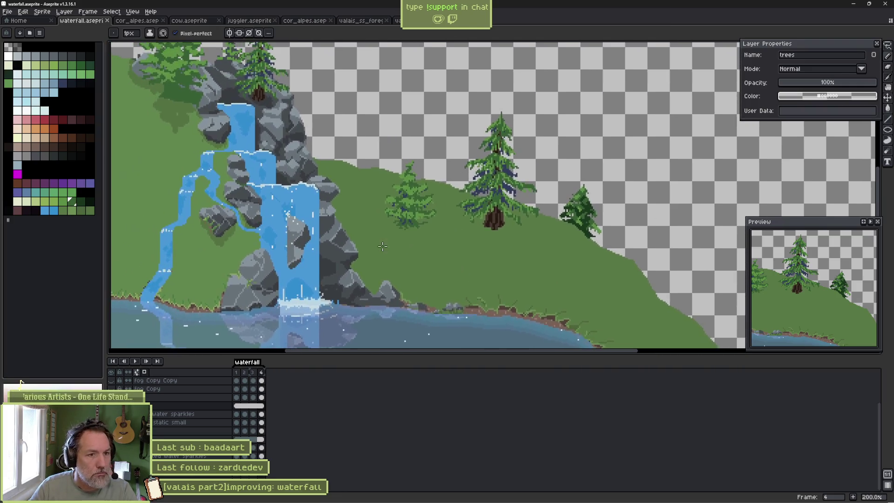
{"action": "key", "text": "v"}
{"action": "key", "text": "b"}
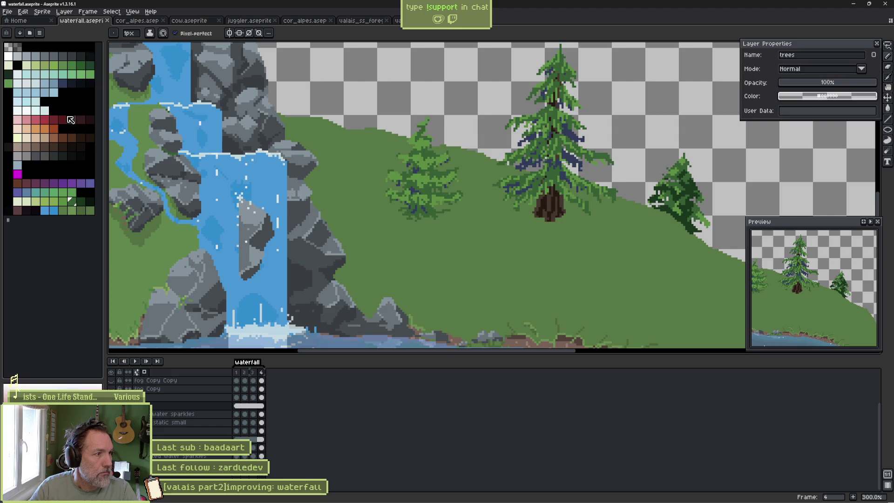
{"action": "left_click", "coordinate": [26, 122]}
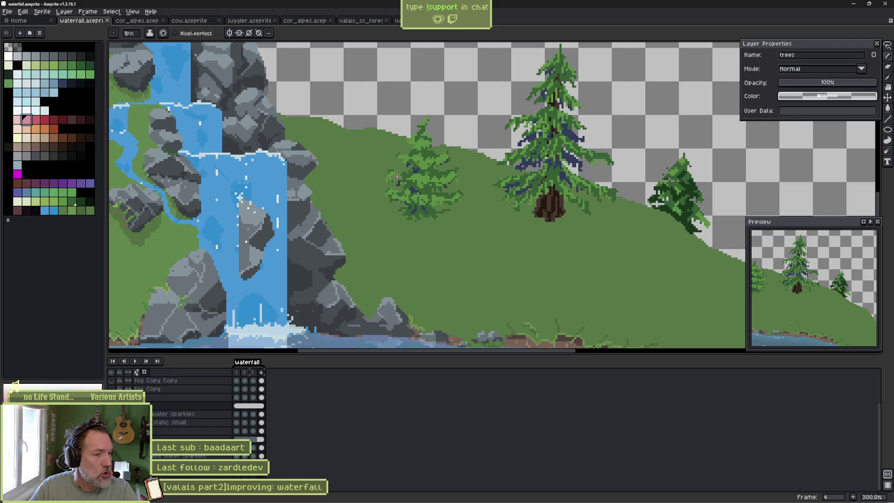
{"action": "scroll", "coordinate": [434, 199], "scroll_direction": "down", "scroll_amount": 2}
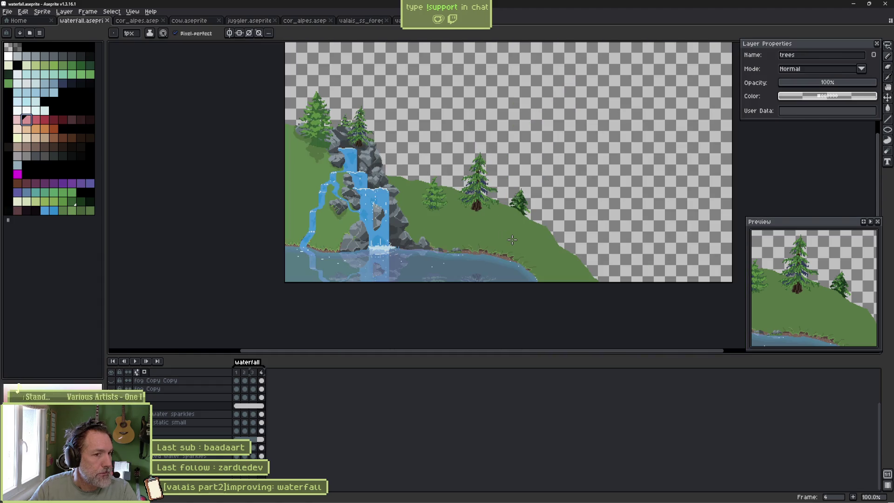
{"action": "scroll", "coordinate": [512, 235], "scroll_direction": "up", "scroll_amount": 3}
{"action": "left_click_drag", "start_coordinate": [413, 122], "coordinate": [430, 192]}
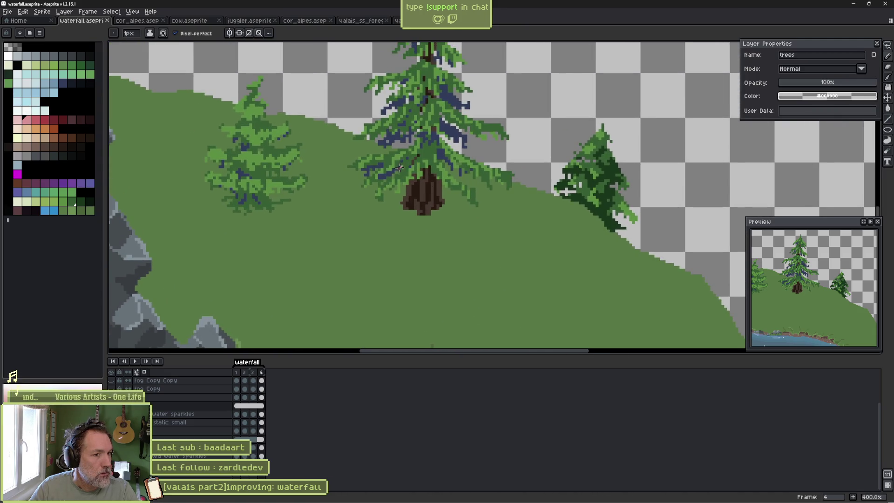
Paint a 3px grass-green patch around the tall pine's base, then zoom back to the waterfall.
{"action": "left_click", "coordinate": [403, 196], "text": "alt"}
{"action": "key", "text": "plus"}
{"action": "key", "text": "plus"}
{"action": "mouse_move", "coordinate": [402, 219]}
{"action": "left_mouse_down"}
{"action": "mouse_move", "coordinate": [473, 215]}
{"action": "mouse_move", "coordinate": [494, 226]}
{"action": "mouse_move", "coordinate": [351, 216]}
{"action": "mouse_move", "coordinate": [394, 210]}
{"action": "left_mouse_up"}
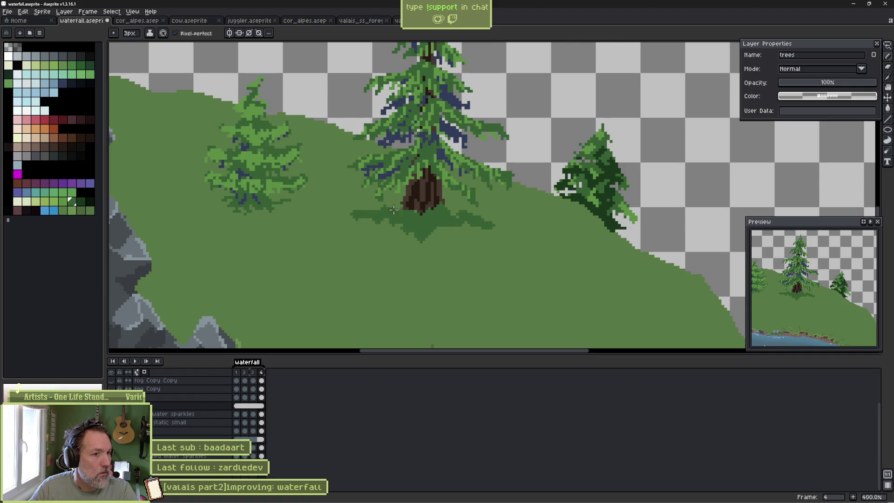
{"action": "scroll", "coordinate": [394, 227], "scroll_direction": "down", "scroll_amount": 4}
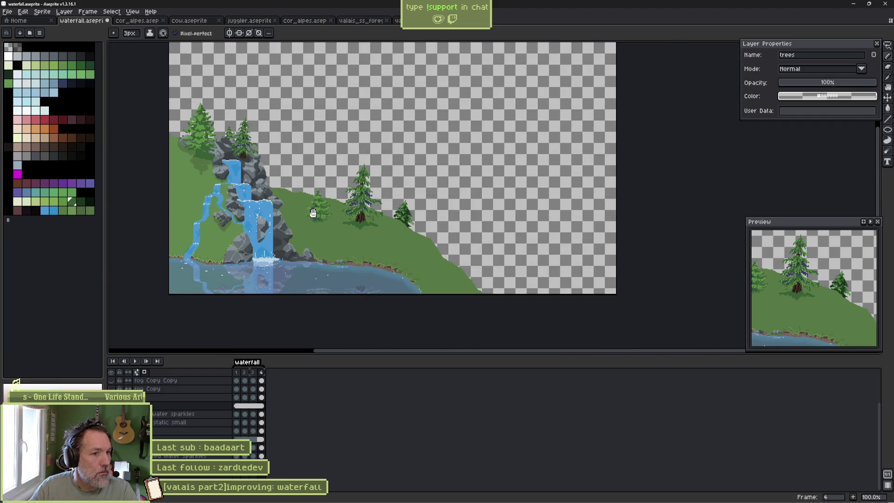
{"action": "left_click_drag", "start_coordinate": [313, 213], "coordinate": [375, 216]}
{"action": "scroll", "coordinate": [354, 214], "scroll_direction": "up", "scroll_amount": 1}
{"action": "scroll", "coordinate": [354, 214], "scroll_direction": "down", "scroll_amount": 1}
{"action": "scroll", "coordinate": [375, 216], "scroll_direction": "up", "scroll_amount": 1}
{"action": "left_click_drag", "start_coordinate": [271, 162], "coordinate": [355, 240]}
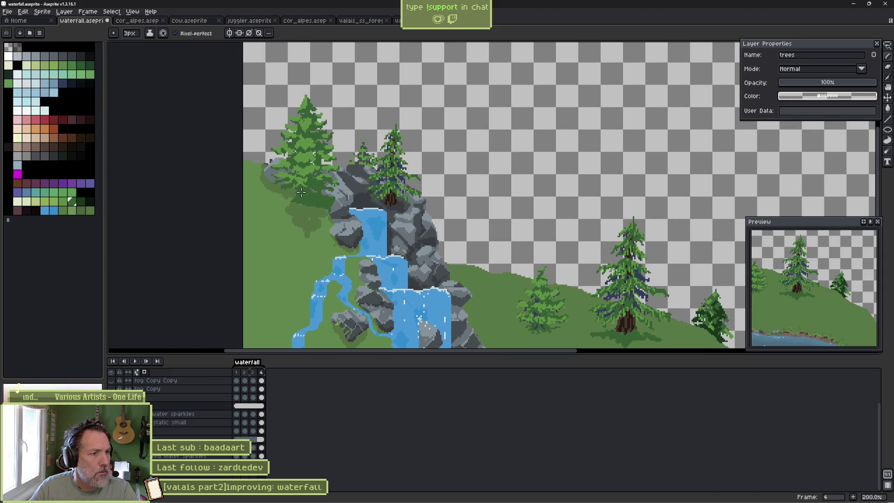
{"action": "scroll", "coordinate": [306, 196], "scroll_direction": "up", "scroll_amount": 1}
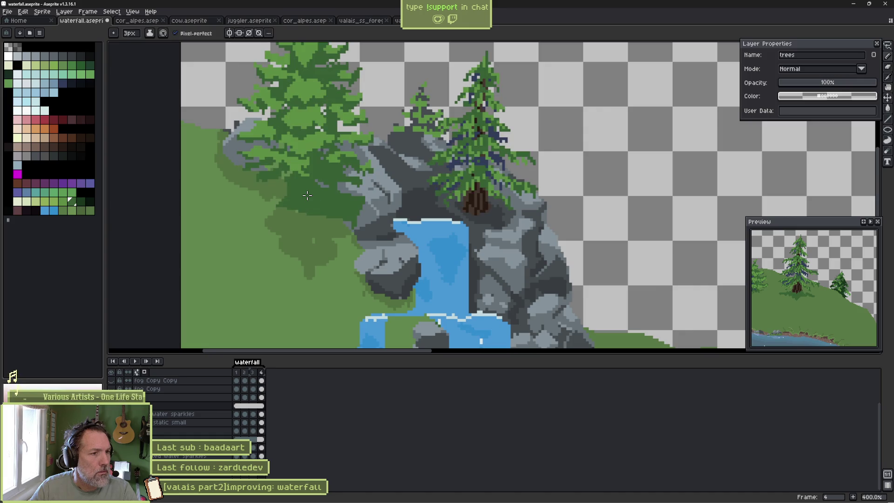
On the front layer, paint dark green along the left tree's shadow edge.
{"action": "key", "text": "e"}
{"action": "scroll", "coordinate": [306, 208], "scroll_direction": "up", "scroll_amount": 1}
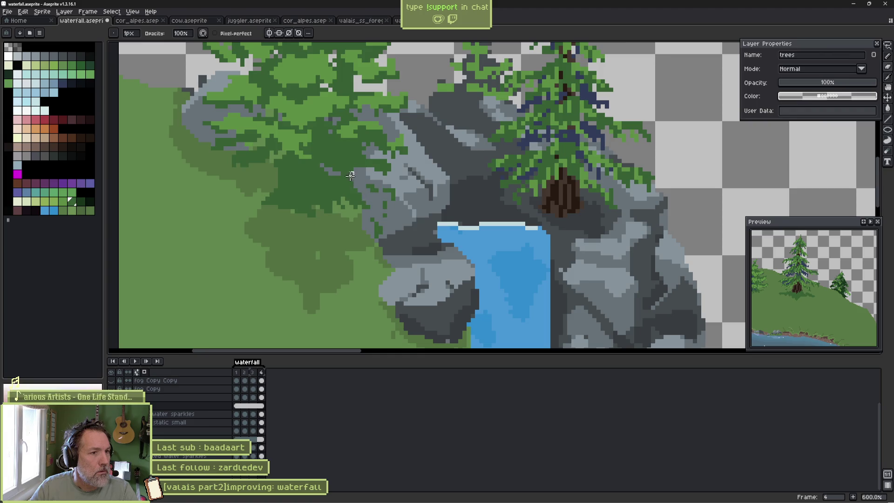
{"action": "key", "text": "plus"}
{"action": "key", "text": "plus"}
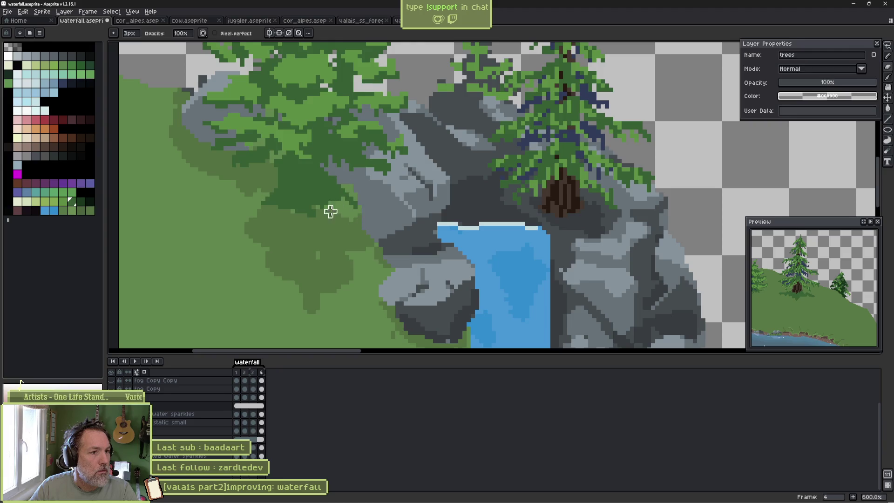
{"action": "key", "text": "b"}
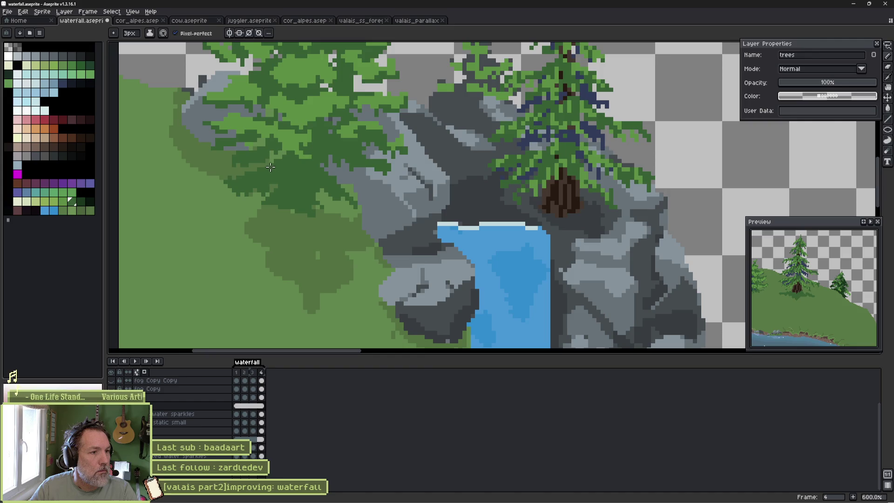
{"action": "key", "text": "e"}
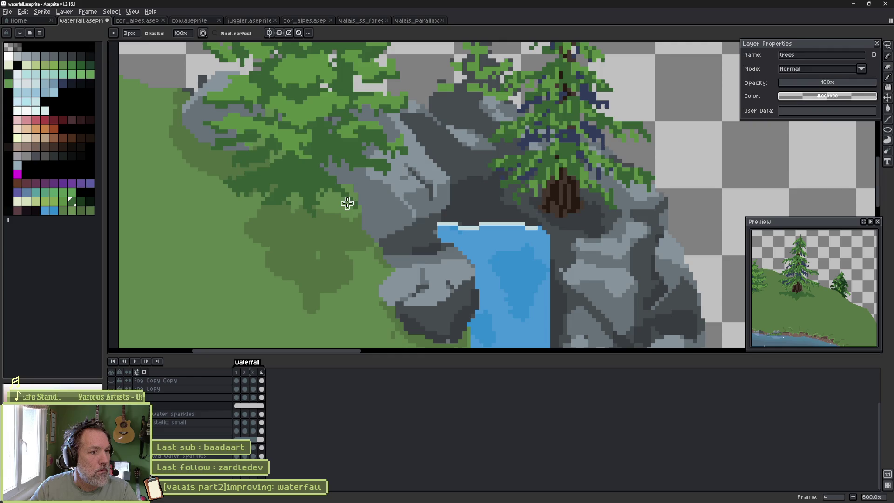
{"action": "key", "text": "b"}
{"action": "left_click", "coordinate": [321, 234], "text": "ctrl"}
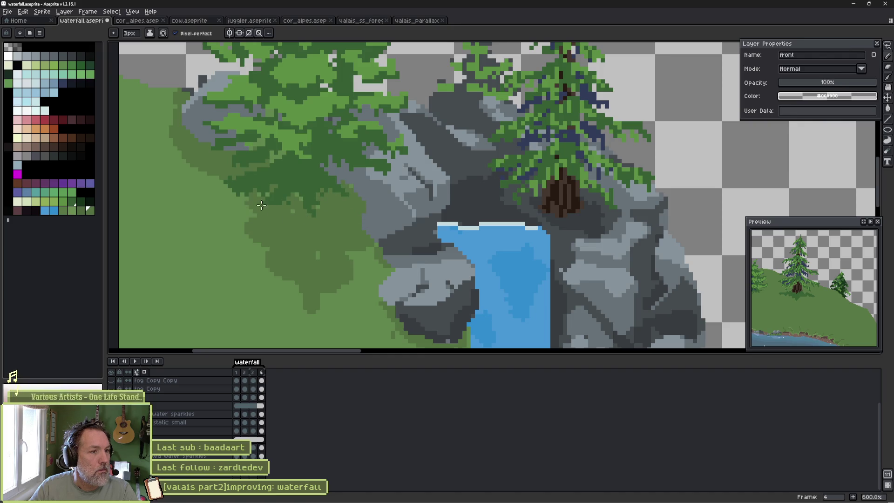
{"action": "left_click_drag", "start_coordinate": [219, 178], "coordinate": [240, 200]}
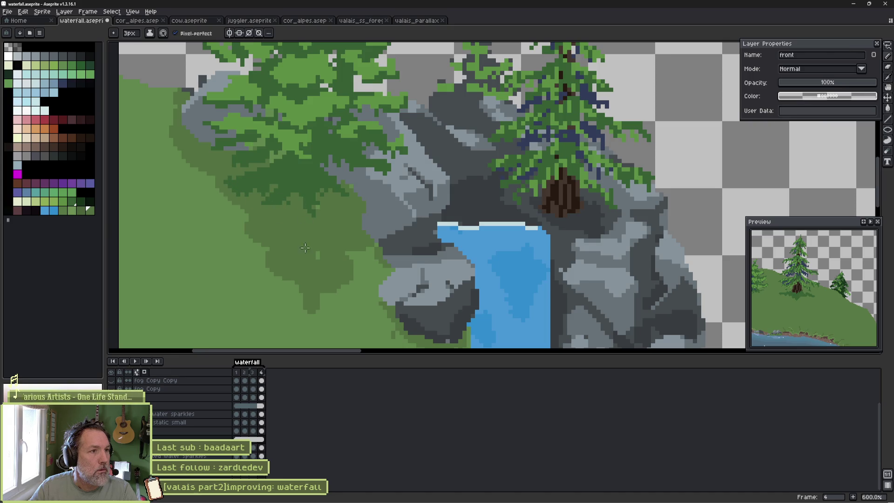
Select the trees layer at the waterfall top and paint 1px green left of the pine trunk.
{"action": "scroll", "coordinate": [323, 238], "scroll_direction": "down", "scroll_amount": 4}
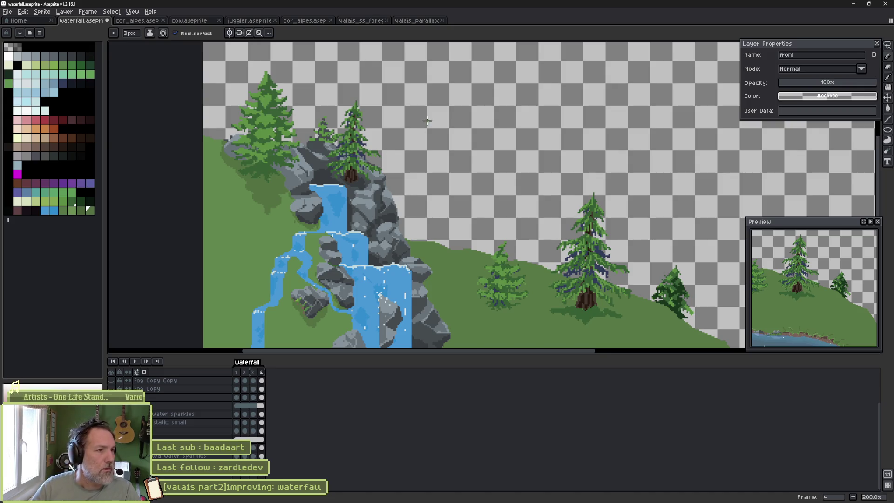
{"action": "scroll", "coordinate": [273, 166], "scroll_direction": "up", "scroll_amount": 2}
{"action": "left_click_drag", "start_coordinate": [273, 165], "coordinate": [356, 183]}
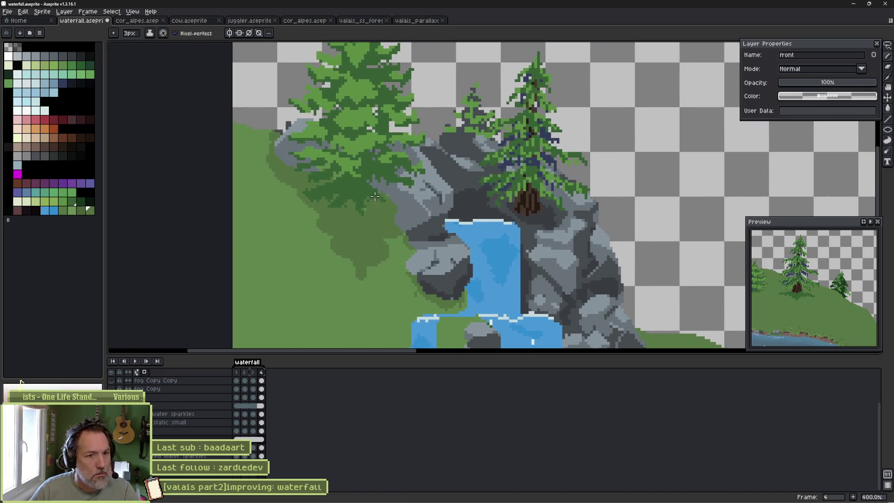
{"action": "scroll", "coordinate": [497, 220], "scroll_direction": "up", "scroll_amount": 1}
{"action": "key", "text": "v"}
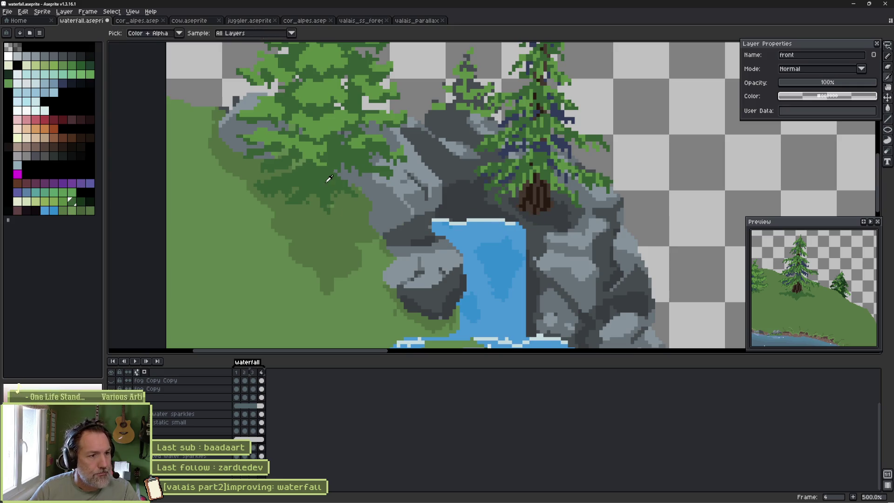
{"action": "left_click", "coordinate": [563, 229]}
{"action": "left_click", "coordinate": [551, 222], "text": "ctrl"}
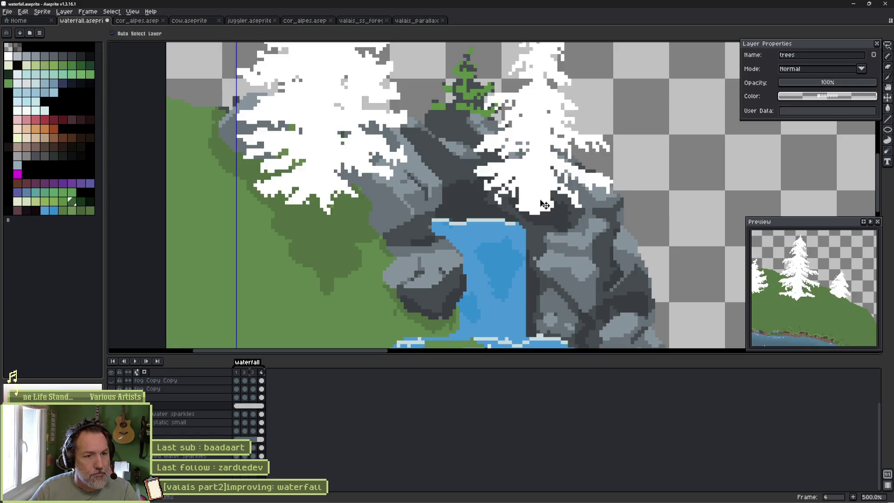
{"action": "scroll", "coordinate": [544, 214], "scroll_direction": "up", "scroll_amount": 1}
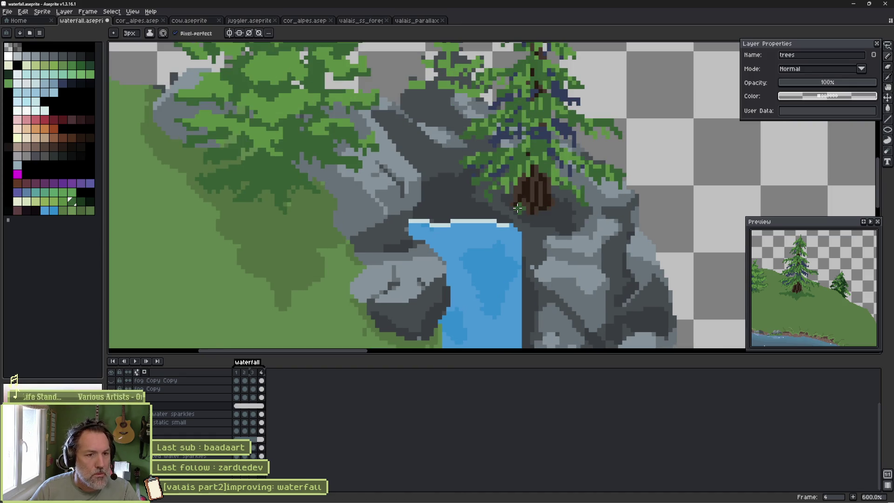
{"action": "scroll", "coordinate": [509, 206], "scroll_direction": "down", "scroll_amount": 4}
{"action": "scroll", "coordinate": [510, 205], "scroll_direction": "up", "scroll_amount": 8}
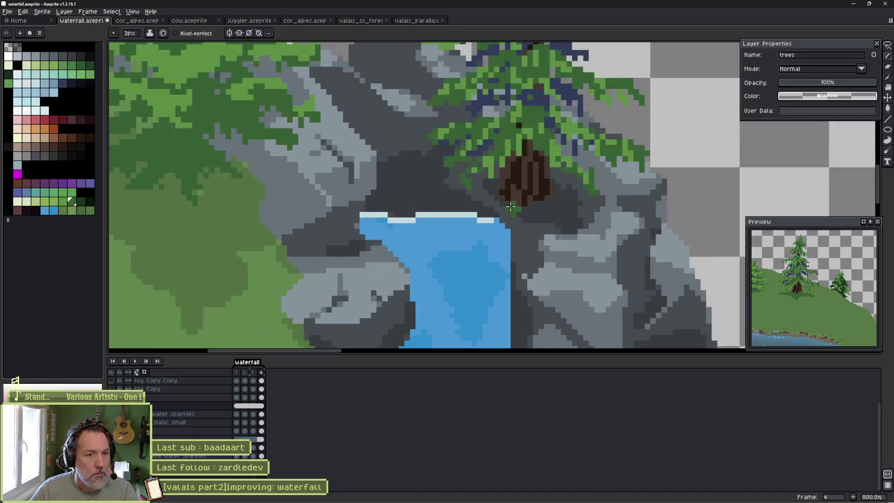
{"action": "key", "text": "minus"}
{"action": "key", "text": "minus"}
{"action": "mouse_move", "coordinate": [483, 177]}
{"action": "left_mouse_down"}
{"action": "mouse_move", "coordinate": [471, 172]}
{"action": "mouse_move", "coordinate": [482, 188]}
{"action": "mouse_move", "coordinate": [575, 198]}
{"action": "mouse_move", "coordinate": [605, 179]}
{"action": "mouse_move", "coordinate": [572, 197]}
{"action": "left_mouse_up"}
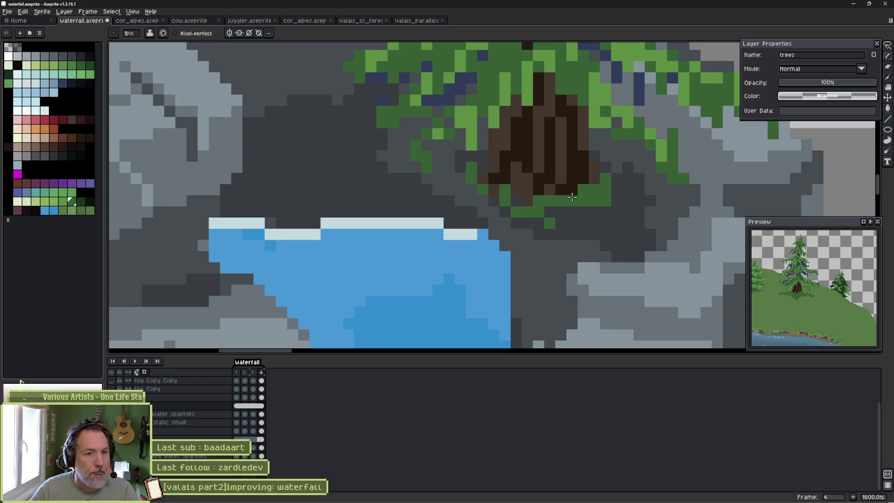
Shade a darker green band around and below the trunk and on the foliage.
{"action": "key", "text": "]"}
{"action": "left_click", "coordinate": [503, 188]}
{"action": "left_click", "coordinate": [493, 201]}
{"action": "mouse_move", "coordinate": [514, 208]}
{"action": "left_mouse_down"}
{"action": "mouse_move", "coordinate": [566, 211]}
{"action": "mouse_move", "coordinate": [587, 231]}
{"action": "mouse_move", "coordinate": [551, 236]}
{"action": "left_mouse_up"}
{"action": "scroll", "coordinate": [551, 236], "scroll_direction": "down", "scroll_amount": 5}
{"action": "scroll", "coordinate": [371, 234], "scroll_direction": "up", "scroll_amount": 4}
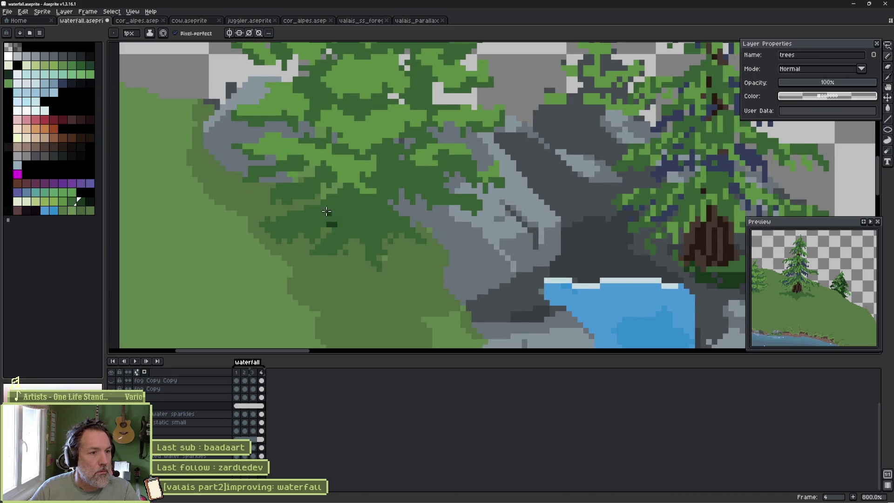
{"action": "mouse_move", "coordinate": [326, 213]}
{"action": "left_mouse_down"}
{"action": "mouse_move", "coordinate": [295, 225]}
{"action": "mouse_move", "coordinate": [386, 206]}
{"action": "left_mouse_up"}
Try a dark green bucket fill on the left tree's lower foliage, then undo it.
{"action": "key", "text": "g"}
{"action": "left_click", "coordinate": [333, 213]}
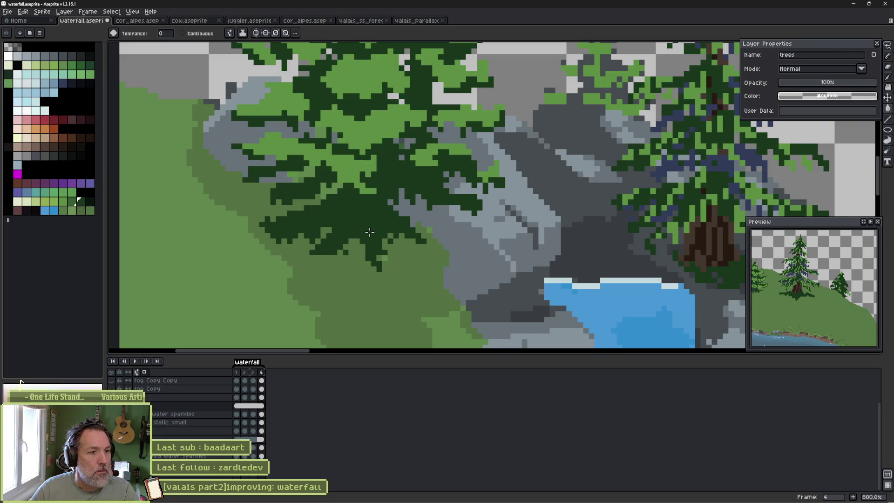
{"action": "key", "text": "ctrl+z"}
{"action": "left_click", "coordinate": [353, 225]}
{"action": "scroll", "coordinate": [524, 257], "scroll_direction": "down", "scroll_amount": 5}
{"action": "scroll", "coordinate": [538, 258], "scroll_direction": "up", "scroll_amount": 3}
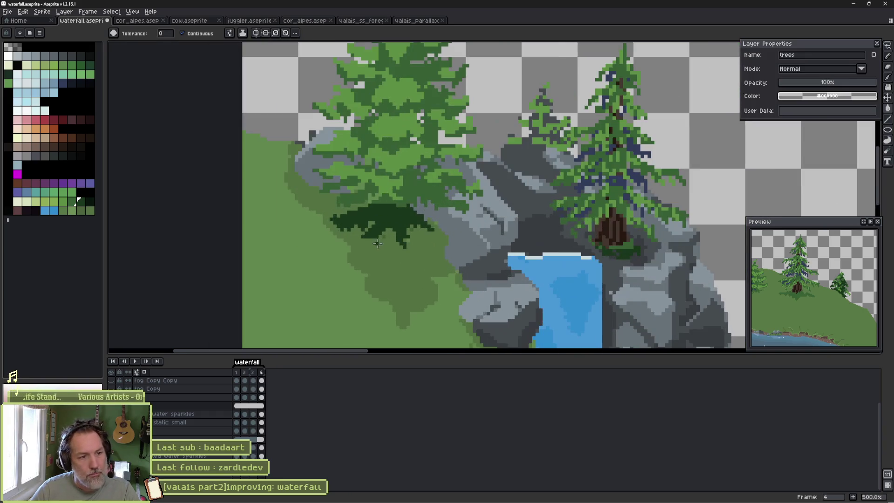
{"action": "key", "text": "ctrl+z"}
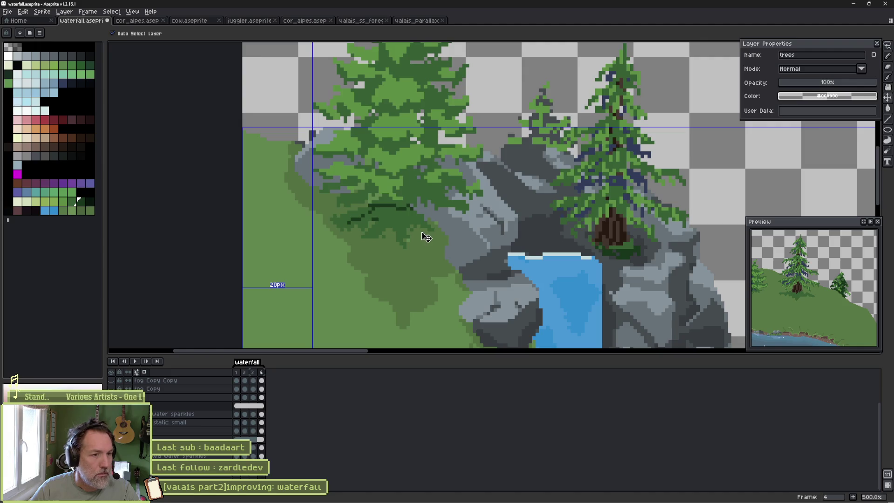
{"action": "scroll", "coordinate": [430, 223], "scroll_direction": "down", "scroll_amount": 4}
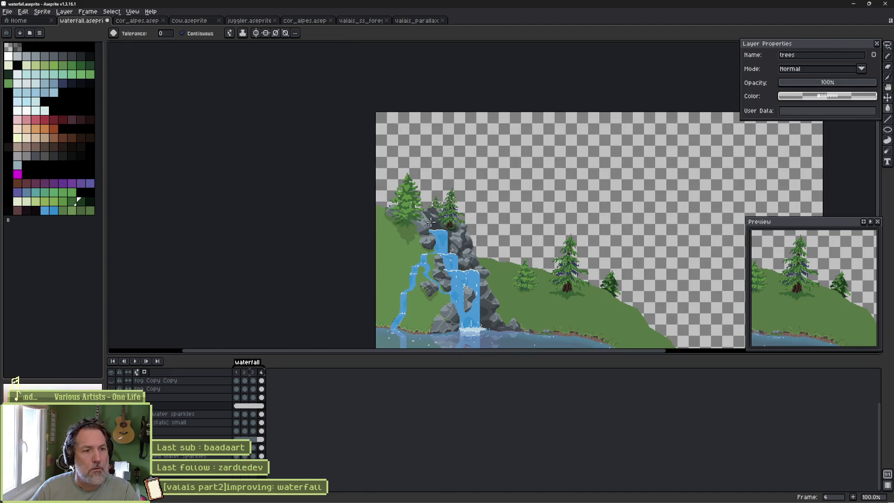
Paint a dark brown trunk with vertical strokes under the left pine on the rocks.
{"action": "scroll", "coordinate": [451, 222], "scroll_direction": "up", "scroll_amount": 1}
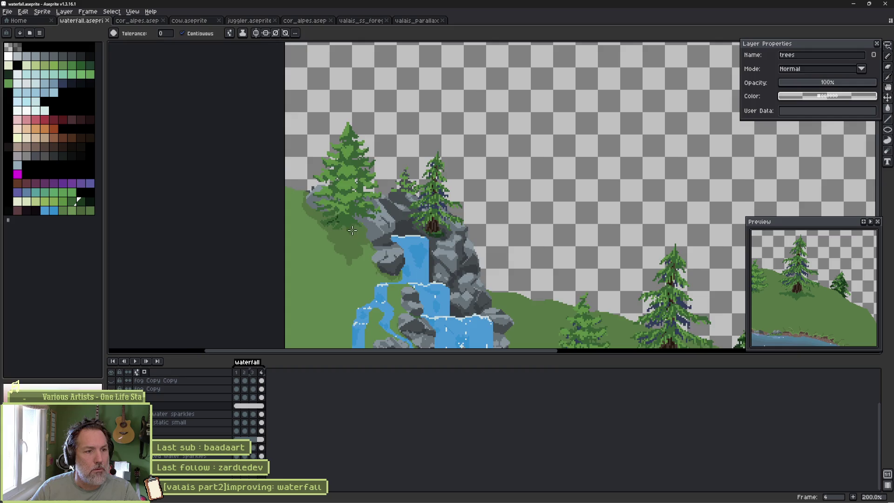
{"action": "scroll", "coordinate": [353, 230], "scroll_direction": "up", "scroll_amount": 3}
{"action": "key", "text": "alt"}
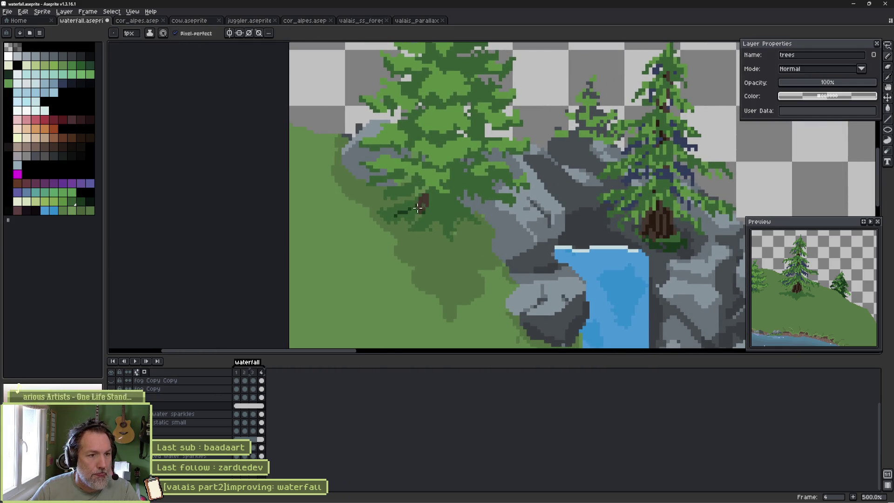
{"action": "mouse_move", "coordinate": [424, 200]}
{"action": "left_mouse_down"}
{"action": "mouse_move", "coordinate": [430, 210]}
{"action": "mouse_move", "coordinate": [436, 200]}
{"action": "left_mouse_up"}
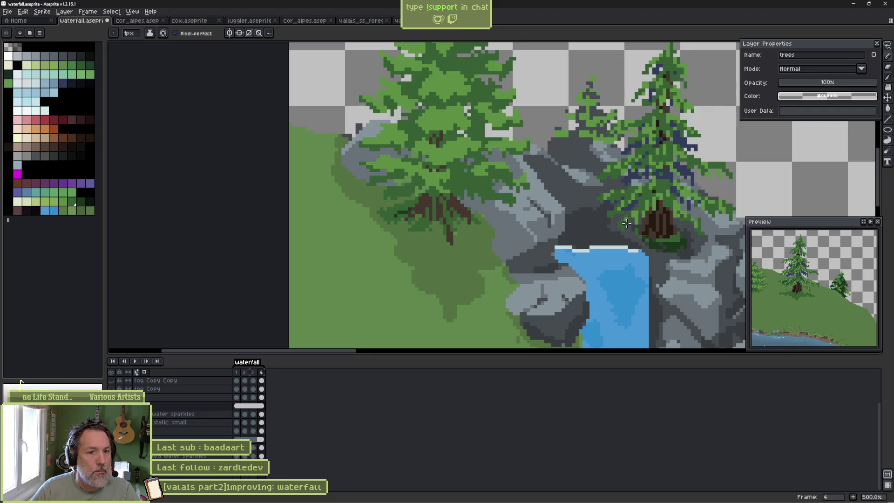
{"action": "scroll", "coordinate": [450, 217], "scroll_direction": "up", "scroll_amount": 4}
{"action": "left_click_drag", "start_coordinate": [416, 178], "coordinate": [414, 223]}
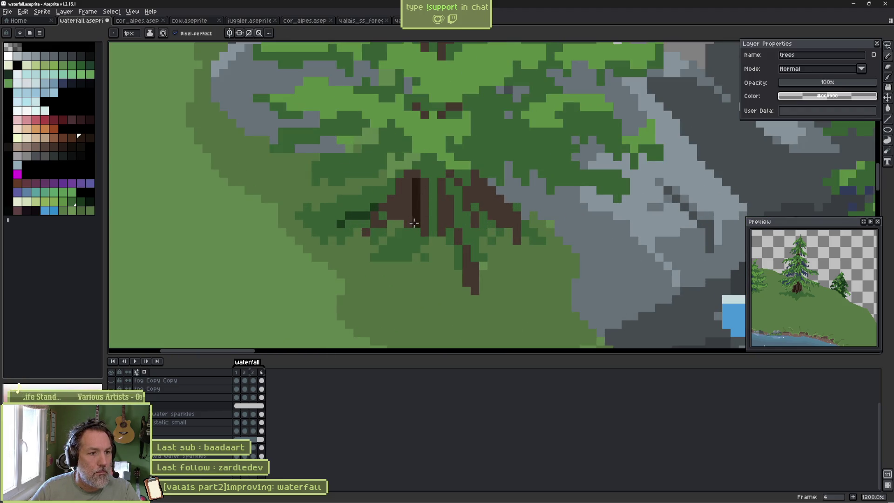
{"action": "left_click_drag", "start_coordinate": [433, 177], "coordinate": [432, 227]}
{"action": "left_click_drag", "start_coordinate": [419, 166], "coordinate": [425, 155]}
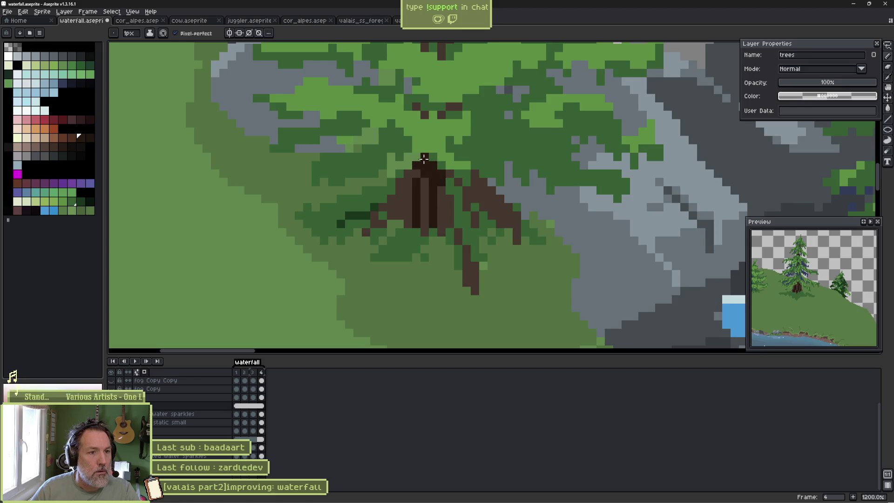
Turn off pixel-perfect, widen the trunk, and add a root and a small branch.
{"action": "left_click", "coordinate": [175, 33]}
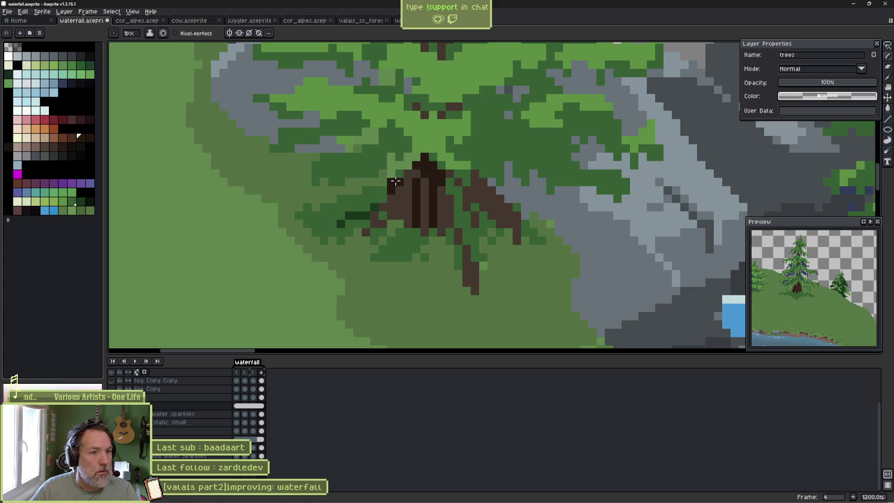
{"action": "left_click", "coordinate": [382, 195]}
{"action": "left_click_drag", "start_coordinate": [463, 192], "coordinate": [455, 258]}
{"action": "left_click_drag", "start_coordinate": [477, 211], "coordinate": [518, 235]}
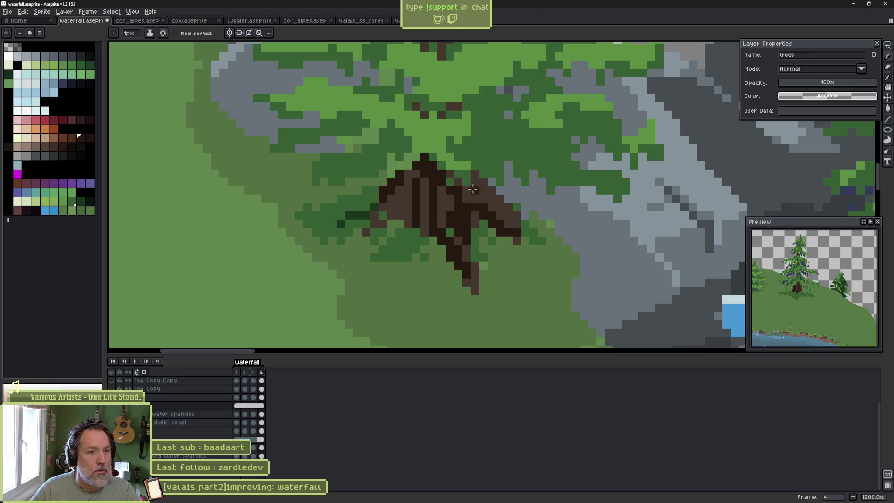
{"action": "left_click_drag", "start_coordinate": [455, 180], "coordinate": [464, 171]}
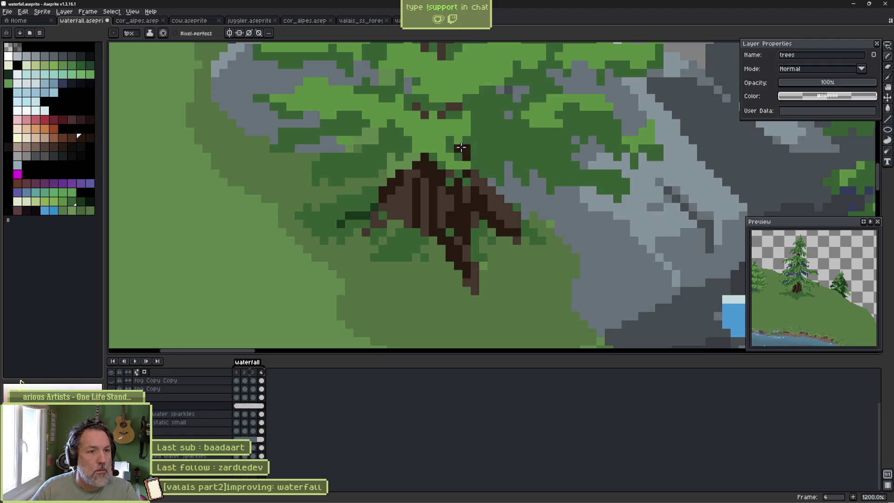
{"action": "left_click_drag", "start_coordinate": [448, 116], "coordinate": [424, 103]}
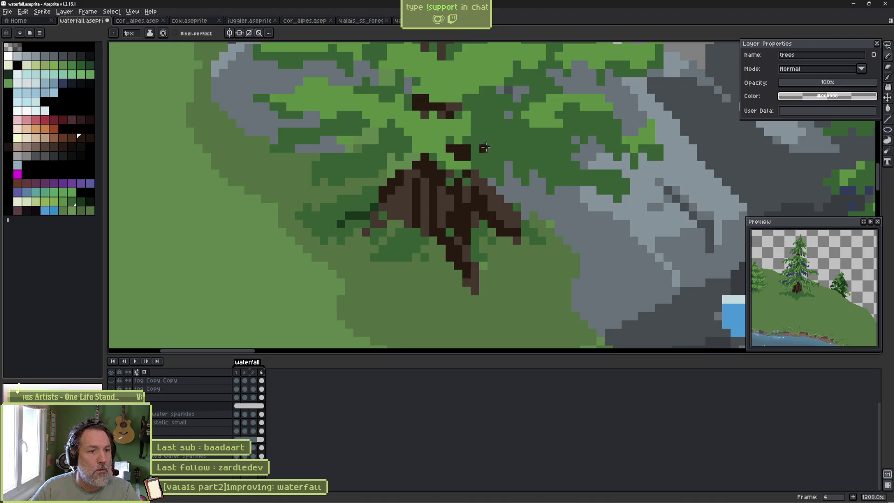
{"action": "scroll", "coordinate": [484, 148], "scroll_direction": "down", "scroll_amount": 5}
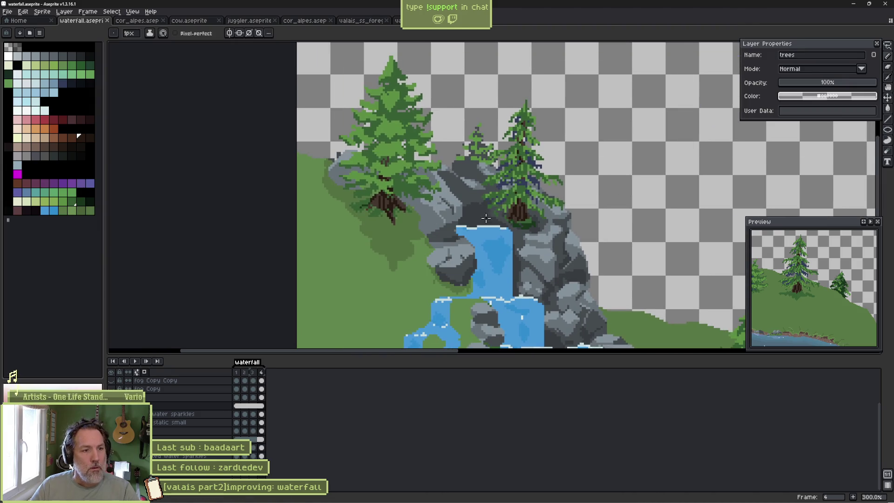
{"action": "mouse_move", "coordinate": [519, 284]}
{"action": "left_mouse_down"}
{"action": "mouse_move", "coordinate": [491, 284]}
{"action": "mouse_move", "coordinate": [471, 306]}
{"action": "mouse_move", "coordinate": [501, 286]}
{"action": "mouse_move", "coordinate": [491, 275]}
{"action": "left_mouse_up"}
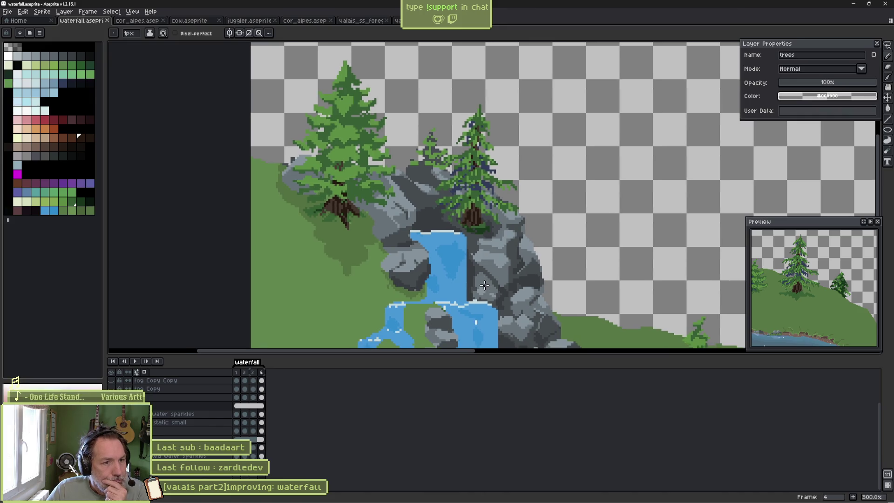
Recolour every matching pixel of the small tree behind the rocks with a non-contiguous Paint Bucket fill.
{"action": "scroll", "coordinate": [520, 245], "scroll_direction": "up", "scroll_amount": 2}
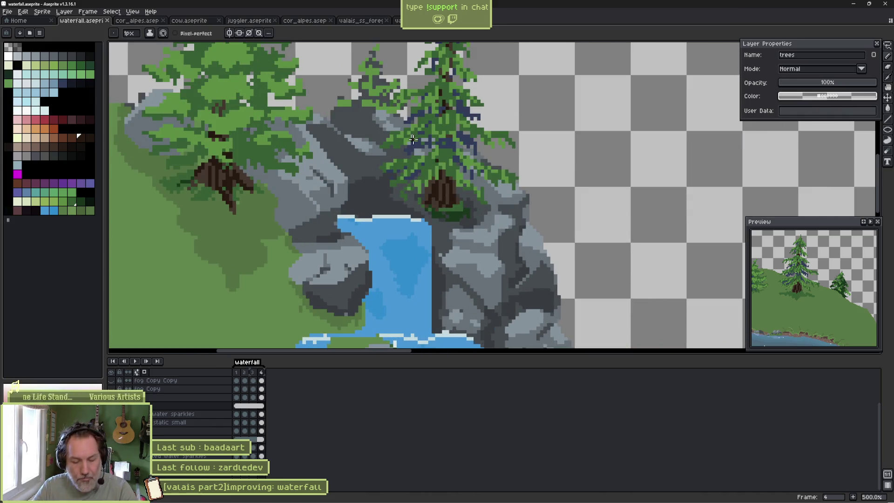
{"action": "left_click", "coordinate": [456, 139], "text": "ctrl"}
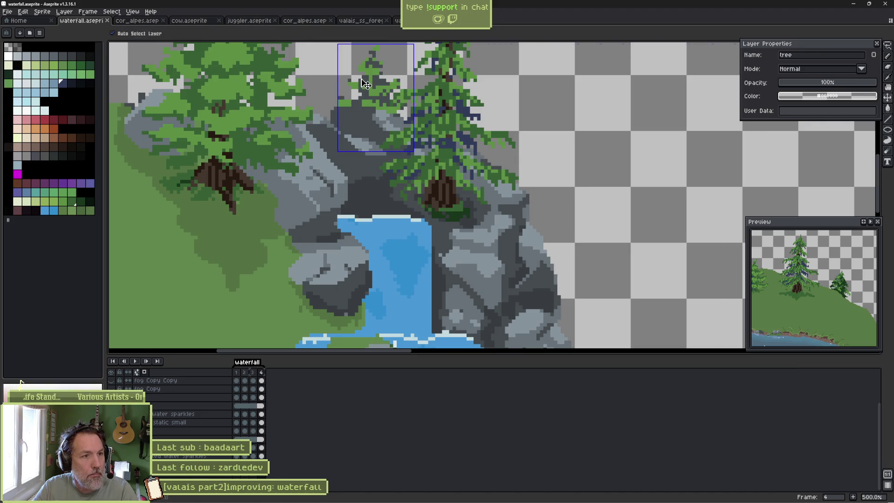
{"action": "scroll", "coordinate": [361, 86], "scroll_direction": "up", "scroll_amount": 4}
{"action": "left_click_drag", "start_coordinate": [360, 86], "coordinate": [369, 174]}
{"action": "key", "text": "g"}
{"action": "left_click", "coordinate": [182, 33]}
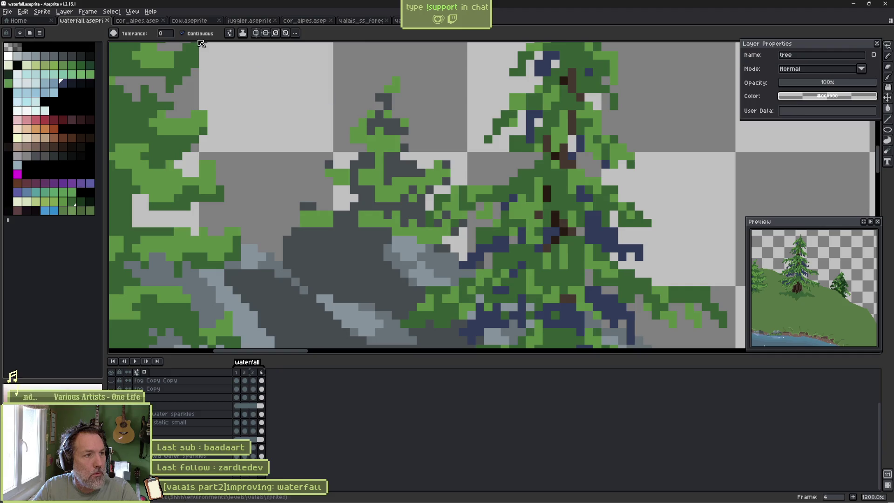
{"action": "left_click", "coordinate": [400, 129]}
On the trees layer, centre the small hillside pine and place a first dark blue shading pixel.
{"action": "scroll", "coordinate": [400, 129], "scroll_direction": "down", "scroll_amount": 5}
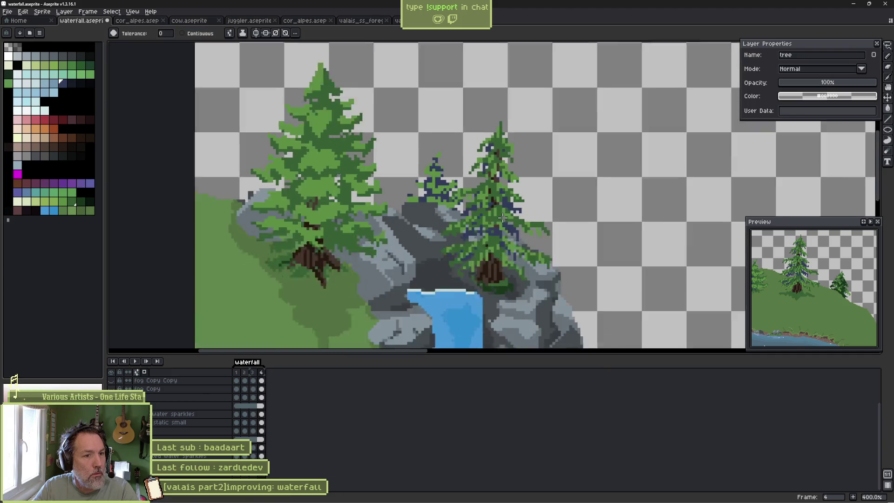
{"action": "left_click_drag", "start_coordinate": [440, 116], "coordinate": [305, 111]}
{"action": "scroll", "coordinate": [405, 186], "scroll_direction": "down", "scroll_amount": 1}
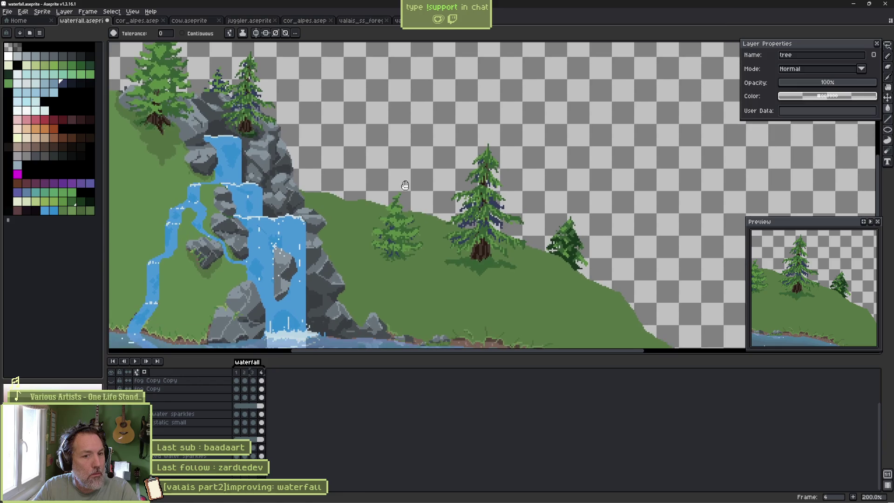
{"action": "left_click_drag", "start_coordinate": [405, 186], "coordinate": [256, 136]}
{"action": "scroll", "coordinate": [351, 214], "scroll_direction": "up", "scroll_amount": 4}
{"action": "scroll", "coordinate": [587, 209], "scroll_direction": "up", "scroll_amount": 2}
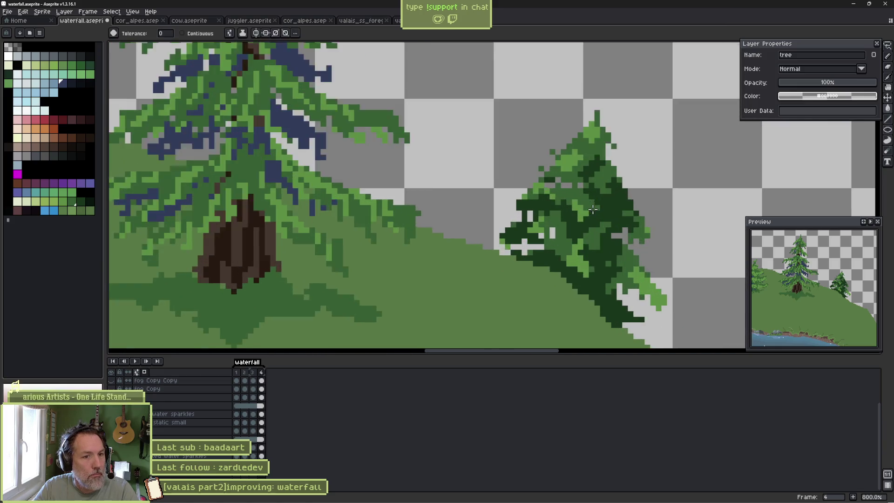
{"action": "left_click", "coordinate": [591, 220], "text": "ctrl"}
{"action": "left_click_drag", "start_coordinate": [591, 219], "coordinate": [495, 185]}
{"action": "key", "text": "b"}
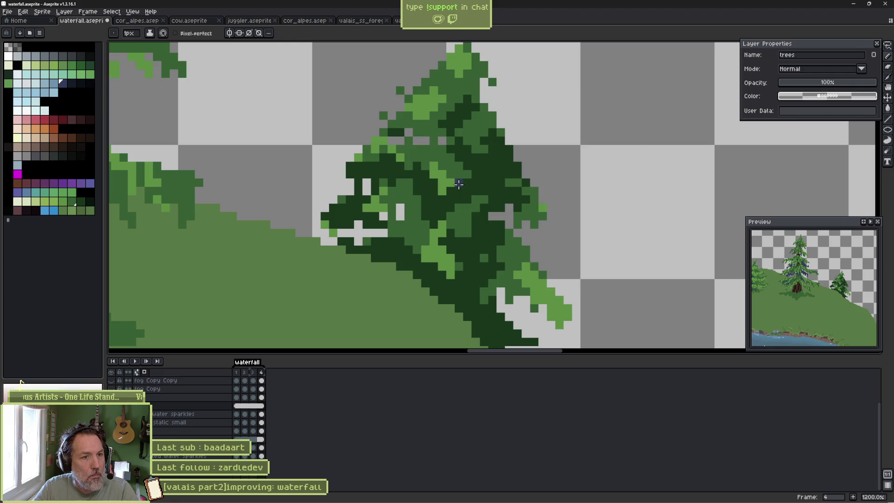
{"action": "left_click", "coordinate": [417, 174]}
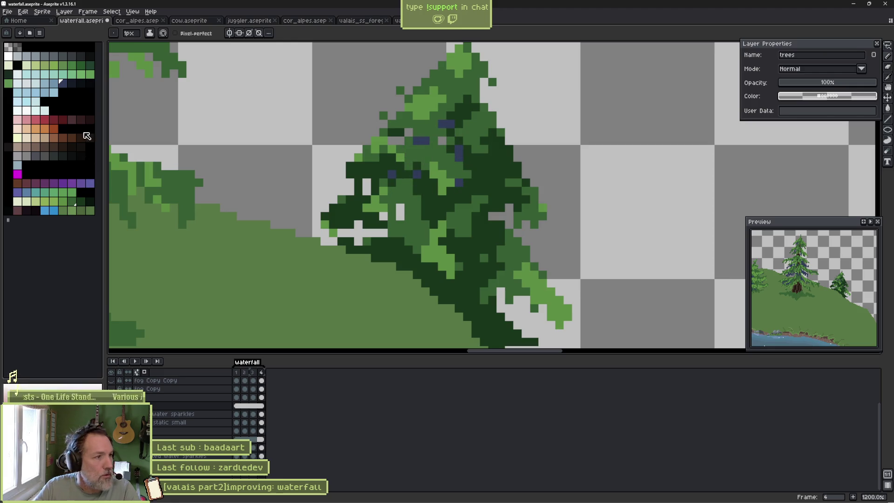
Dot darker navy shading across the hillside pine's foliage and top, then save the artwork.
{"action": "left_click", "coordinate": [72, 85]}
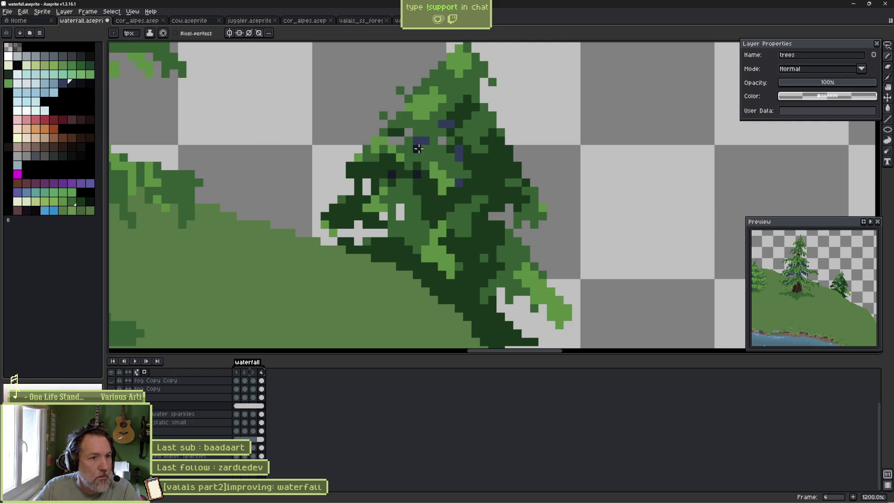
{"action": "left_click", "coordinate": [459, 153]}
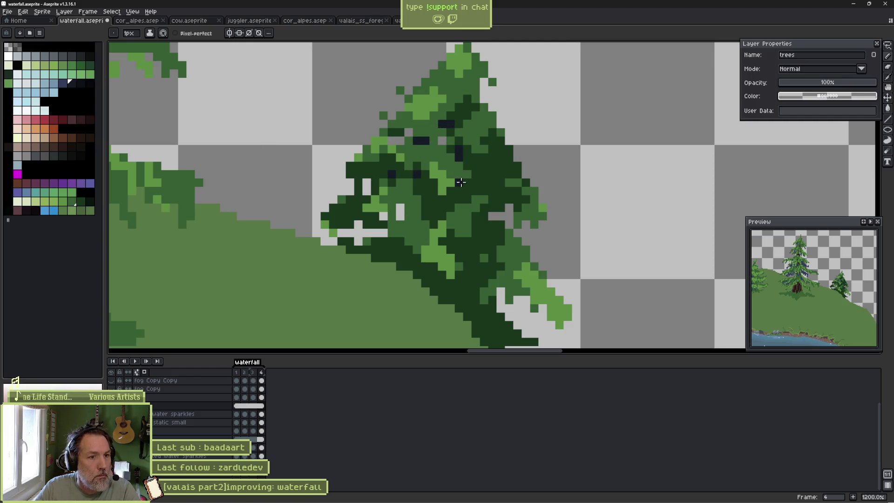
{"action": "left_click", "coordinate": [496, 194]}
{"action": "left_click", "coordinate": [509, 210]}
{"action": "left_click", "coordinate": [509, 216]}
{"action": "left_click", "coordinate": [486, 265]}
{"action": "left_click", "coordinate": [508, 282]}
{"action": "left_click", "coordinate": [429, 116]}
{"action": "left_click", "coordinate": [450, 105]}
{"action": "left_click_drag", "start_coordinate": [459, 89], "coordinate": [459, 107]}
{"action": "key", "text": "ctrl+s"}
{"action": "scroll", "coordinate": [459, 207], "scroll_direction": "down", "scroll_amount": 6}
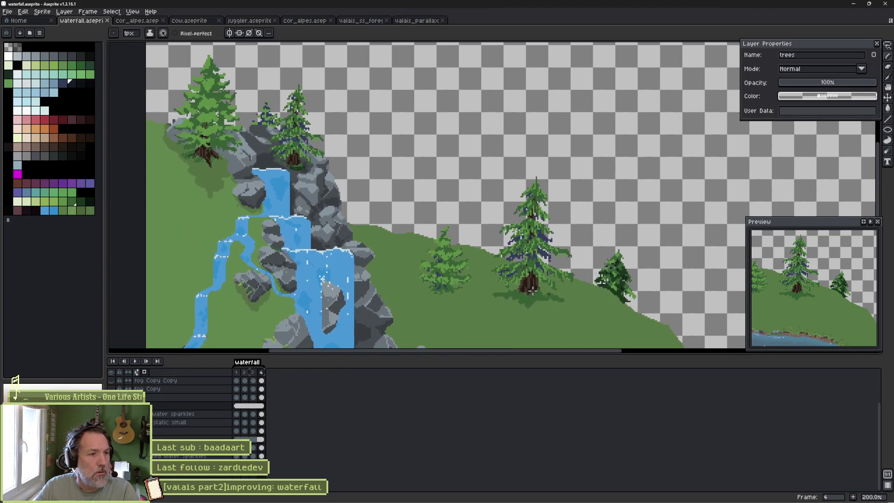
{"action": "mouse_move", "coordinate": [532, 291]}
{"action": "left_mouse_down"}
{"action": "mouse_move", "coordinate": [411, 281]}
{"action": "mouse_move", "coordinate": [399, 271]}
{"action": "left_mouse_up"}
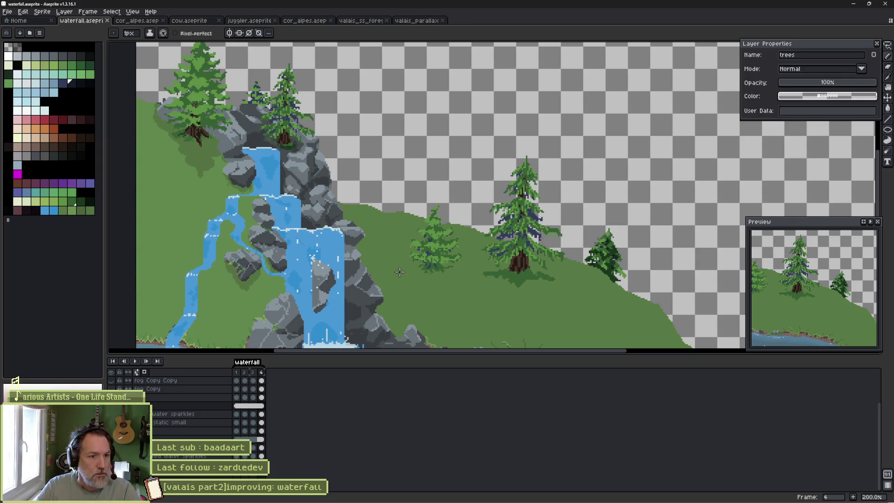
Draw a spreading root and a dark brown trunk on the small hillside pine.
{"action": "scroll", "coordinate": [409, 254], "scroll_direction": "up", "scroll_amount": 3}
{"action": "left_click_drag", "start_coordinate": [537, 260], "coordinate": [458, 232]}
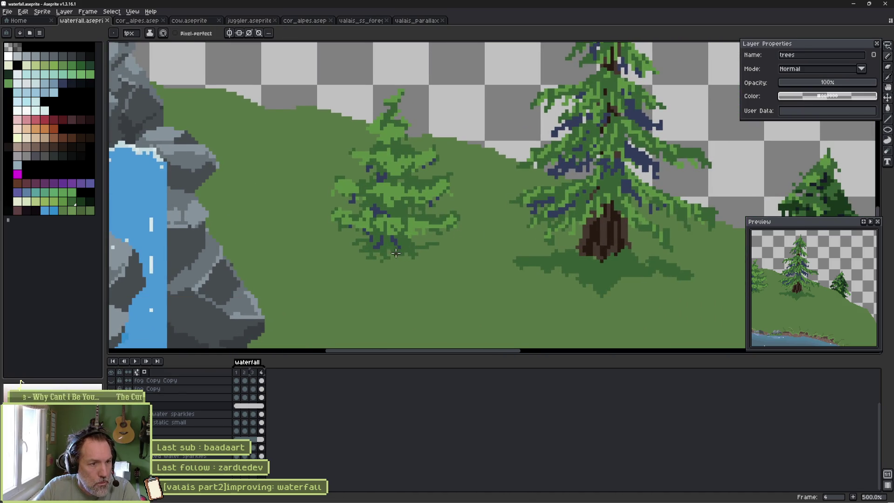
{"action": "scroll", "coordinate": [396, 253], "scroll_direction": "up", "scroll_amount": 1}
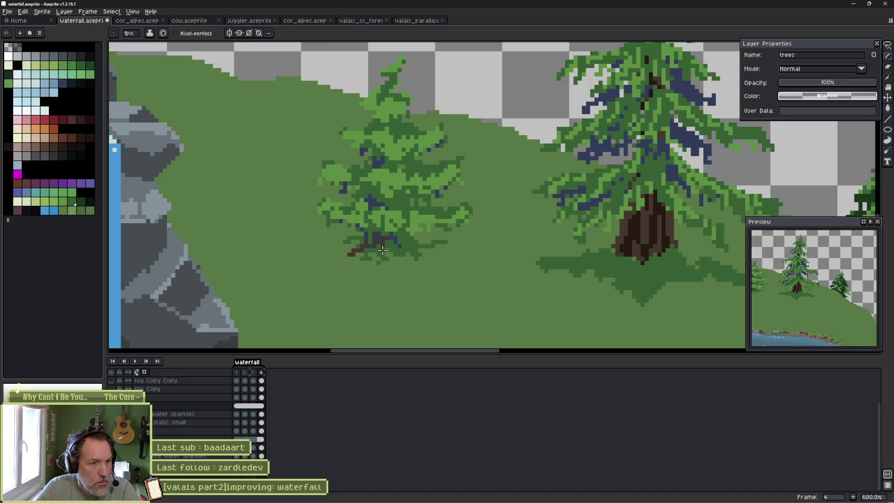
{"action": "left_click_drag", "start_coordinate": [390, 240], "coordinate": [434, 256]}
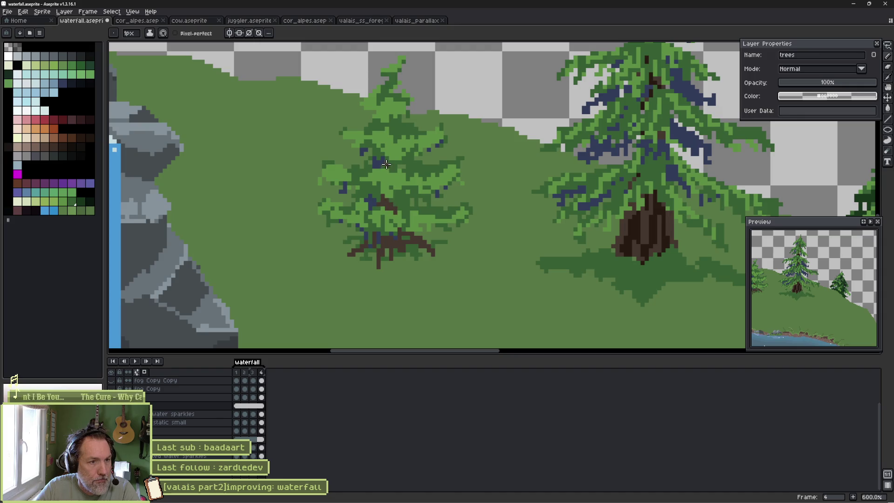
{"action": "left_click", "coordinate": [659, 195], "text": "alt"}
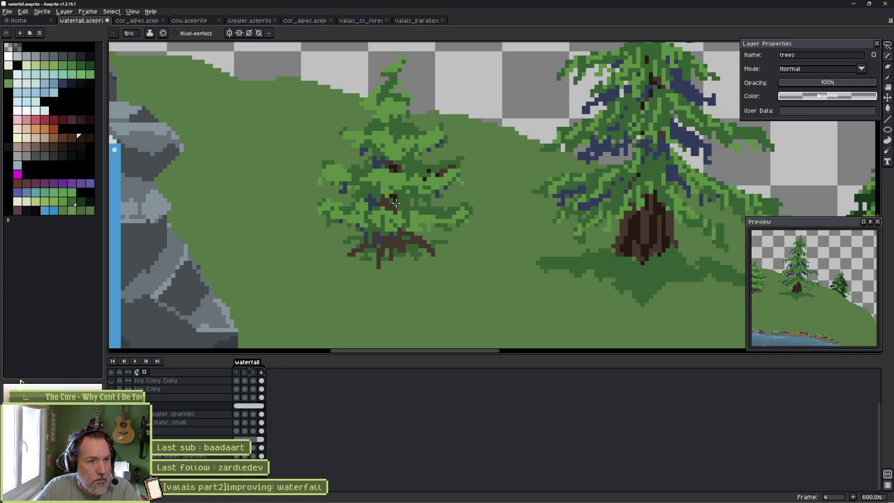
{"action": "scroll", "coordinate": [373, 242], "scroll_direction": "up", "scroll_amount": 3}
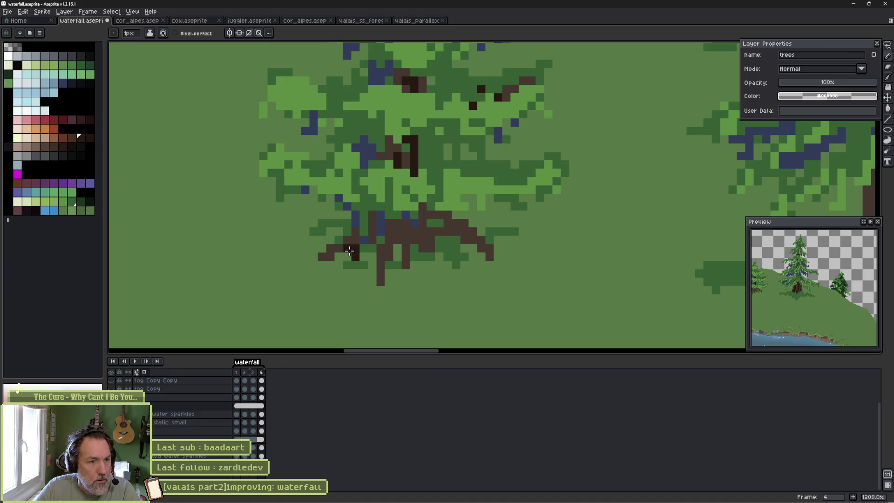
{"action": "mouse_move", "coordinate": [365, 223]}
{"action": "left_mouse_down"}
{"action": "mouse_move", "coordinate": [407, 254]}
{"action": "mouse_move", "coordinate": [436, 224]}
{"action": "mouse_move", "coordinate": [467, 244]}
{"action": "left_mouse_up"}
{"action": "mouse_move", "coordinate": [408, 214]}
{"action": "left_mouse_down"}
{"action": "mouse_move", "coordinate": [374, 209]}
{"action": "mouse_move", "coordinate": [380, 215]}
{"action": "left_mouse_up"}
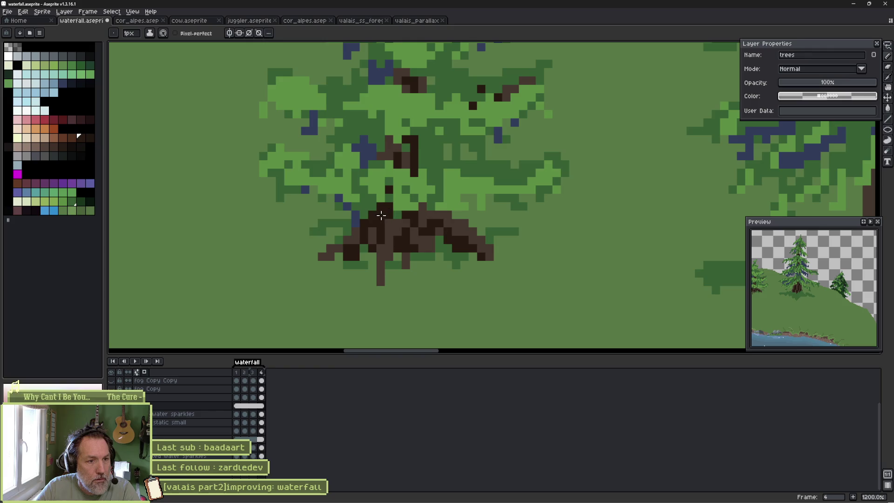
Save the artwork and switch over to the Godot level.
{"action": "scroll", "coordinate": [419, 215], "scroll_direction": "down", "scroll_amount": 10}
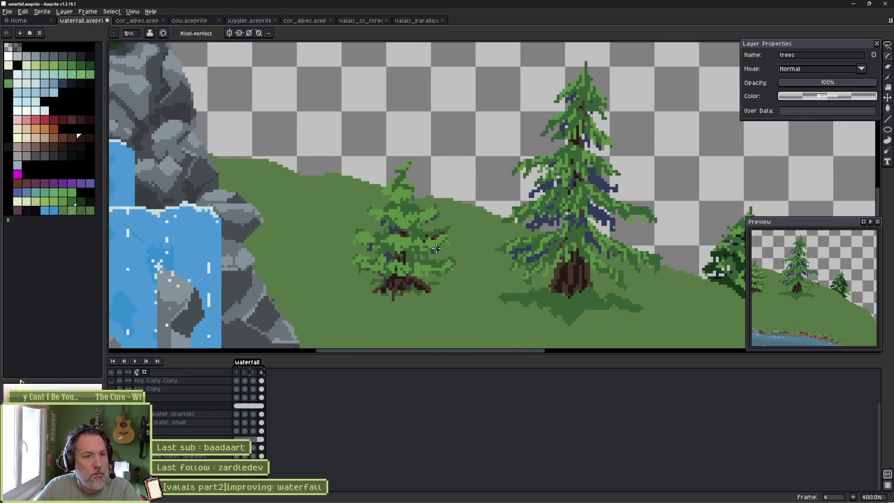
{"action": "scroll", "coordinate": [352, 228], "scroll_direction": "up", "scroll_amount": 4}
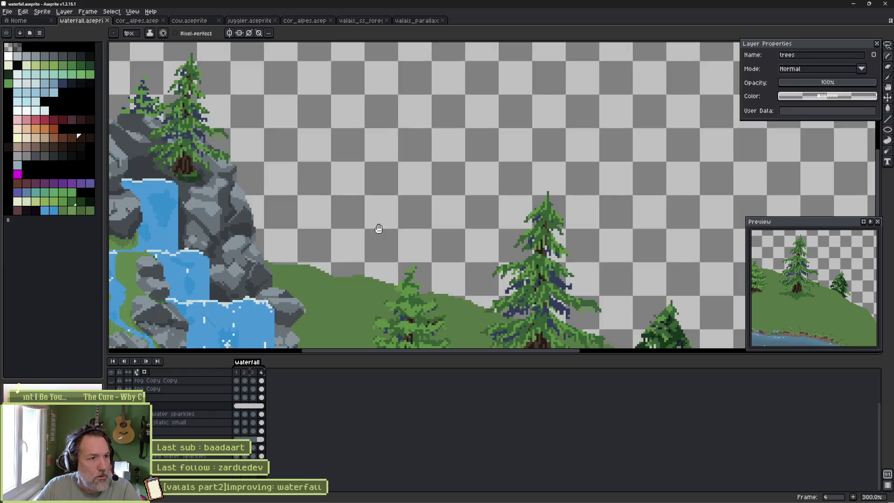
{"action": "scroll", "coordinate": [379, 219], "scroll_direction": "down", "scroll_amount": 3}
{"action": "key", "text": "ctrl+s"}
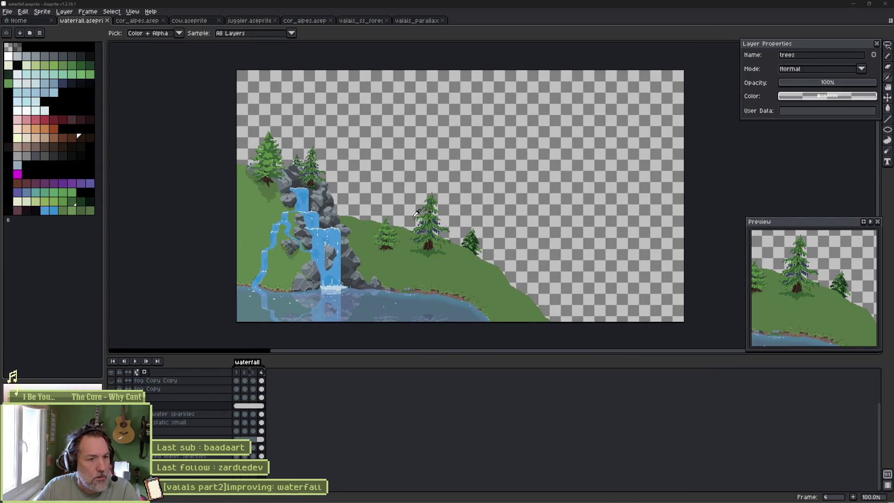
{"action": "key", "text": "alt+Tab"}
{"action": "scroll", "coordinate": [489, 328], "scroll_direction": "down", "scroll_amount": 2}
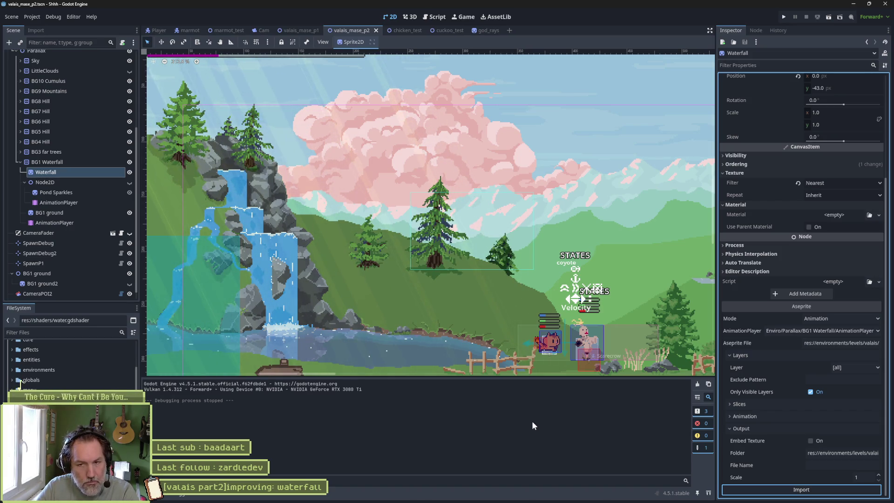
Run the current Godot scene with F6 to check the waterfall, stop it with F8, and return to Aseprite.
{"action": "key", "text": "F6"}
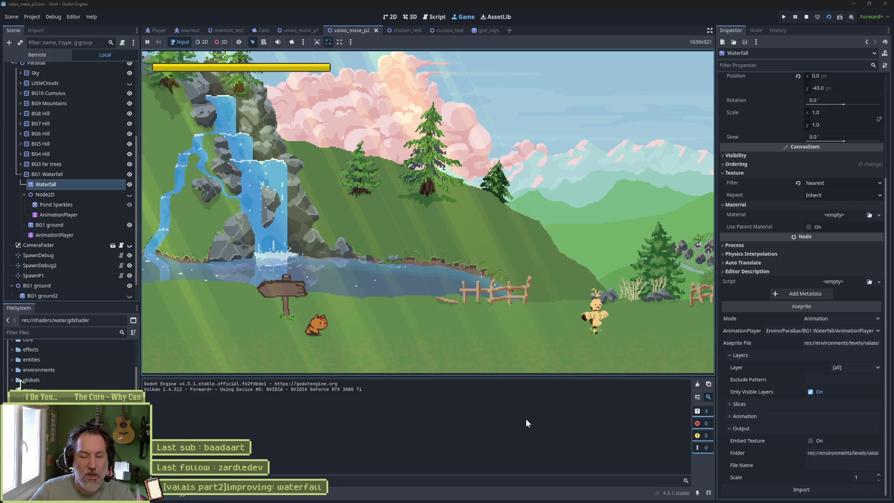
{"action": "key", "text": "F8"}
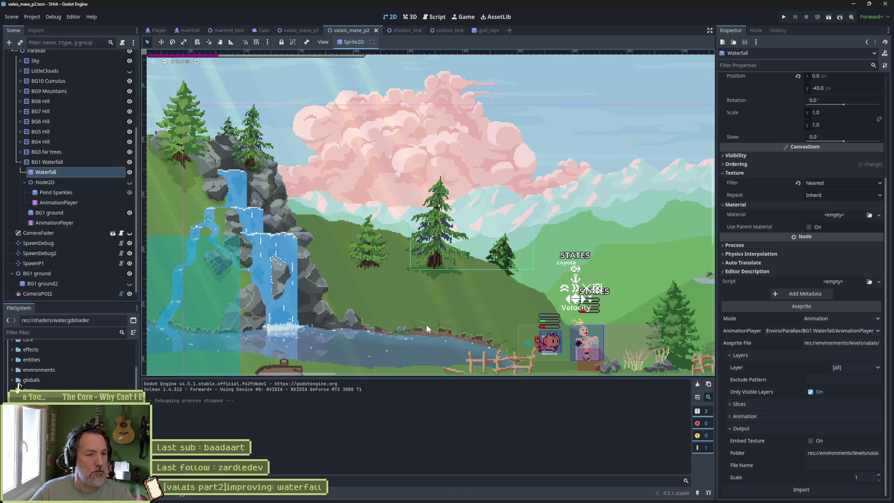
{"action": "mouse_move", "coordinate": [487, 500]}
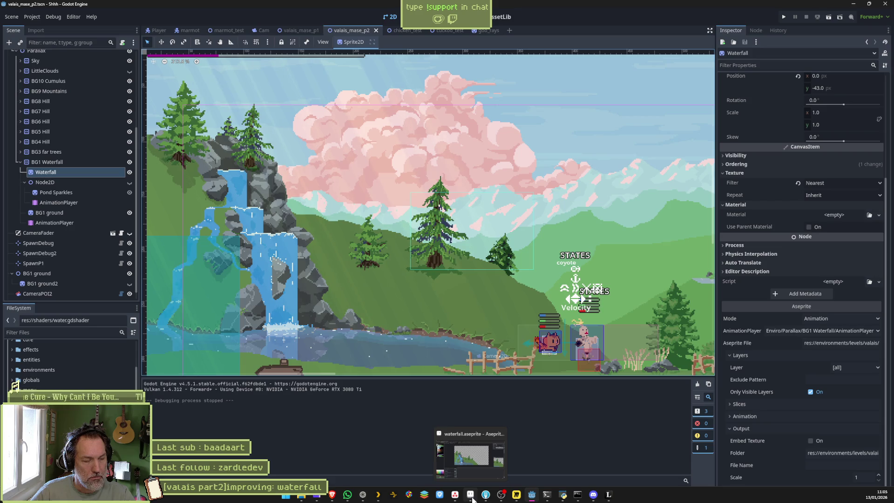
{"action": "left_click", "coordinate": [472, 499]}
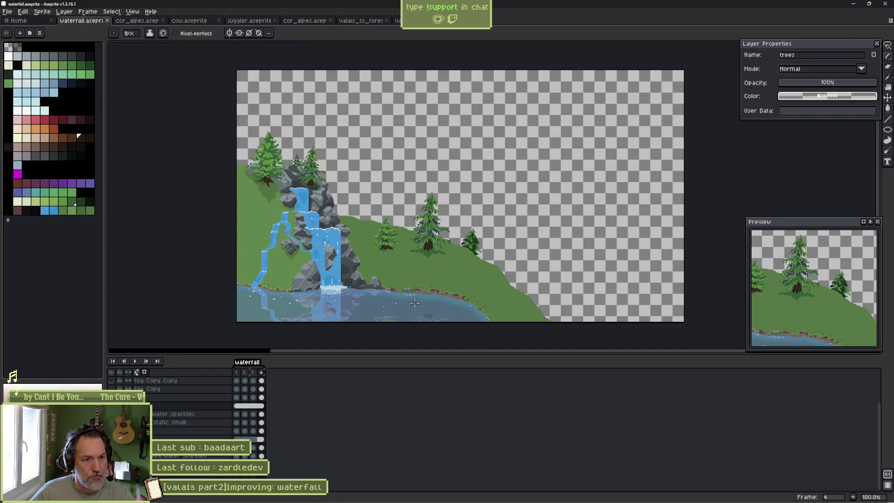
On the back layer, paint dark green Pencil strokes across the hillside grass.
{"action": "scroll", "coordinate": [403, 279], "scroll_direction": "up", "scroll_amount": 2}
{"action": "left_click", "coordinate": [469, 197], "text": "ctrl"}
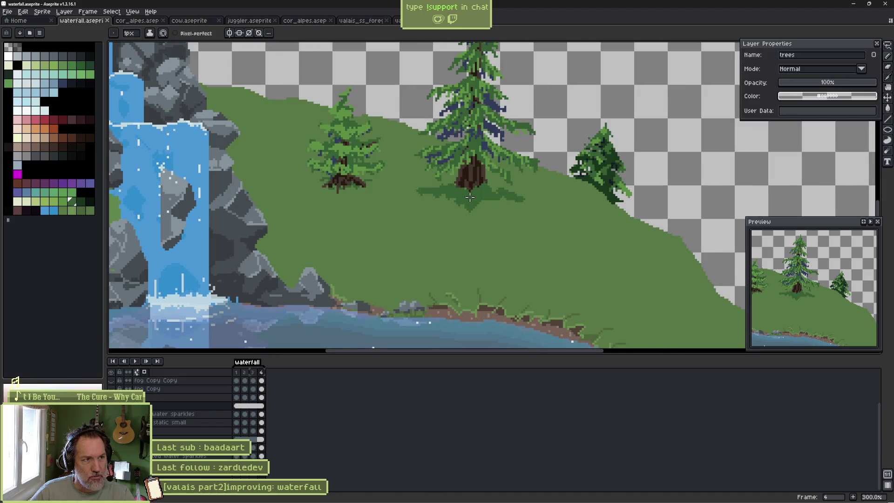
{"action": "scroll", "coordinate": [423, 212], "scroll_direction": "up", "scroll_amount": 10}
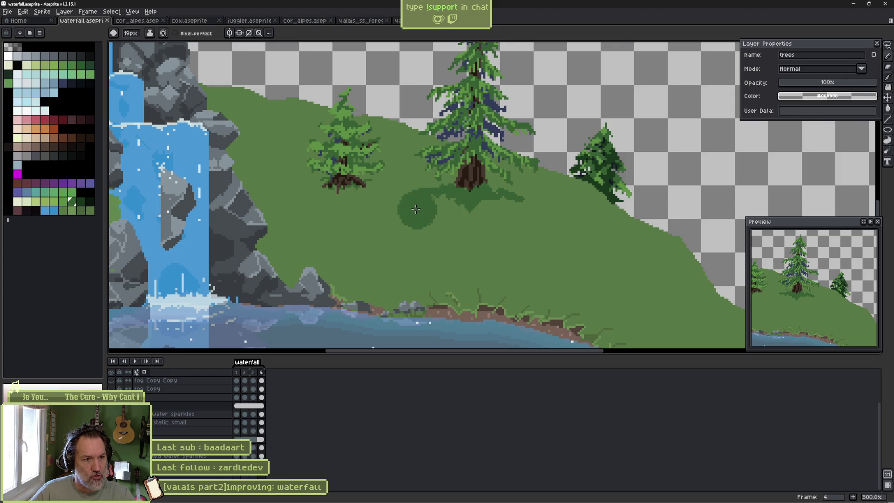
{"action": "left_click", "coordinate": [279, 137], "text": "ctrl"}
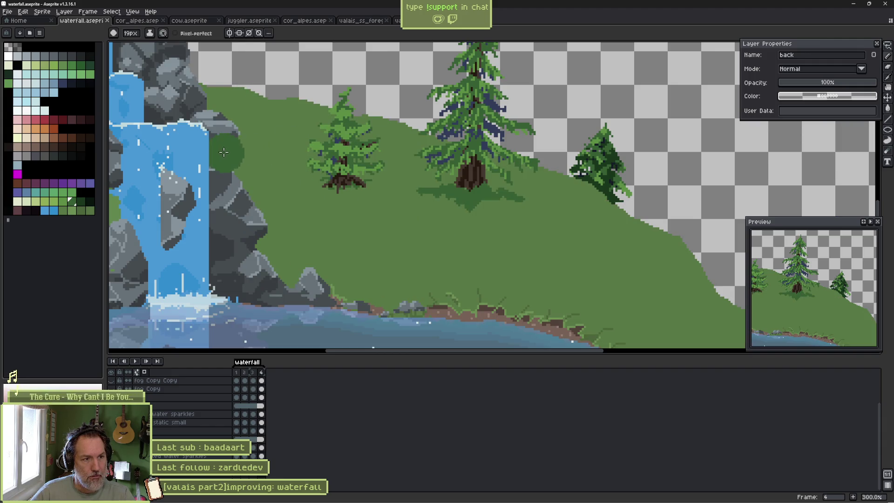
{"action": "left_click_drag", "start_coordinate": [221, 151], "coordinate": [287, 154]}
{"action": "key", "text": "ctrl+z"}
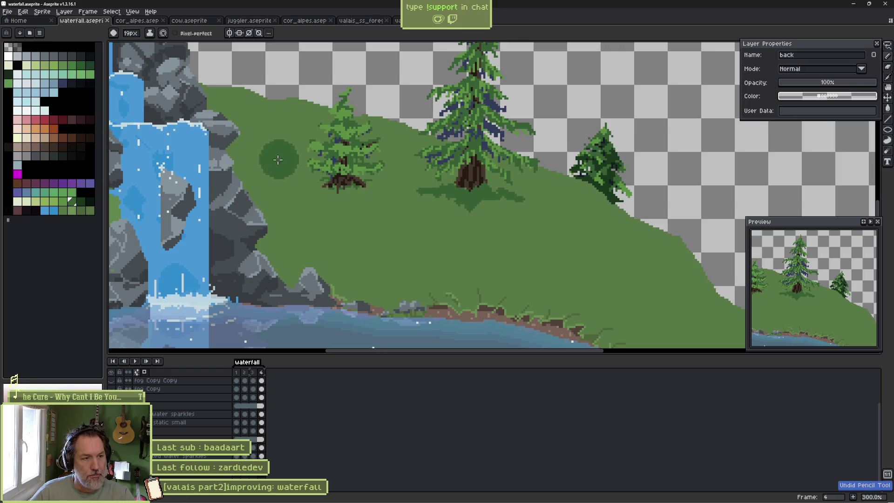
{"action": "left_click", "coordinate": [279, 157], "text": "alt"}
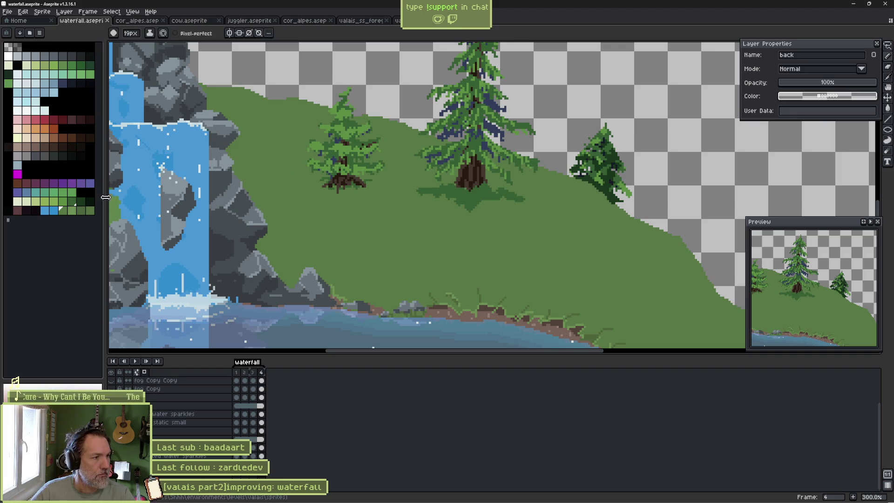
{"action": "left_click", "coordinate": [71, 201]}
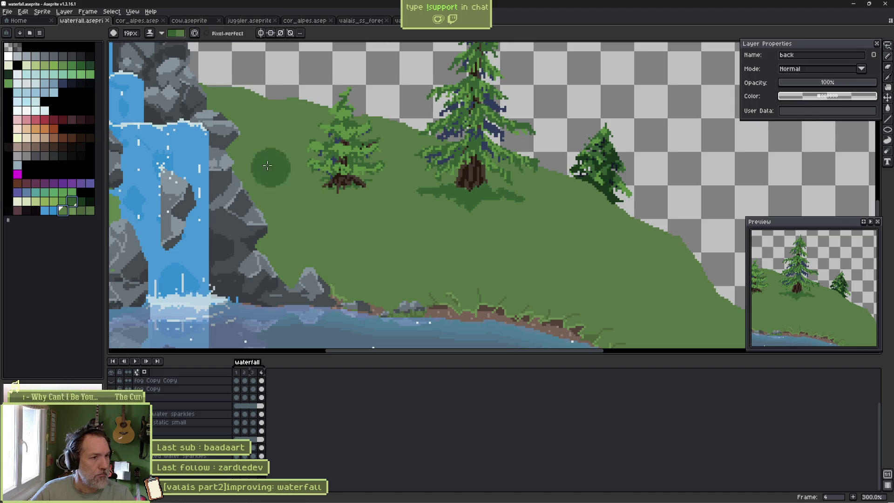
{"action": "mouse_move", "coordinate": [226, 170]}
{"action": "left_mouse_down"}
{"action": "mouse_move", "coordinate": [486, 217]}
{"action": "mouse_move", "coordinate": [605, 228]}
{"action": "mouse_move", "coordinate": [610, 212]}
{"action": "left_mouse_up"}
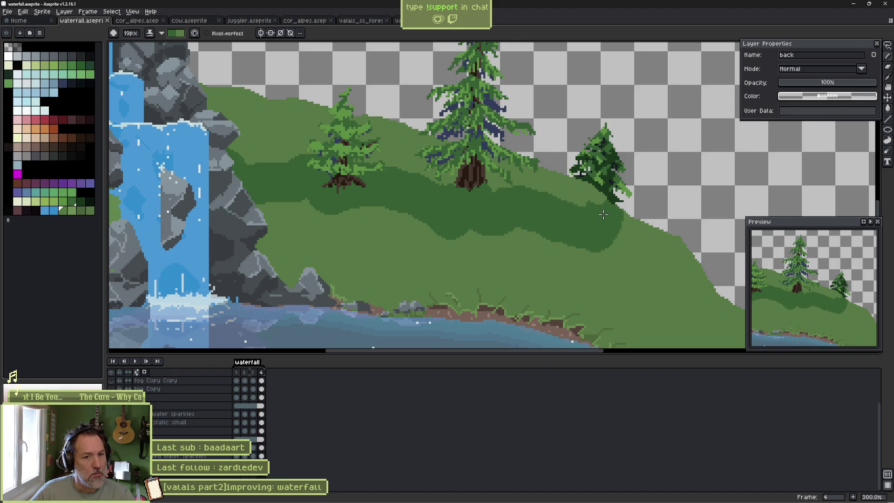
{"action": "mouse_move", "coordinate": [704, 286]}
{"action": "left_mouse_down"}
{"action": "mouse_move", "coordinate": [679, 266]}
{"action": "mouse_move", "coordinate": [621, 271]}
{"action": "mouse_move", "coordinate": [627, 289]}
{"action": "mouse_move", "coordinate": [661, 317]}
{"action": "mouse_move", "coordinate": [484, 219]}
{"action": "left_mouse_up"}
{"action": "scroll", "coordinate": [622, 270], "scroll_direction": "down", "scroll_amount": 1}
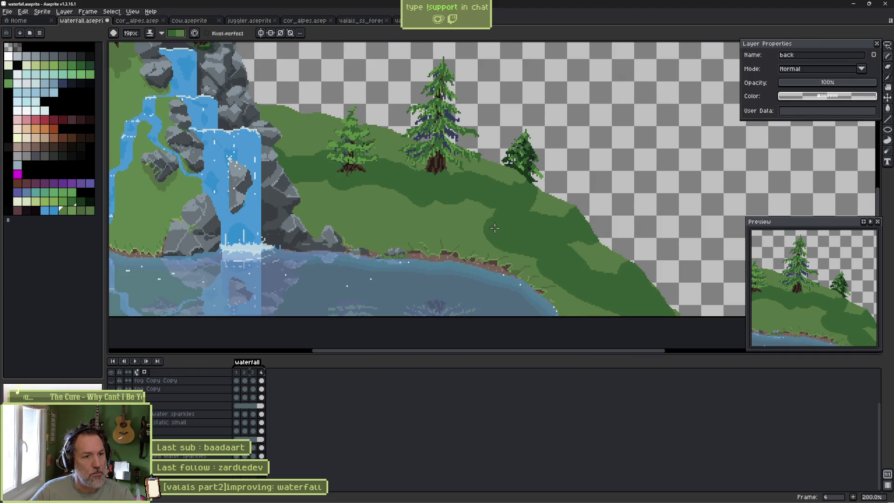
Fill the lighter green slope with dark green using a contiguous Paint Bucket fill.
{"action": "key", "text": "g"}
{"action": "left_click", "coordinate": [365, 224]}
{"action": "key", "text": "v"}
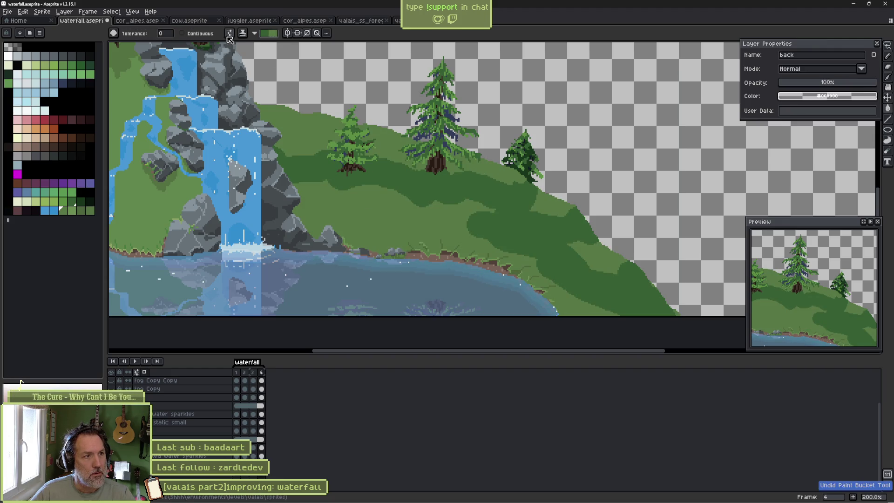
{"action": "left_click", "coordinate": [204, 36]}
{"action": "left_click", "coordinate": [203, 36]}
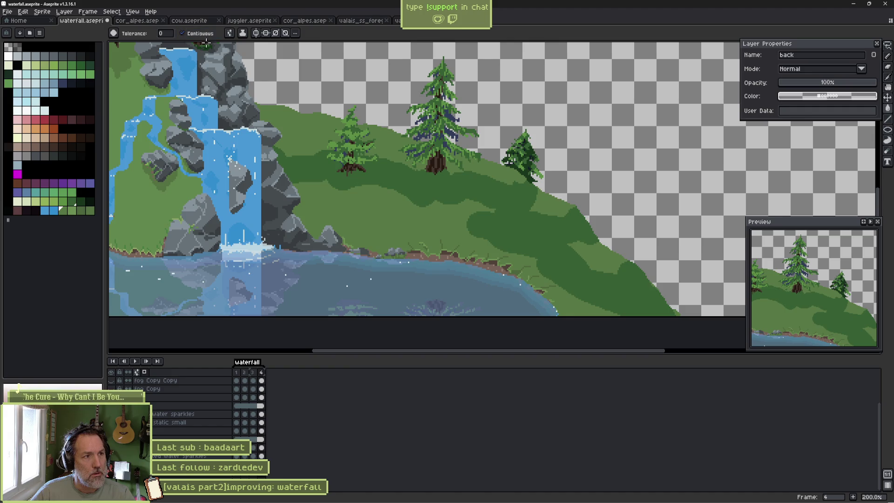
{"action": "left_click", "coordinate": [371, 219]}
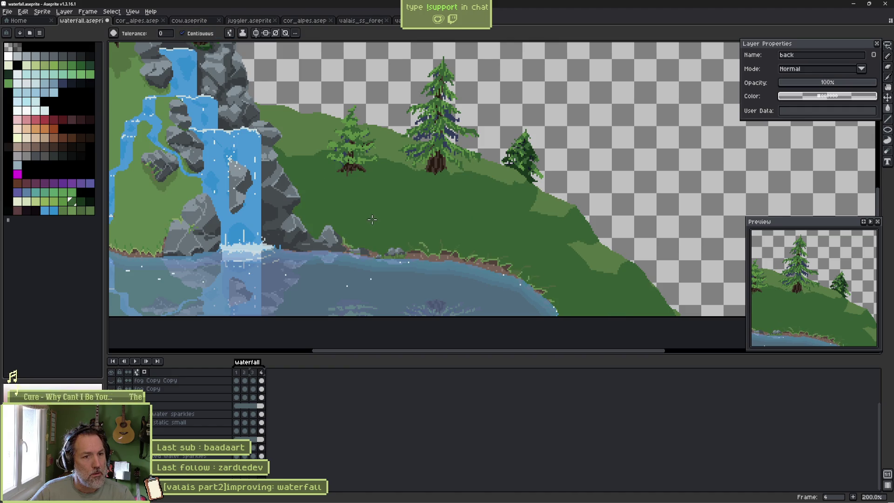
{"action": "scroll", "coordinate": [841, 293], "scroll_direction": "down", "scroll_amount": 1}
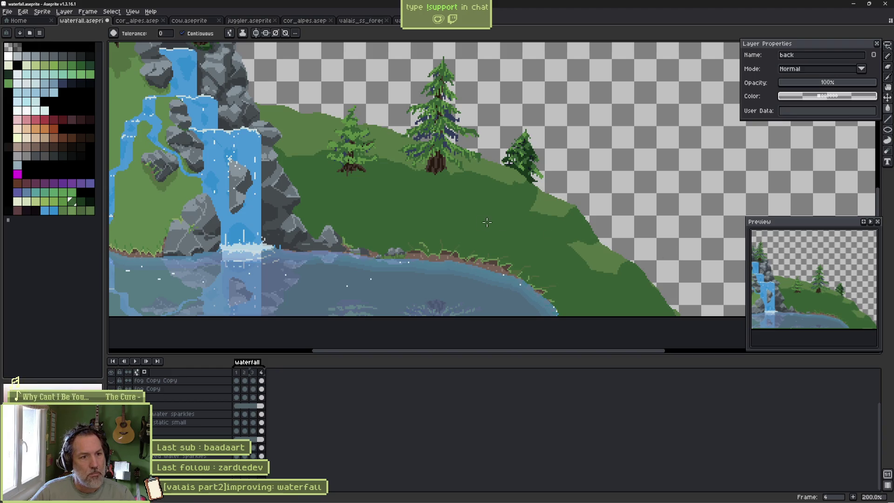
{"action": "key", "text": "b"}
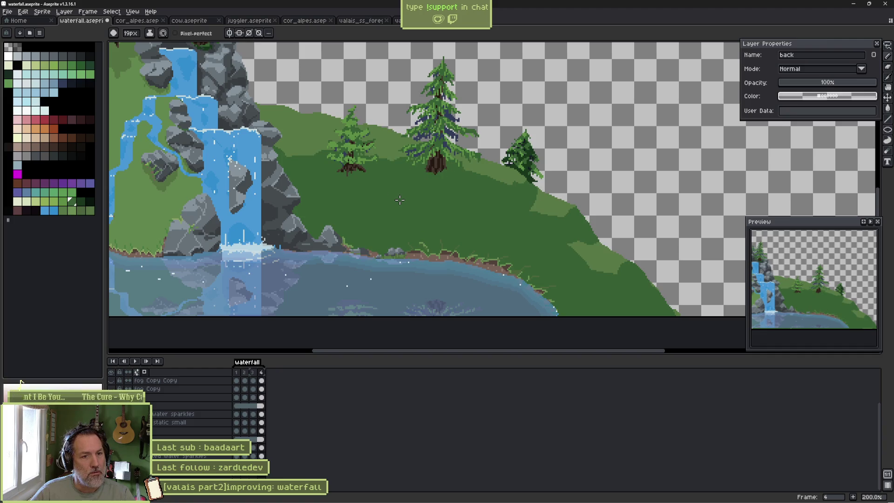
{"action": "scroll", "coordinate": [373, 192], "scroll_direction": "down", "scroll_amount": 2}
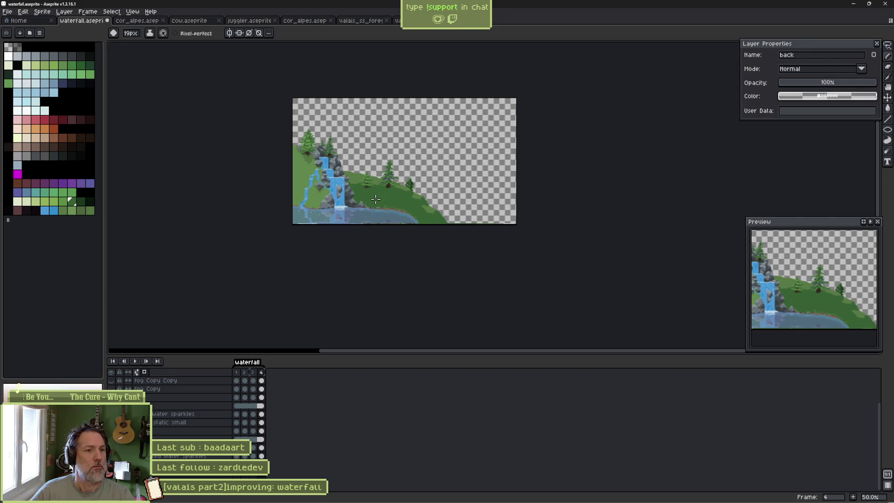
Undo the dark green hillside shading strokes.
{"action": "key", "text": "v"}
{"action": "key", "text": "ctrl+z"}
{"action": "key", "text": "ctrl+z"}
{"action": "key", "text": "ctrl+z"}
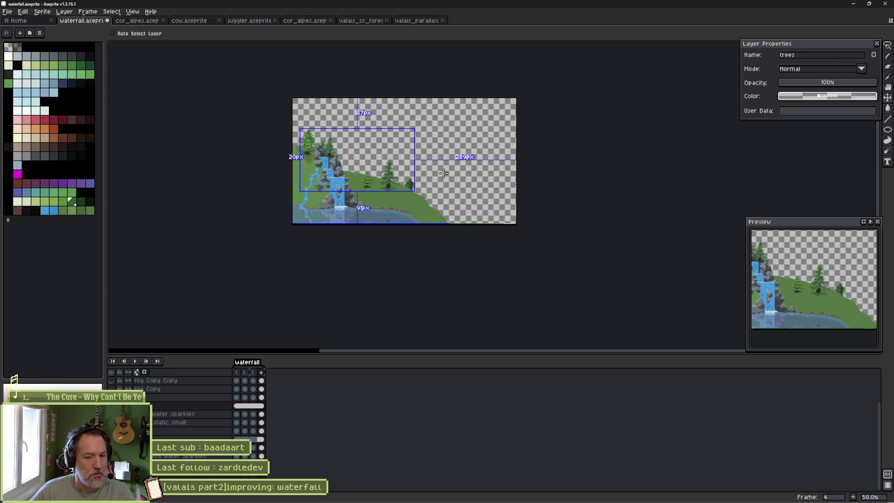
{"action": "key", "text": "b"}
{"action": "scroll", "coordinate": [372, 196], "scroll_direction": "up", "scroll_amount": 5}
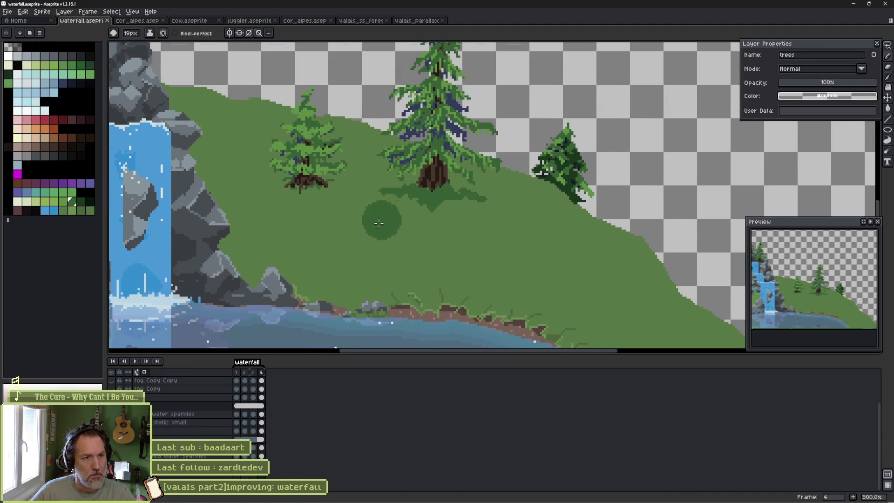
{"action": "scroll", "coordinate": [409, 217], "scroll_direction": "down", "scroll_amount": 6}
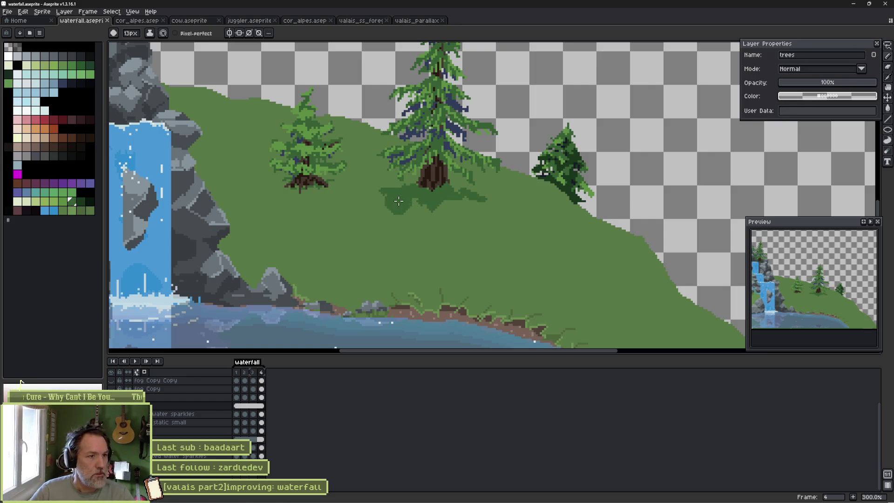
Paint a dark green shadow under the left tree's roots on the back layer and Magic Wand-select it.
{"action": "key", "text": "ctrl"}
{"action": "scroll", "coordinate": [288, 191], "scroll_direction": "up", "scroll_amount": 3}
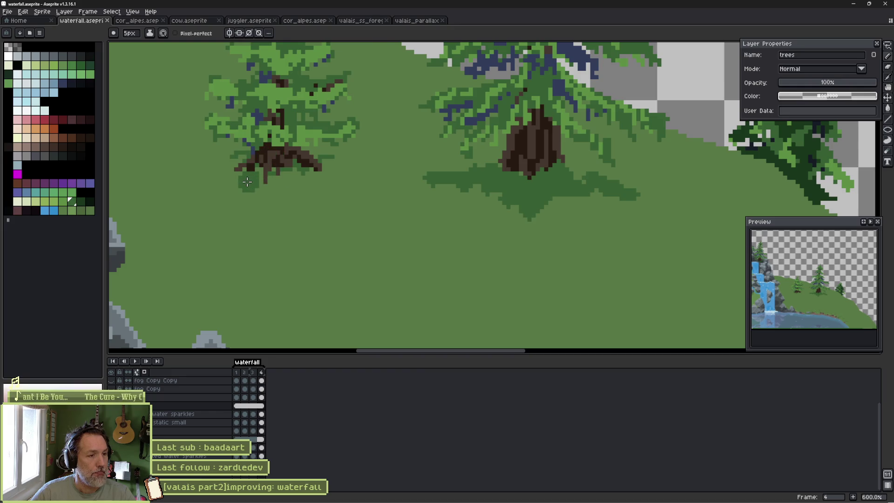
{"action": "scroll", "coordinate": [246, 179], "scroll_direction": "up", "scroll_amount": 1}
{"action": "left_click_drag", "start_coordinate": [238, 183], "coordinate": [256, 218]}
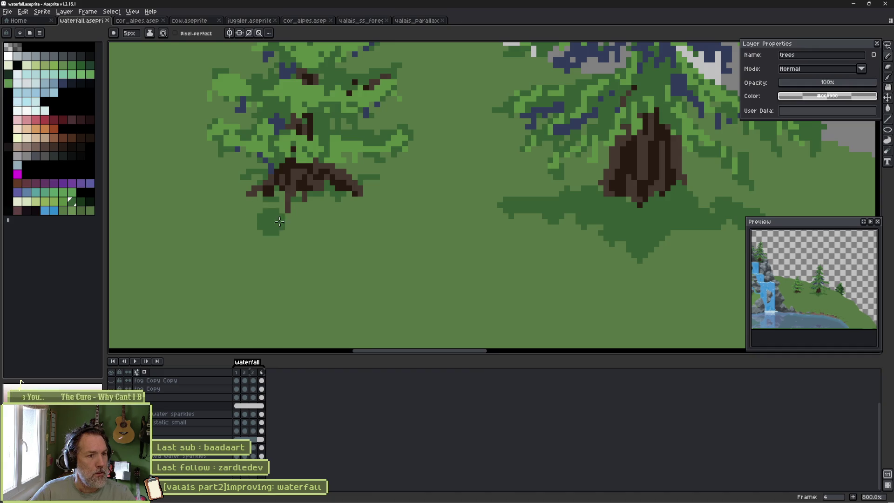
{"action": "left_click", "coordinate": [352, 237], "text": "ctrl"}
{"action": "mouse_move", "coordinate": [258, 194]}
{"action": "left_mouse_down"}
{"action": "mouse_move", "coordinate": [221, 191]}
{"action": "mouse_move", "coordinate": [282, 218]}
{"action": "mouse_move", "coordinate": [326, 218]}
{"action": "mouse_move", "coordinate": [283, 222]}
{"action": "left_mouse_up"}
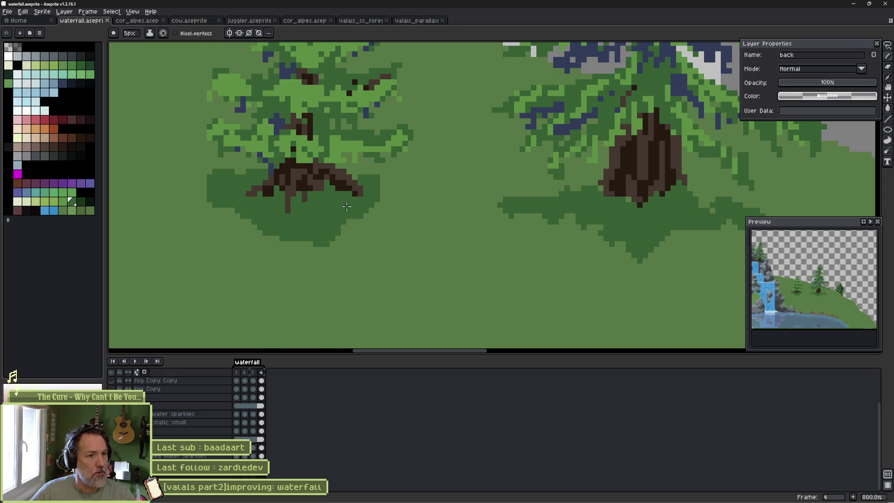
{"action": "key", "text": "w"}
{"action": "left_click", "coordinate": [327, 224]}
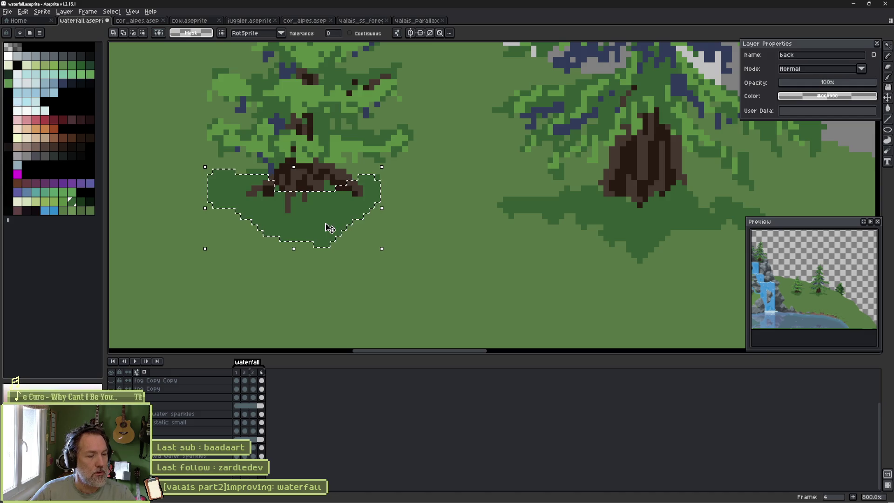
Transform the restored shadow selection on the trees layer, then select a rectangle around the left tree's base.
{"action": "key", "text": "v"}
{"action": "left_click", "coordinate": [313, 182]}
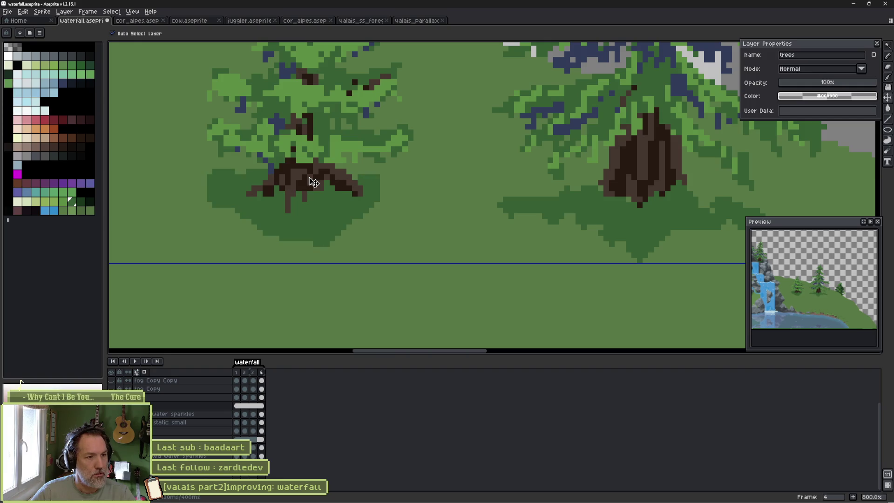
{"action": "key", "text": "ctrl+shift+d"}
{"action": "left_click", "coordinate": [304, 186]}
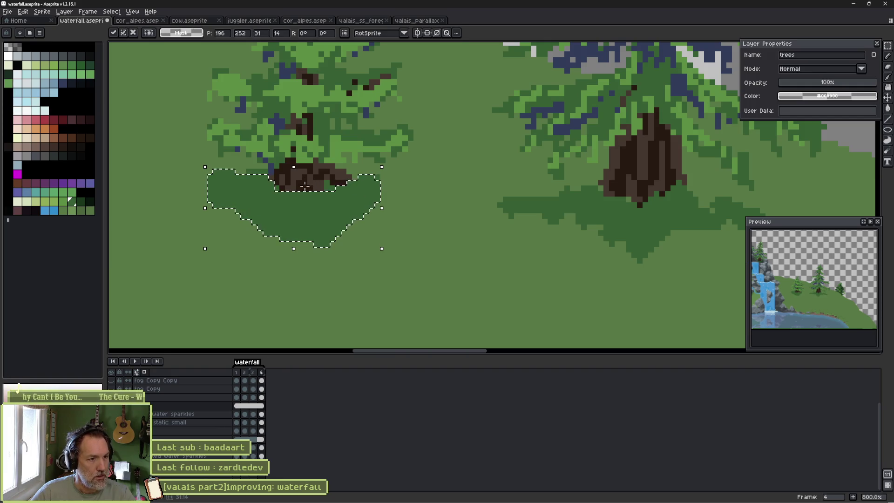
{"action": "key", "text": "ctrl+d"}
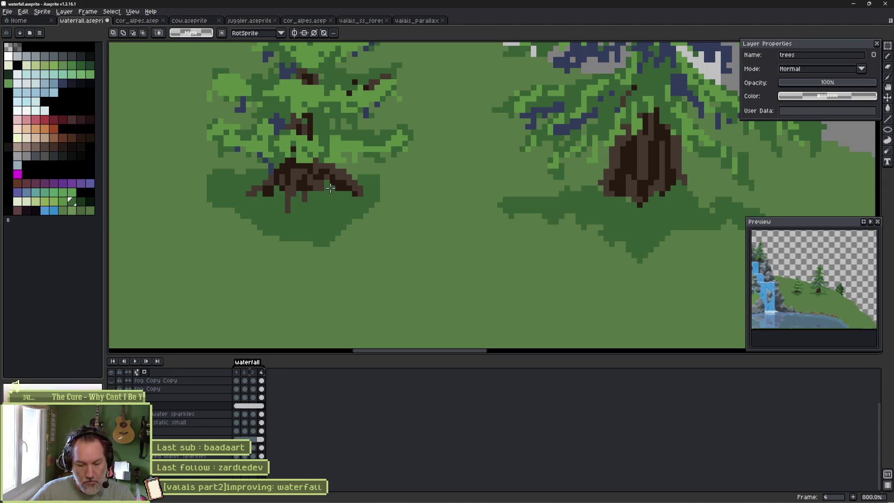
{"action": "mouse_move", "coordinate": [201, 163]}
{"action": "left_mouse_down"}
{"action": "mouse_move", "coordinate": [361, 216]}
{"action": "mouse_move", "coordinate": [414, 259]}
{"action": "left_mouse_up"}
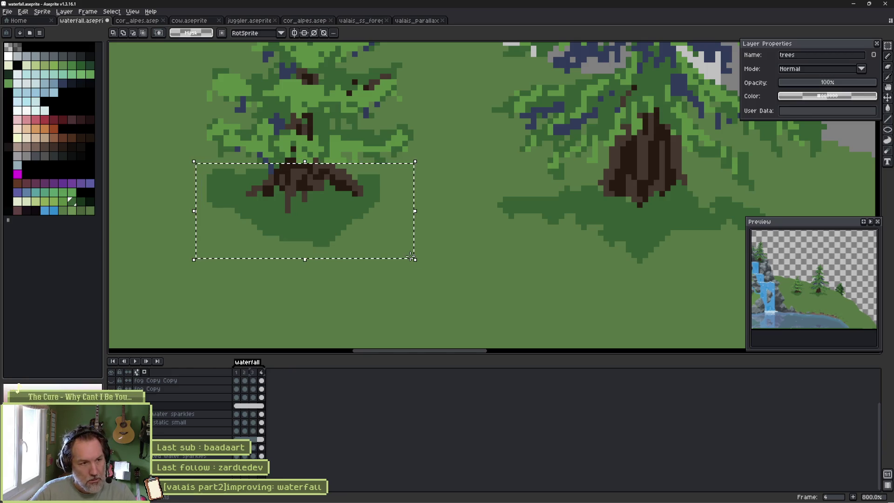
{"action": "key", "text": "ctrl+d"}
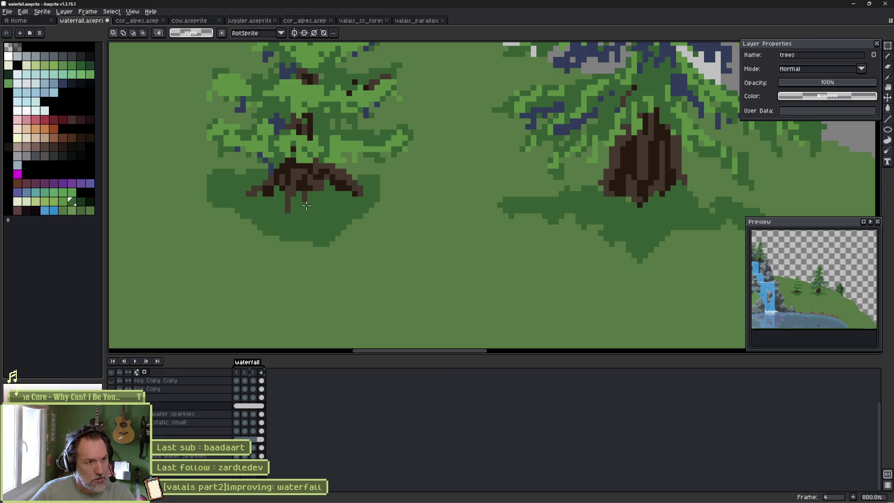
{"action": "left_click", "coordinate": [308, 186], "text": "ctrl"}
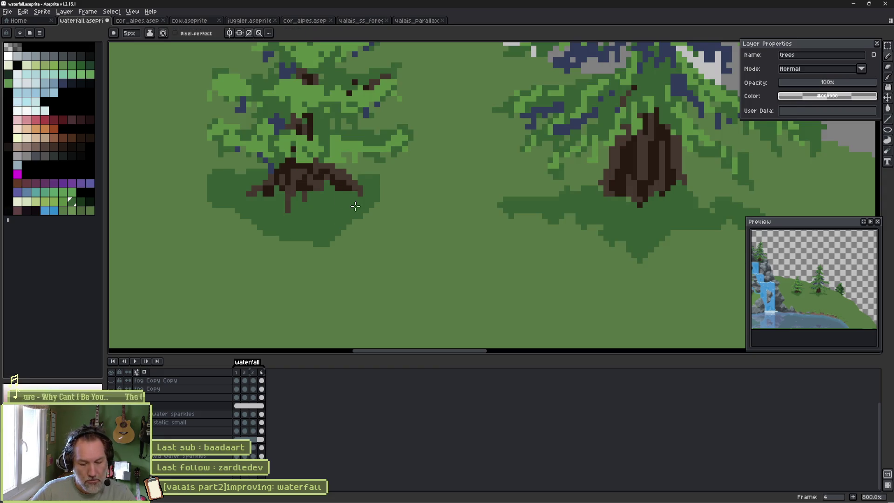
{"action": "key", "text": "ctrl+shift+d"}
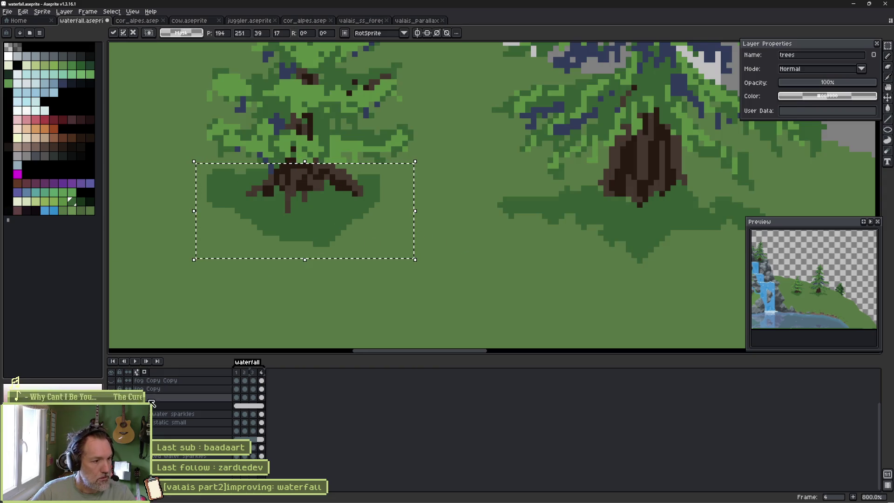
Hide the trees layer, clear the selection, and repaint the shadow's left edge pixels light green.
{"action": "left_click", "coordinate": [111, 397]}
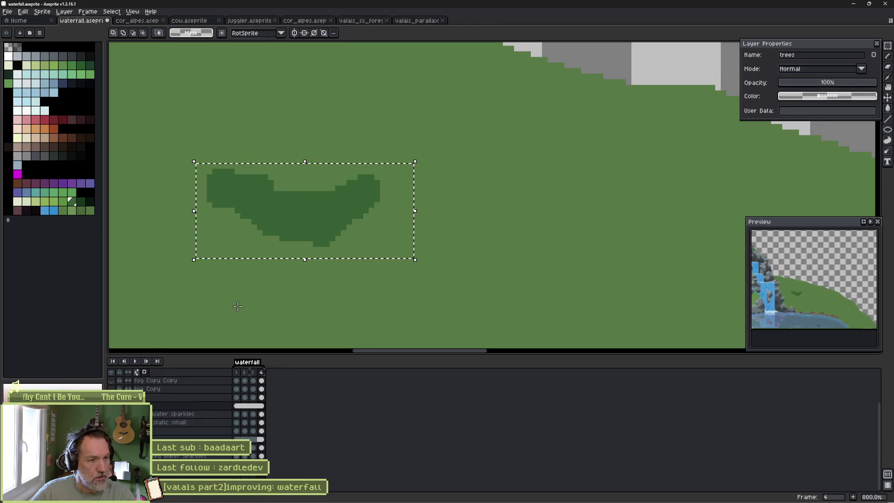
{"action": "key", "text": "g"}
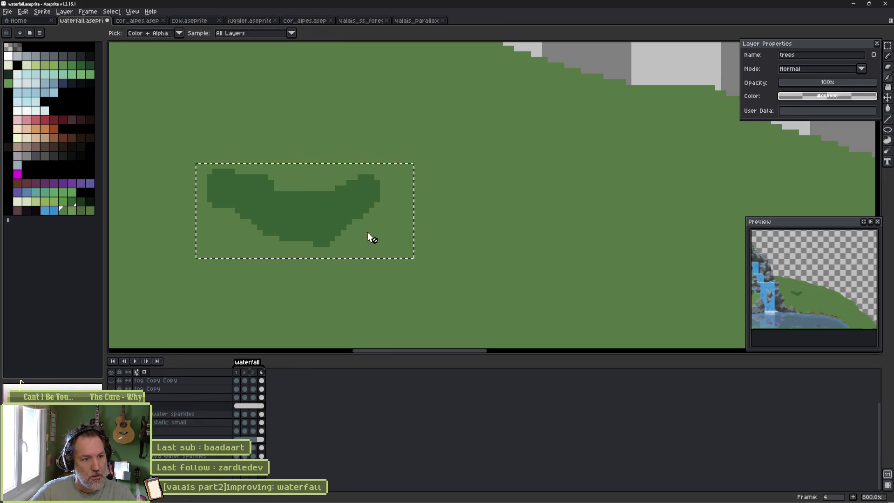
{"action": "left_click", "coordinate": [329, 218], "text": "ctrl"}
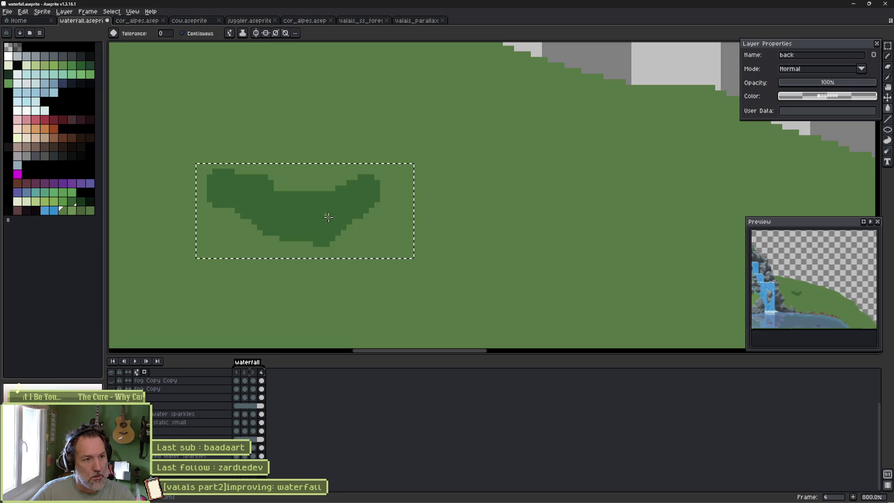
{"action": "key", "text": "ctrl+d"}
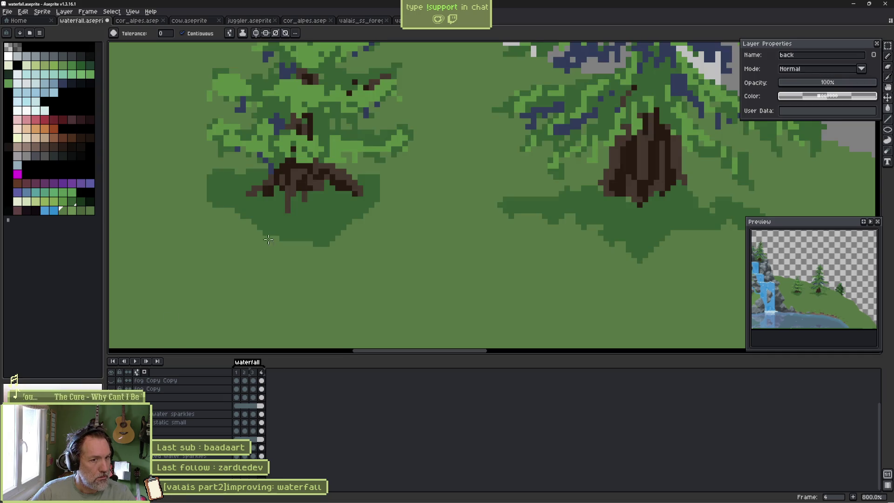
{"action": "scroll", "coordinate": [268, 240], "scroll_direction": "down", "scroll_amount": 2}
{"action": "scroll", "coordinate": [279, 219], "scroll_direction": "up", "scroll_amount": 3}
{"action": "key", "text": "b"}
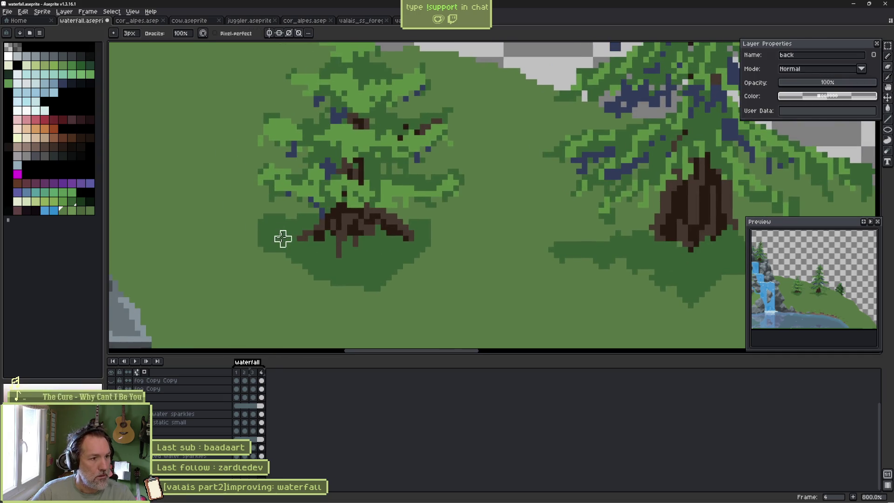
{"action": "scroll", "coordinate": [279, 233], "scroll_direction": "up", "scroll_amount": 2}
{"action": "left_click", "coordinate": [277, 223], "text": "ctrl"}
{"action": "left_click_drag", "start_coordinate": [241, 236], "coordinate": [253, 247]}
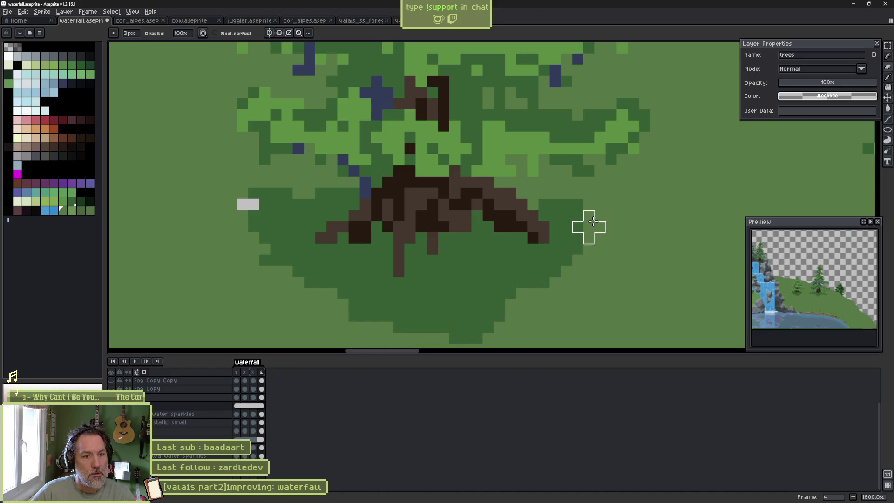
Remove the trees to reveal bare grass and sample the grass green on the back layer.
{"action": "left_click", "coordinate": [319, 197], "text": "alt"}
{"action": "scroll", "coordinate": [260, 210], "scroll_direction": "down", "scroll_amount": 4}
{"action": "scroll", "coordinate": [261, 212], "scroll_direction": "up", "scroll_amount": 7}
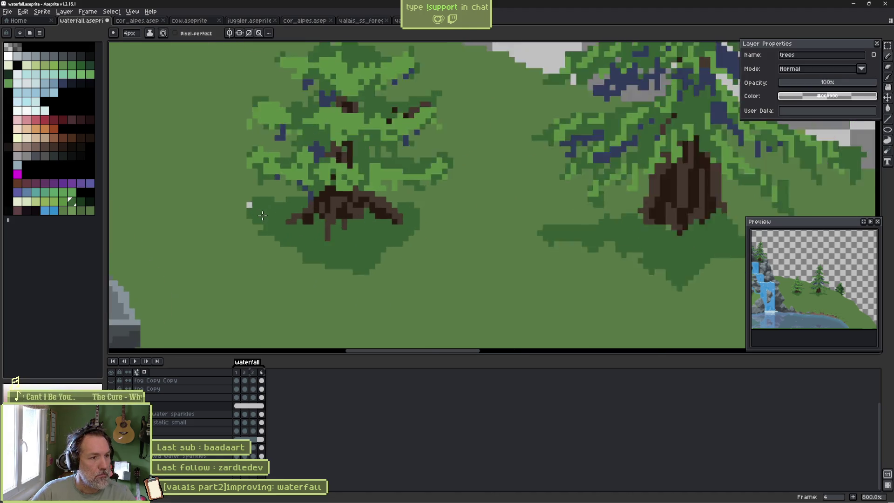
{"action": "key", "text": "v"}
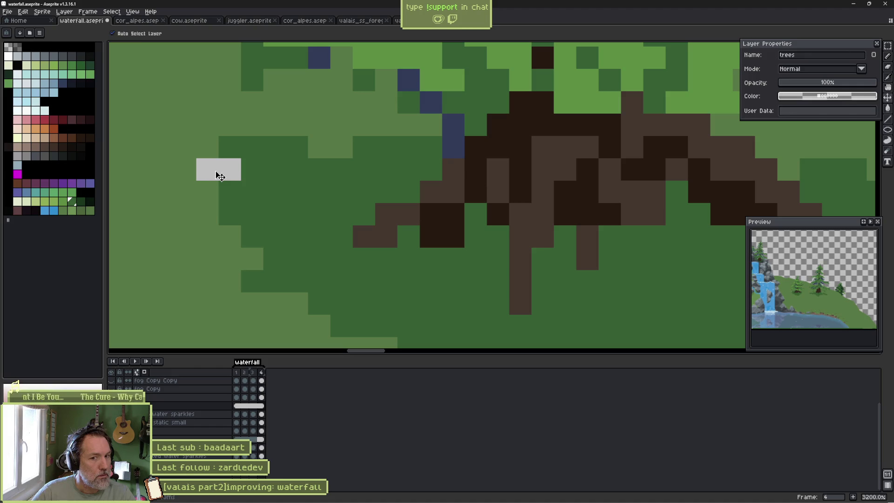
{"action": "key", "text": "b"}
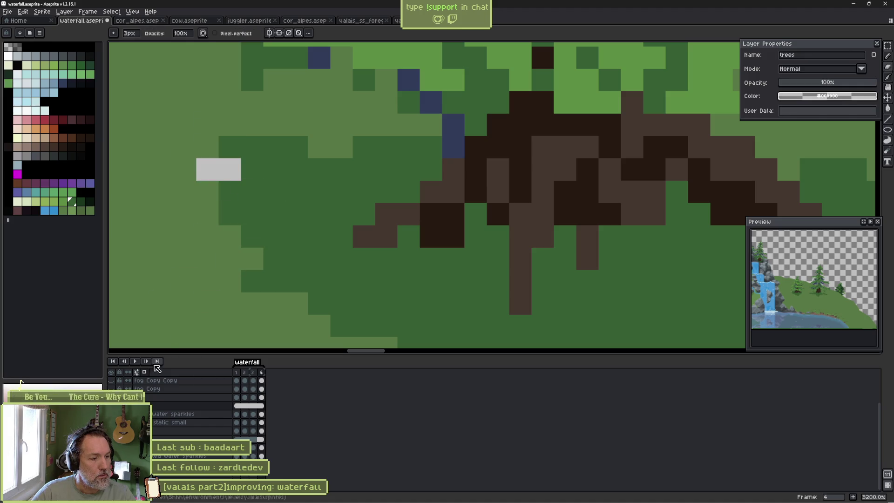
{"action": "key", "text": "ctrl+z"}
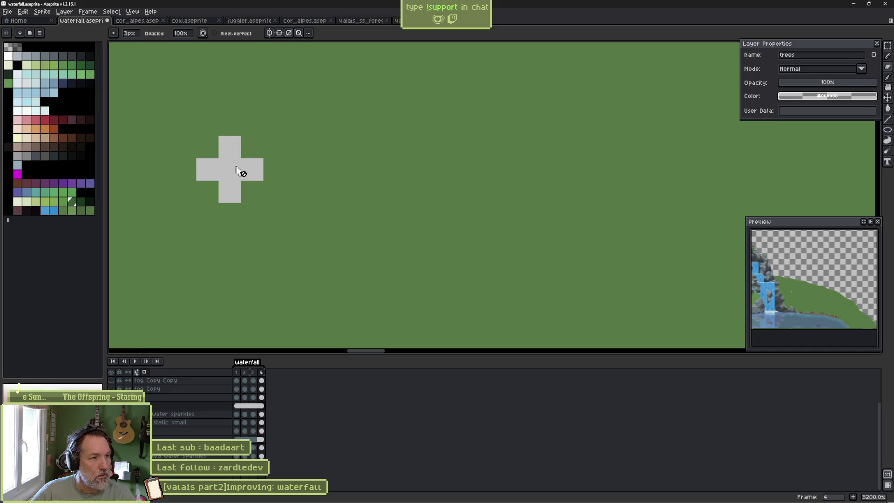
{"action": "left_click", "coordinate": [289, 194], "text": "ctrl"}
{"action": "key", "text": "i"}
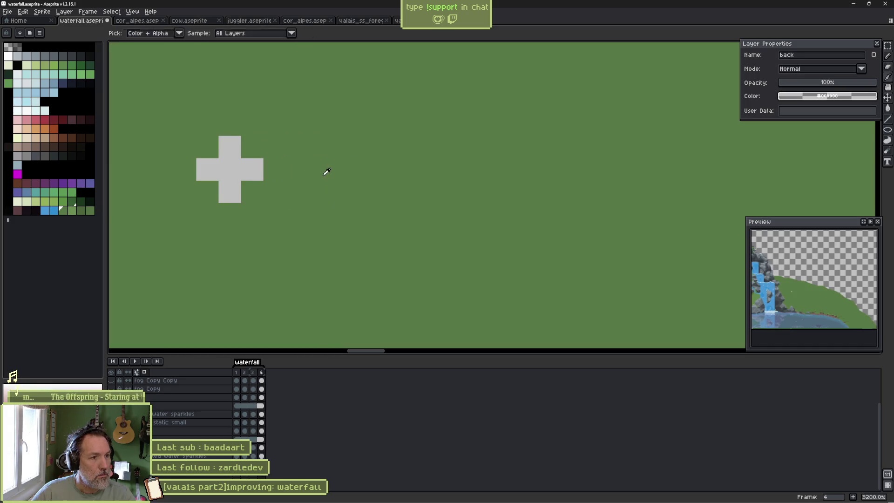
{"action": "key", "text": "b"}
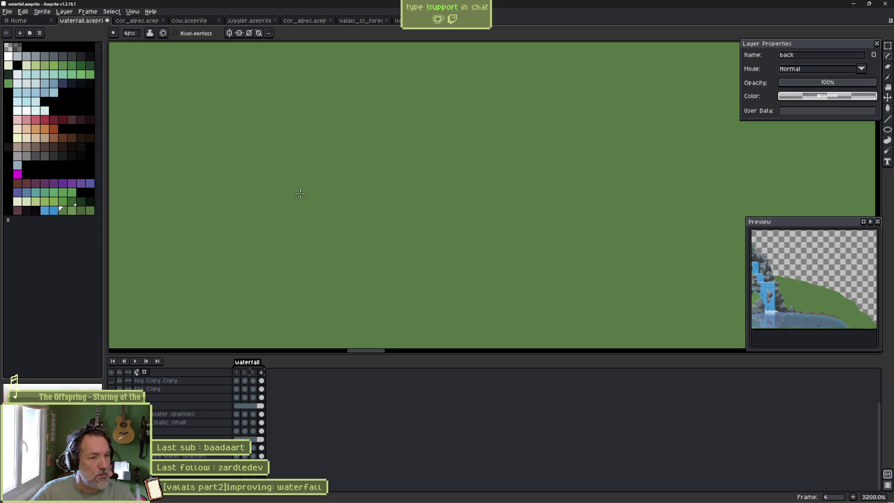
{"action": "scroll", "coordinate": [300, 194], "scroll_direction": "down", "scroll_amount": 8}
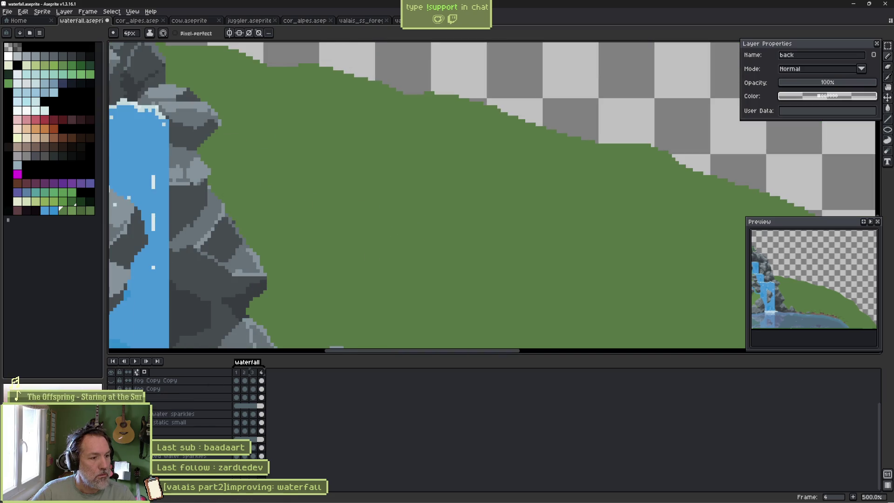
Zoom out and pan to review the pond below the falls and the whole scene.
{"action": "scroll", "coordinate": [375, 244], "scroll_direction": "down", "scroll_amount": 2}
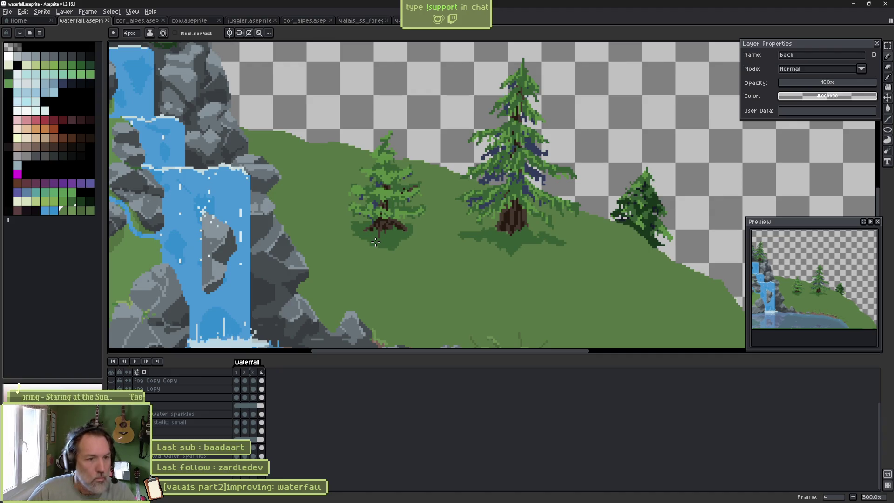
{"action": "scroll", "coordinate": [321, 261], "scroll_direction": "down", "scroll_amount": 1}
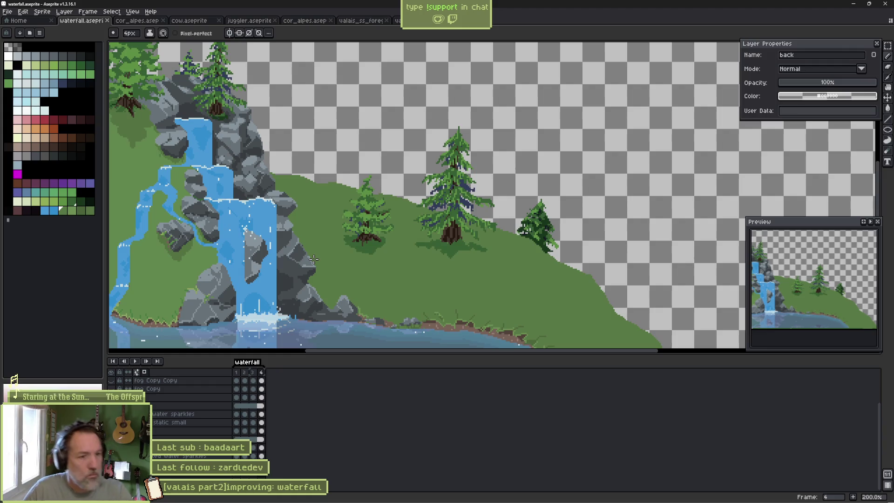
{"action": "left_click_drag", "start_coordinate": [283, 266], "coordinate": [363, 212]}
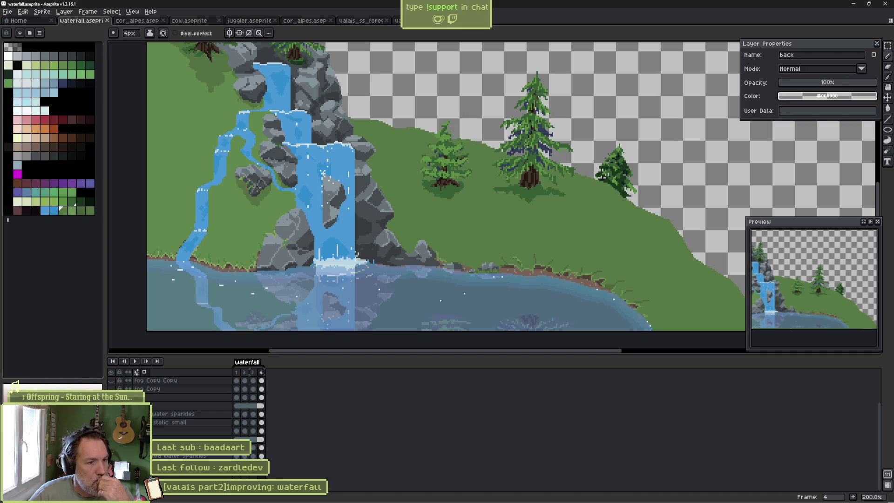
{"action": "scroll", "coordinate": [320, 200], "scroll_direction": "down", "scroll_amount": 1}
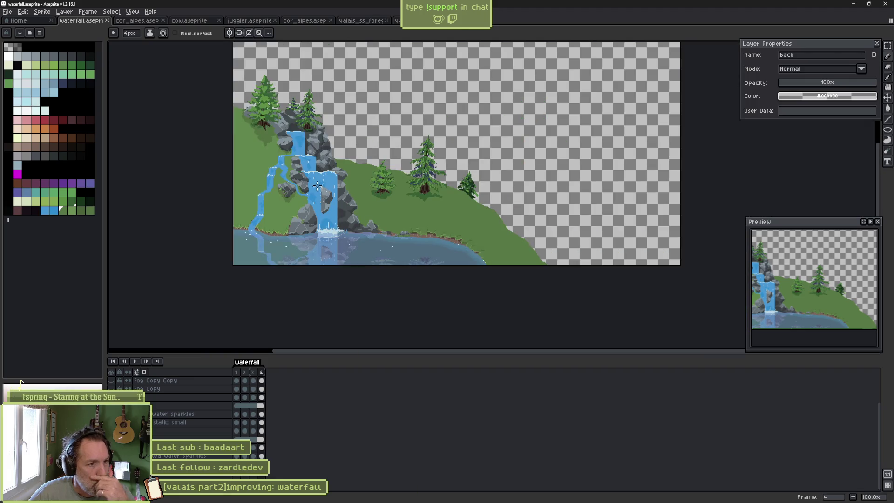
{"action": "scroll", "coordinate": [311, 185], "scroll_direction": "up", "scroll_amount": 1}
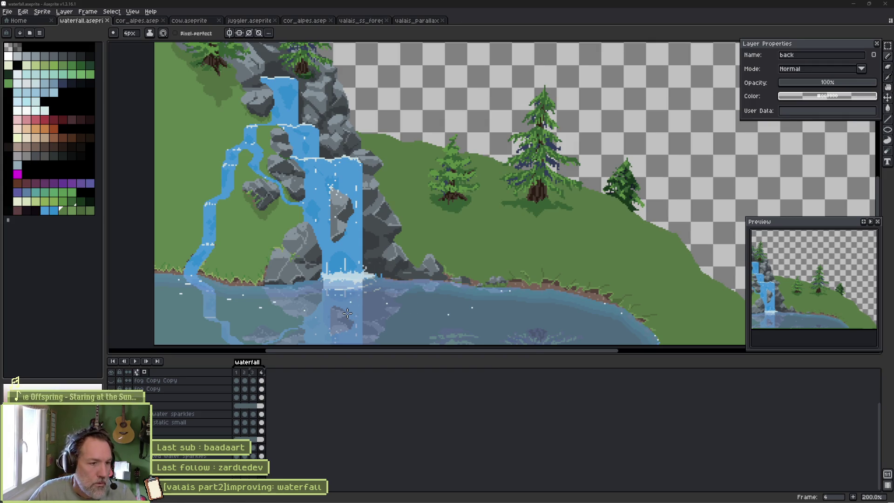
Zoom and pan for a closer look at the pond below the falls.
{"action": "scroll", "coordinate": [348, 313], "scroll_direction": "up", "scroll_amount": 2}
{"action": "mouse_move", "coordinate": [348, 313]}
{"action": "left_mouse_down"}
{"action": "mouse_move", "coordinate": [386, 239]}
{"action": "mouse_move", "coordinate": [426, 243]}
{"action": "mouse_move", "coordinate": [437, 275]}
{"action": "left_mouse_up"}
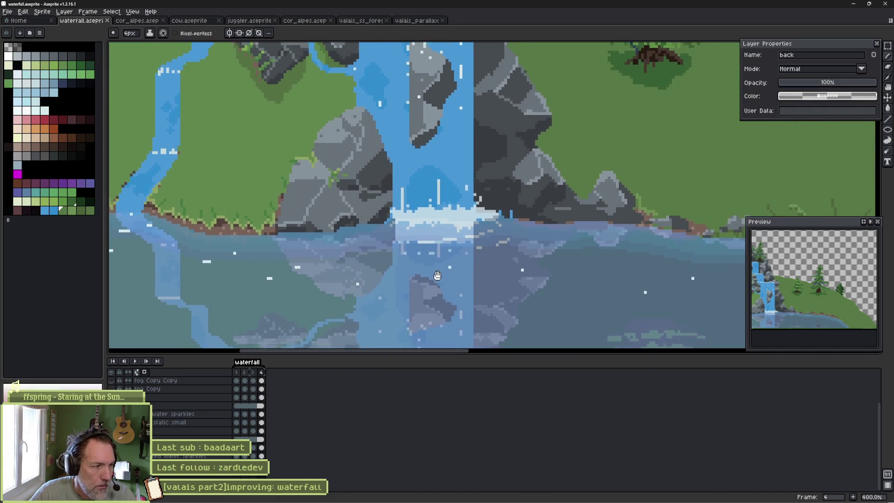
{"action": "scroll", "coordinate": [440, 261], "scroll_direction": "down", "scroll_amount": 3}
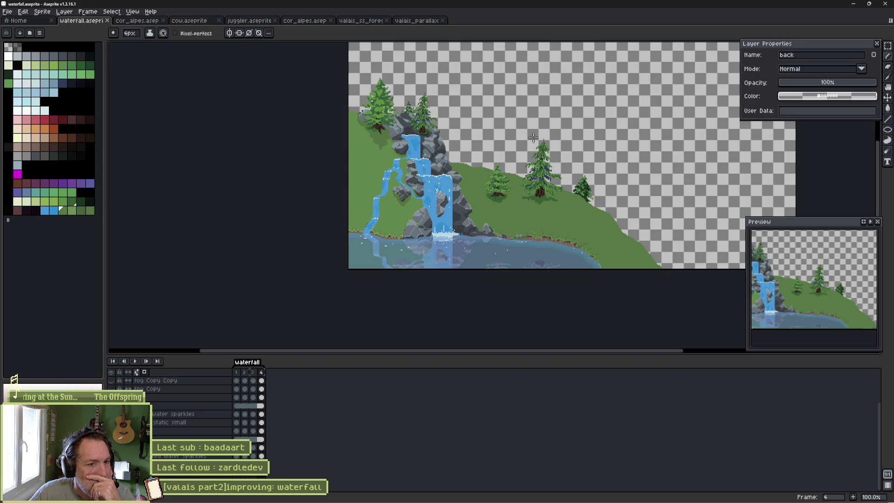
{"action": "left_click_drag", "start_coordinate": [581, 169], "coordinate": [526, 130]}
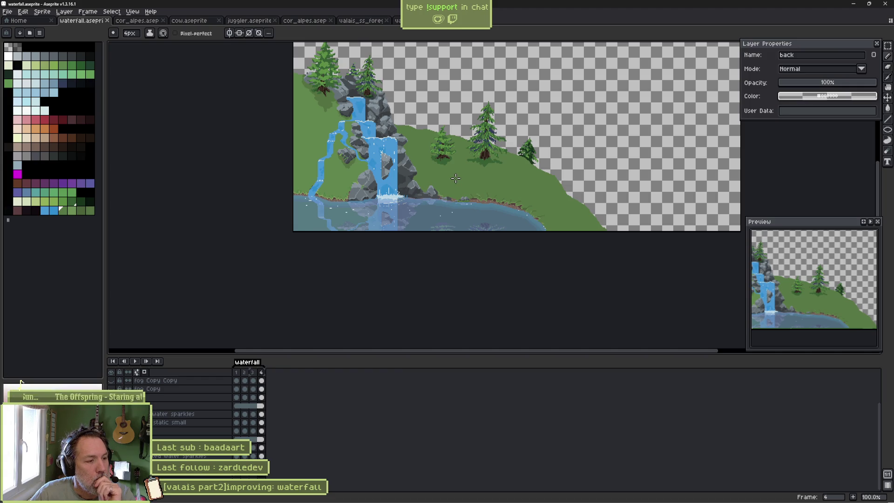
{"action": "scroll", "coordinate": [432, 174], "scroll_direction": "up", "scroll_amount": 3}
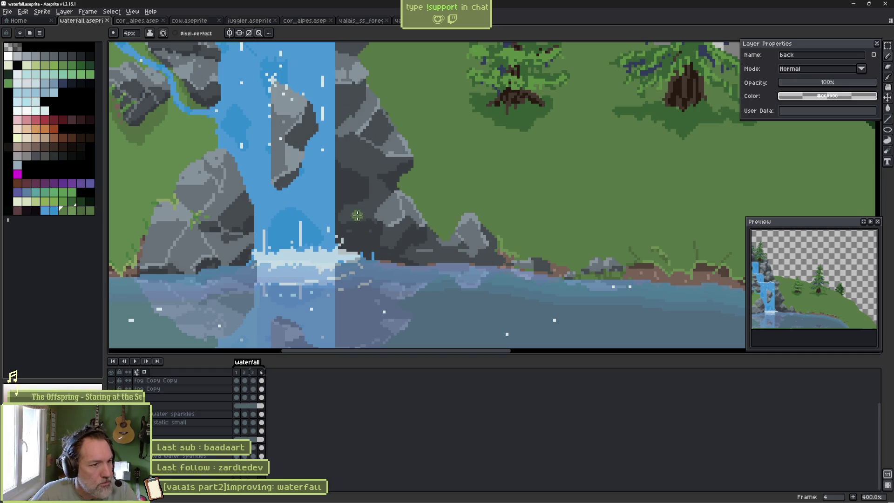
Select the animated water sparkles layer from the canvas and set the Pencil to a 1px brush.
{"action": "key", "text": "v"}
{"action": "left_click", "coordinate": [328, 119]}
{"action": "key", "text": "b"}
{"action": "key", "text": "minus"}
{"action": "key", "text": "minus"}
{"action": "key", "text": "minus"}
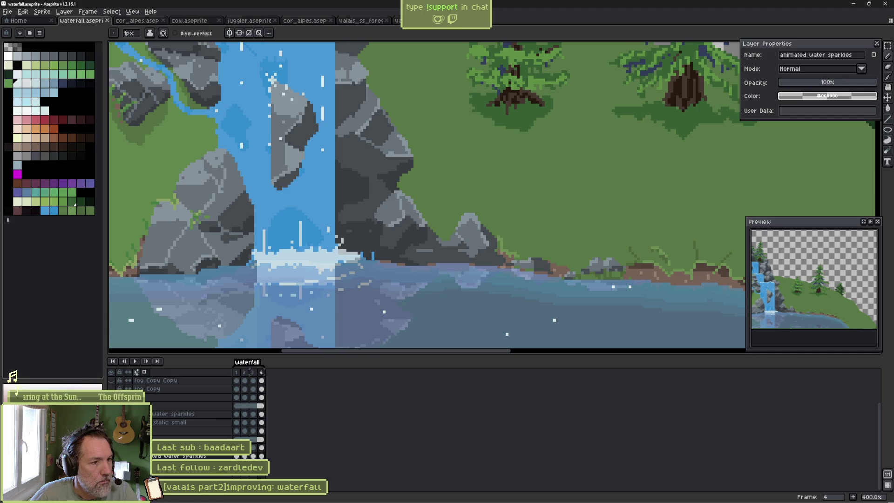
On frame 2, add two white sparkle pixels on the dark rock.
{"action": "left_click", "coordinate": [237, 456]}
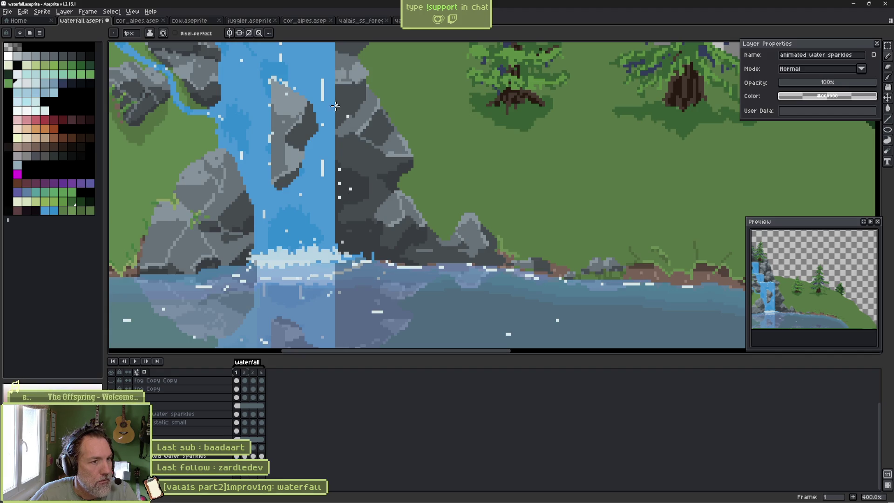
{"action": "scroll", "coordinate": [349, 120], "scroll_direction": "up", "scroll_amount": 1}
{"action": "left_click_drag", "start_coordinate": [353, 128], "coordinate": [358, 161]}
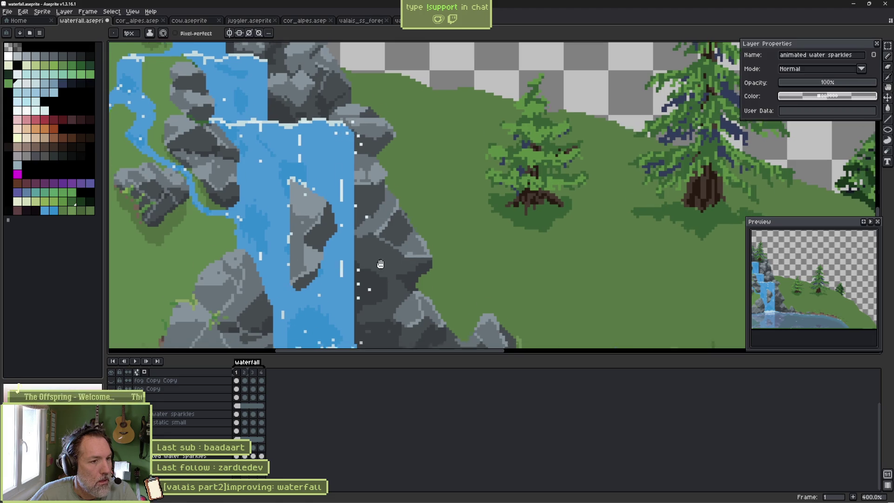
{"action": "scroll", "coordinate": [302, 281], "scroll_direction": "down", "scroll_amount": 4}
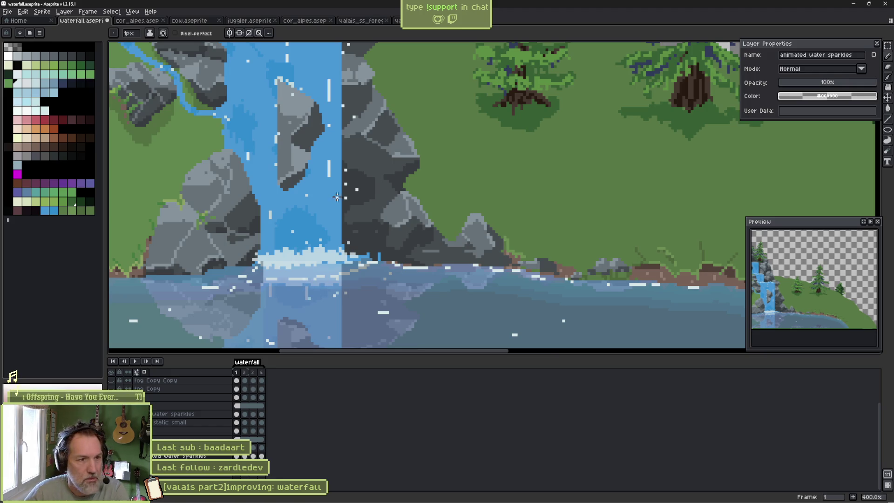
{"action": "key", "text": "Right"}
{"action": "left_click", "coordinate": [346, 229]}
{"action": "left_click", "coordinate": [368, 223]}
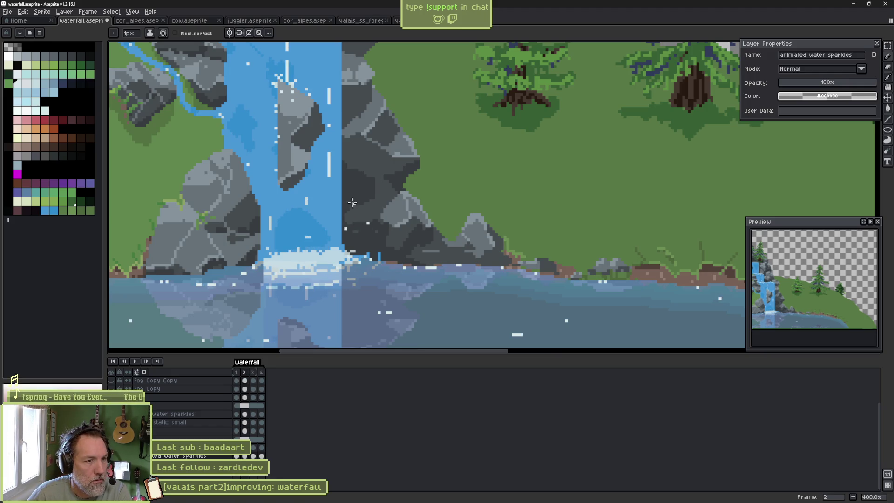
Dot white sparkles on the waterfall's right edge in frame 3 and the rocks in frame 4.
{"action": "scroll", "coordinate": [352, 156], "scroll_direction": "up", "scroll_amount": 3}
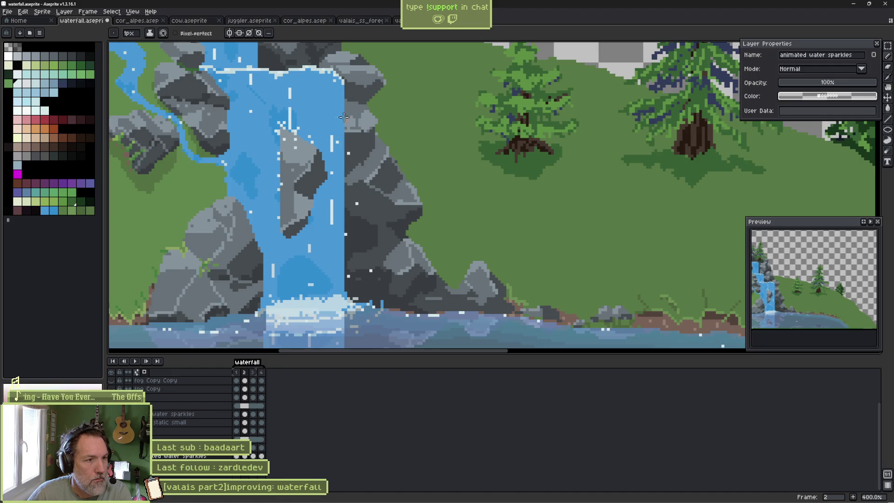
{"action": "key", "text": "Right"}
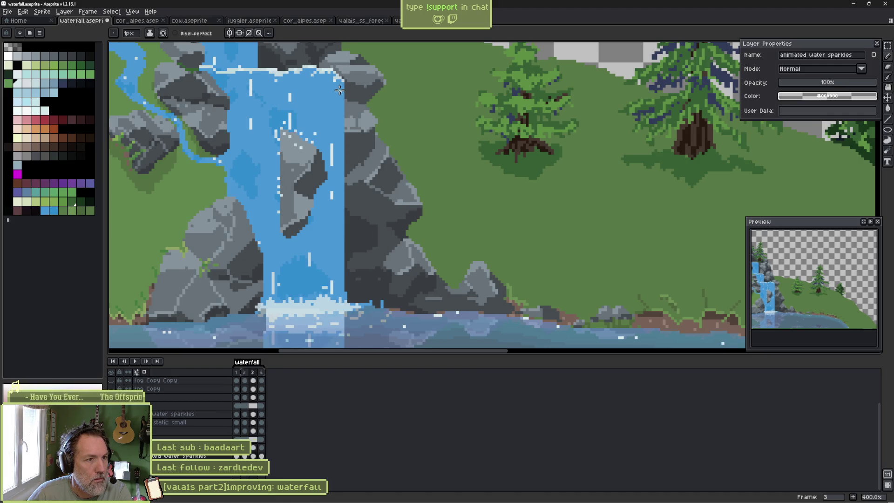
{"action": "left_click", "coordinate": [346, 67]}
{"action": "left_click", "coordinate": [348, 97]}
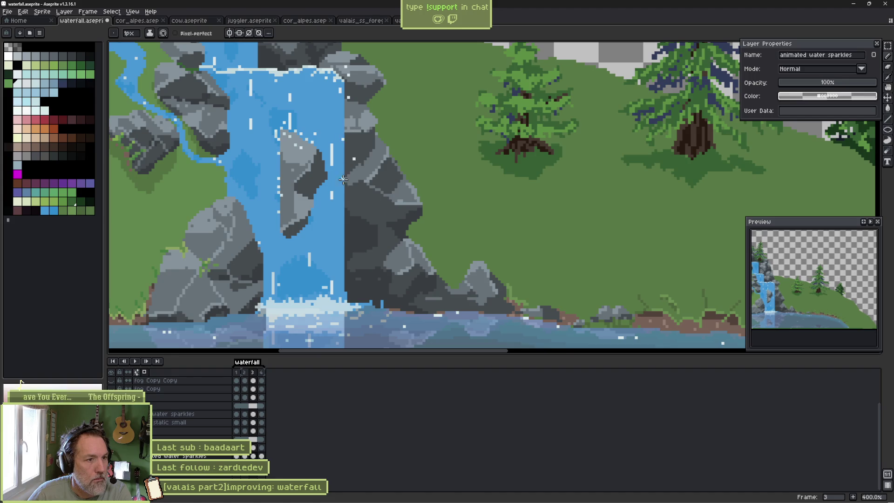
{"action": "key", "text": "Right"}
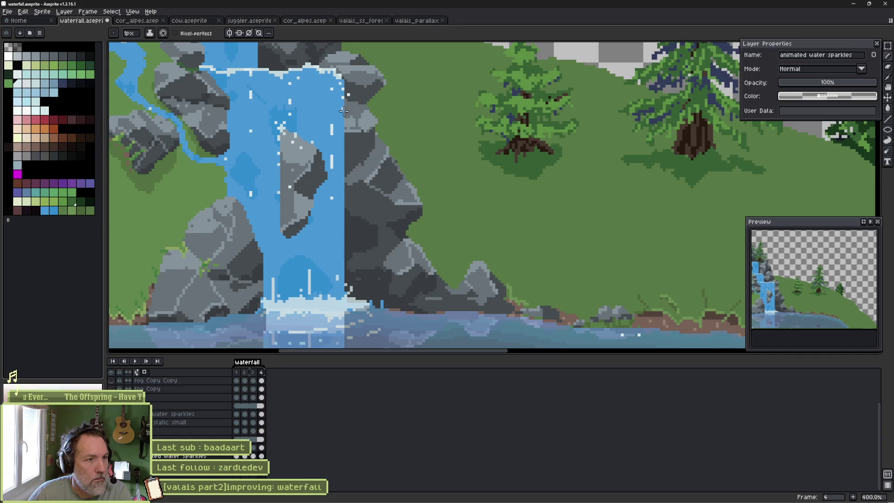
{"action": "left_click", "coordinate": [360, 248]}
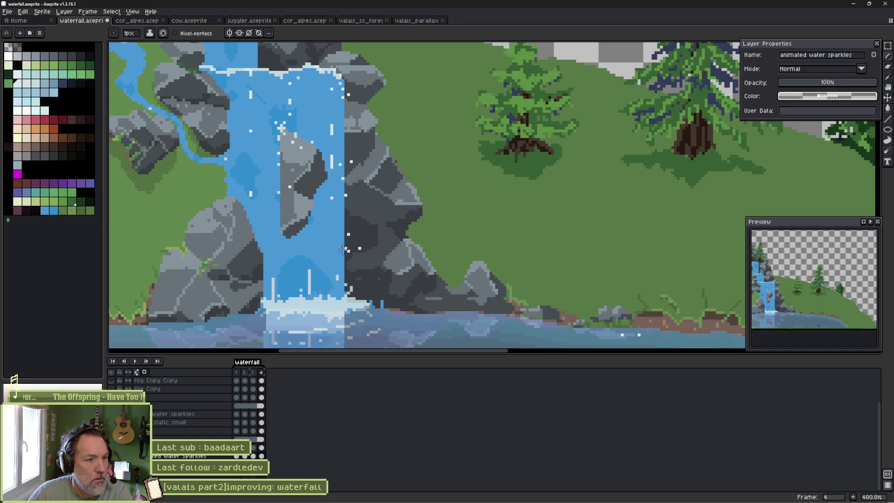
Play the animation to check the sparkles, then stop and select the animated water bg layer.
{"action": "key", "text": "Return"}
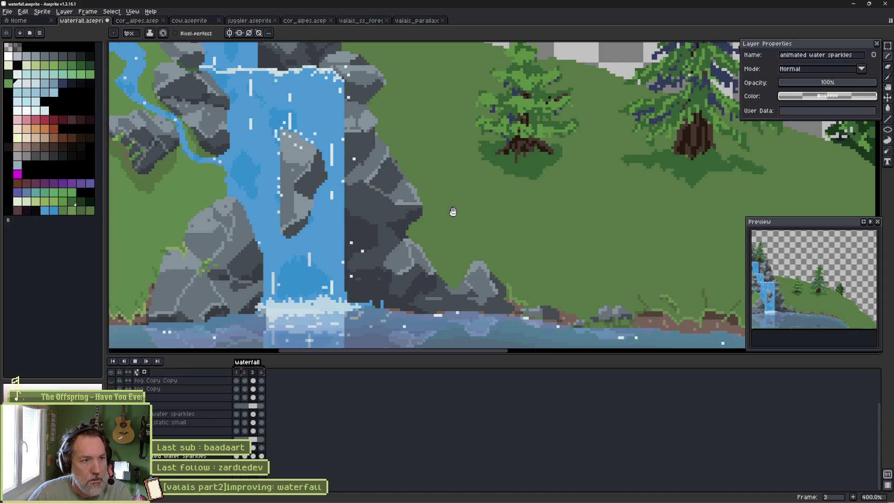
{"action": "scroll", "coordinate": [452, 211], "scroll_direction": "down", "scroll_amount": 1}
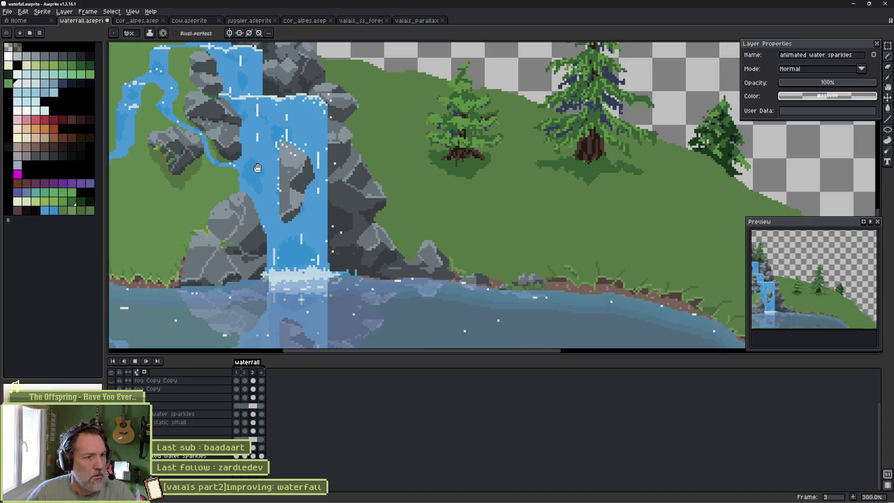
{"action": "left_click_drag", "start_coordinate": [315, 174], "coordinate": [316, 176]}
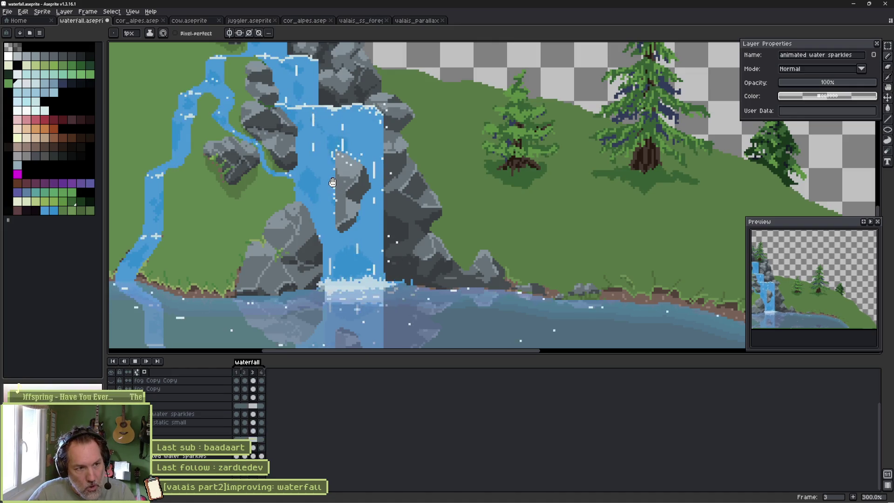
{"action": "key", "text": "Return"}
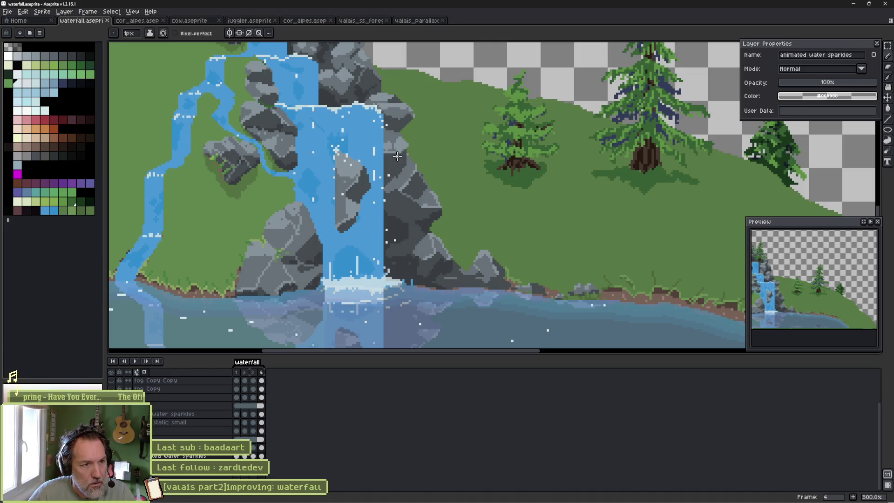
{"action": "key", "text": "v"}
{"action": "left_click", "coordinate": [380, 161], "text": "ctrl"}
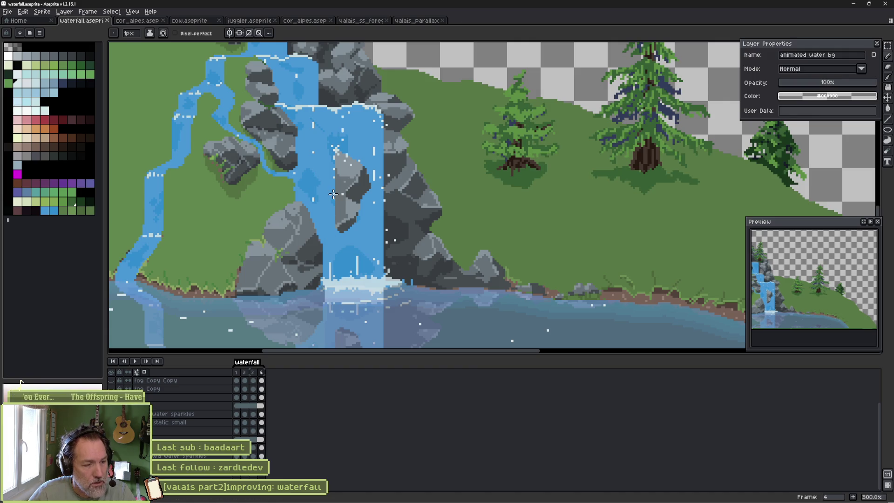
Step between frames 1 and 2 to inspect the water bg layer's water shape on frame 2.
{"action": "key", "text": "Right"}
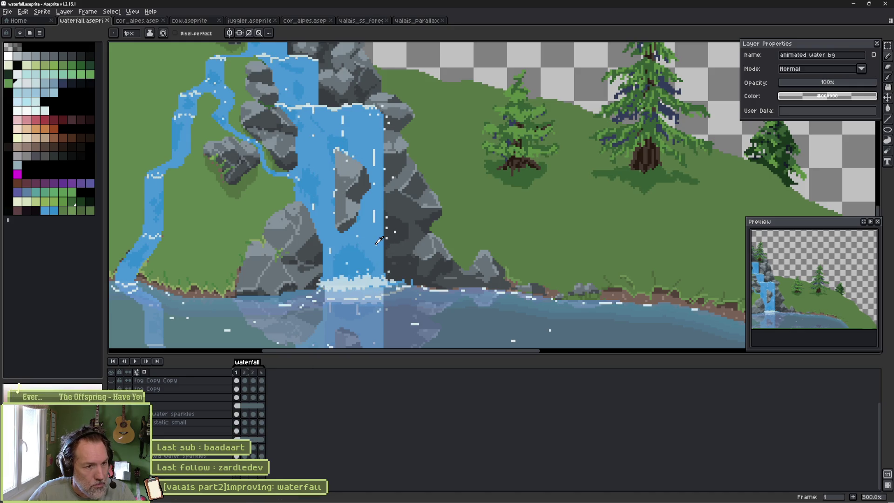
{"action": "scroll", "coordinate": [388, 239], "scroll_direction": "up", "scroll_amount": 3}
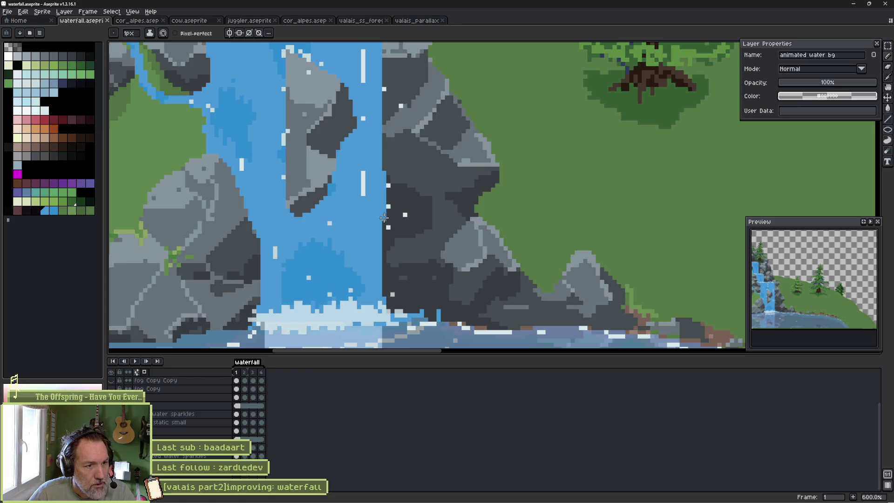
{"action": "scroll", "coordinate": [383, 155], "scroll_direction": "up", "scroll_amount": 3}
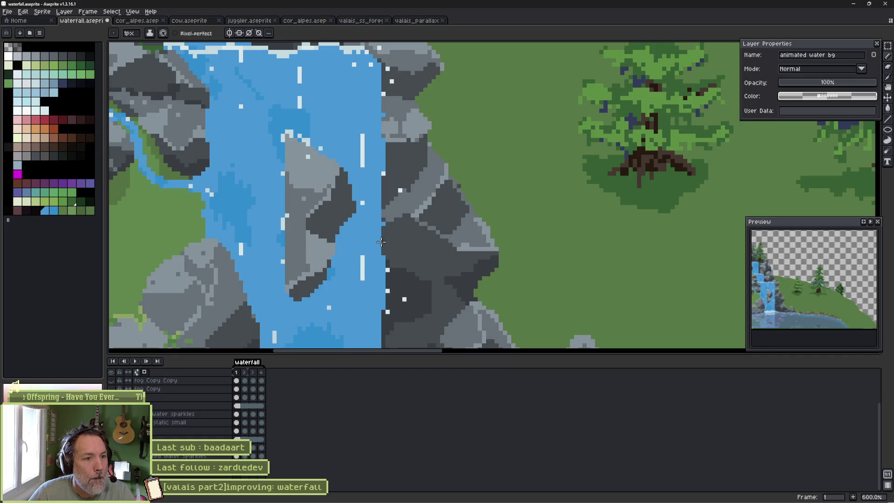
{"action": "scroll", "coordinate": [381, 241], "scroll_direction": "down", "scroll_amount": 5}
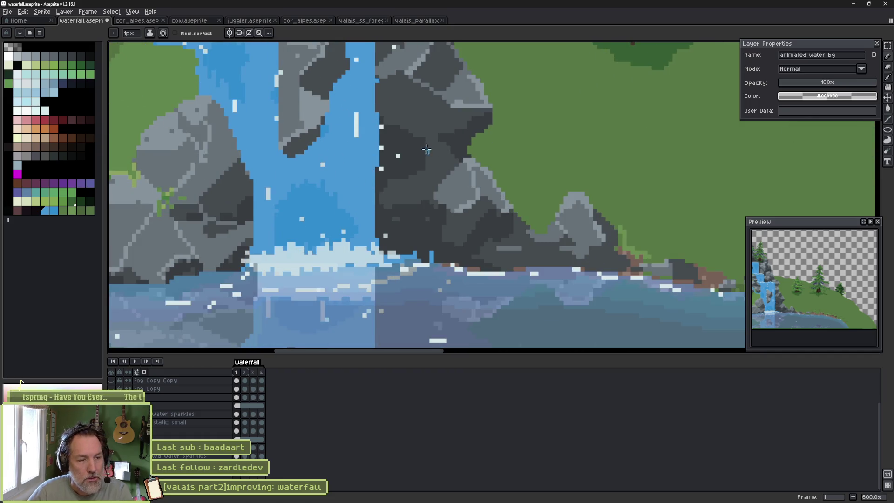
{"action": "key", "text": "Right"}
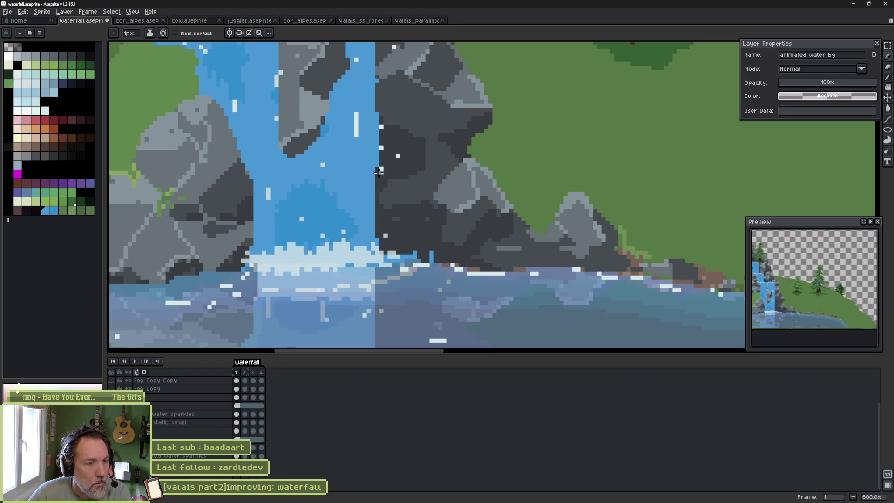
{"action": "key", "text": "Left"}
{"action": "key", "text": "Right"}
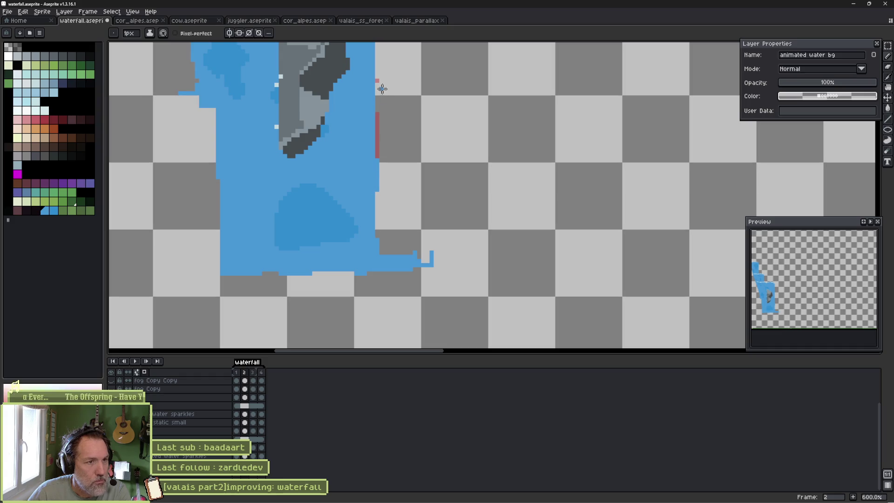
Paint blue pixels up the waterfall's right edge on frame 2, then step through frames 3 and 4.
{"action": "scroll", "coordinate": [397, 200], "scroll_direction": "up", "scroll_amount": 4}
{"action": "mouse_move", "coordinate": [391, 202]}
{"action": "left_mouse_down"}
{"action": "mouse_move", "coordinate": [391, 117]}
{"action": "mouse_move", "coordinate": [391, 125]}
{"action": "left_mouse_up"}
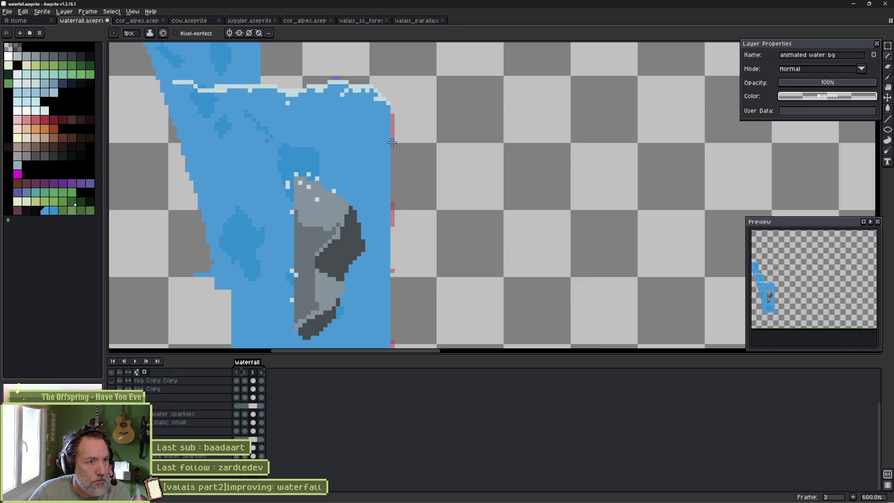
{"action": "key", "text": "period"}
{"action": "scroll", "coordinate": [396, 200], "scroll_direction": "down", "scroll_amount": 1}
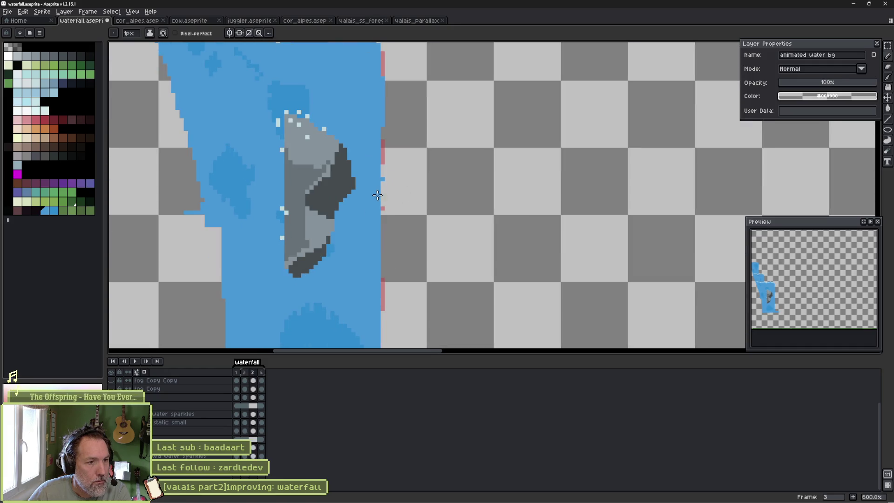
{"action": "scroll", "coordinate": [378, 166], "scroll_direction": "down", "scroll_amount": 2}
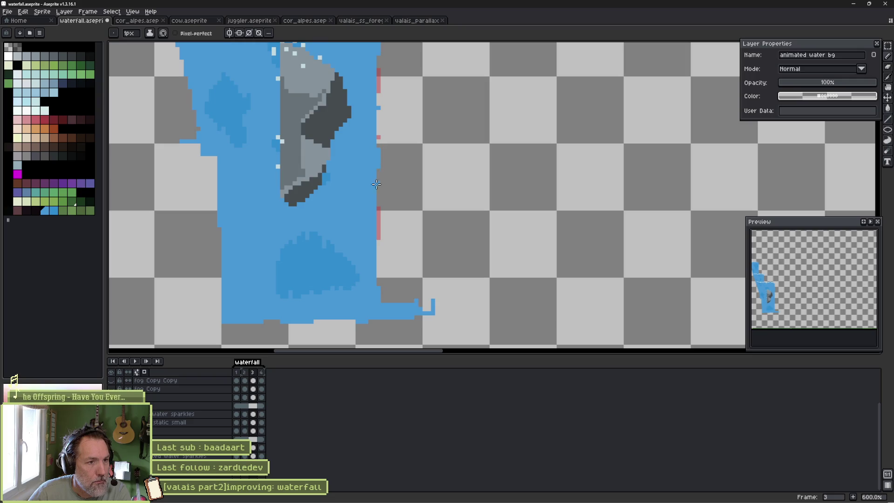
{"action": "scroll", "coordinate": [377, 184], "scroll_direction": "down", "scroll_amount": 1}
{"action": "key", "text": "period"}
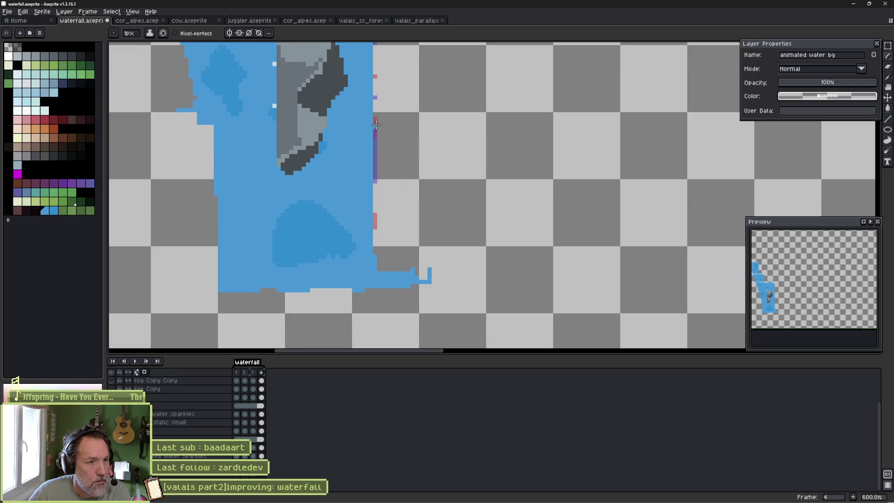
{"action": "scroll", "coordinate": [372, 154], "scroll_direction": "up", "scroll_amount": 4}
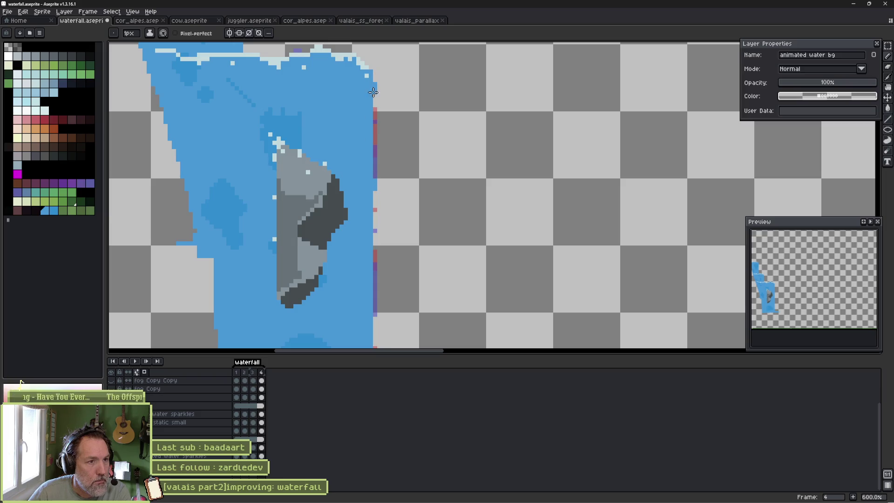
{"action": "scroll", "coordinate": [373, 92], "scroll_direction": "down", "scroll_amount": 4}
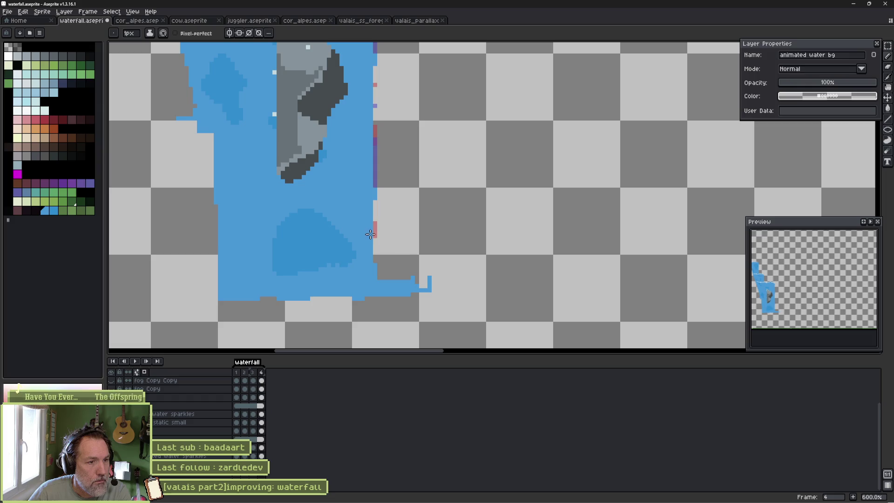
Play the water animation while panning down the waterfall, then stop playback.
{"action": "key", "text": "Return"}
{"action": "scroll", "coordinate": [395, 190], "scroll_direction": "down", "scroll_amount": 1}
{"action": "left_click_drag", "start_coordinate": [395, 190], "coordinate": [379, 278]}
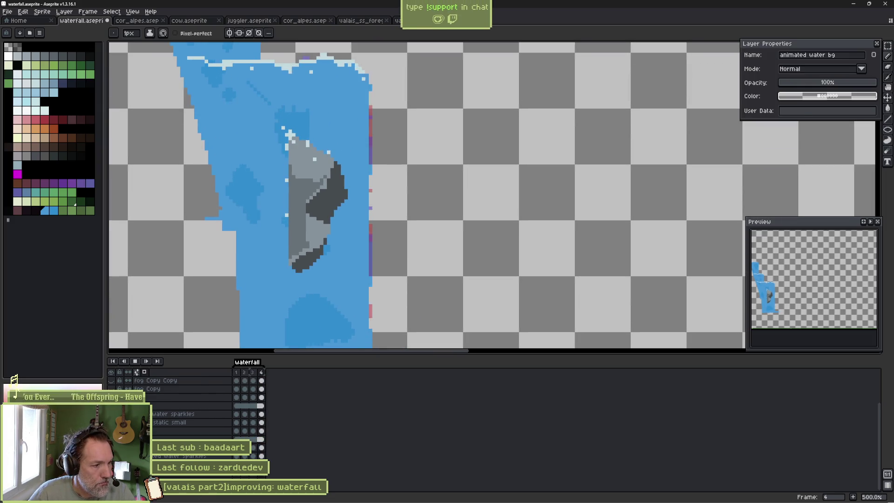
{"action": "key", "text": "Return"}
{"action": "key", "text": "Return"}
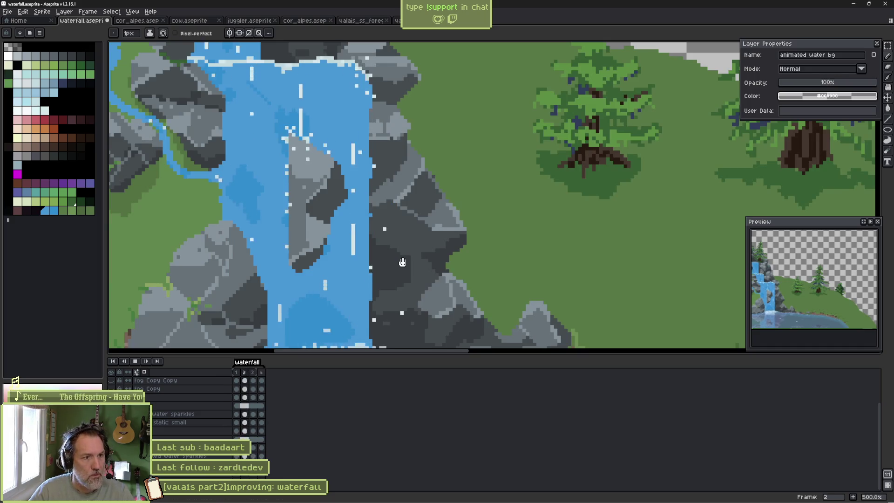
{"action": "scroll", "coordinate": [403, 263], "scroll_direction": "down", "scroll_amount": 1}
{"action": "mouse_move", "coordinate": [447, 172]}
{"action": "left_mouse_down"}
{"action": "mouse_move", "coordinate": [445, 114]}
{"action": "mouse_move", "coordinate": [445, 146]}
{"action": "left_mouse_up"}
{"action": "scroll", "coordinate": [466, 147], "scroll_direction": "down", "scroll_amount": 1}
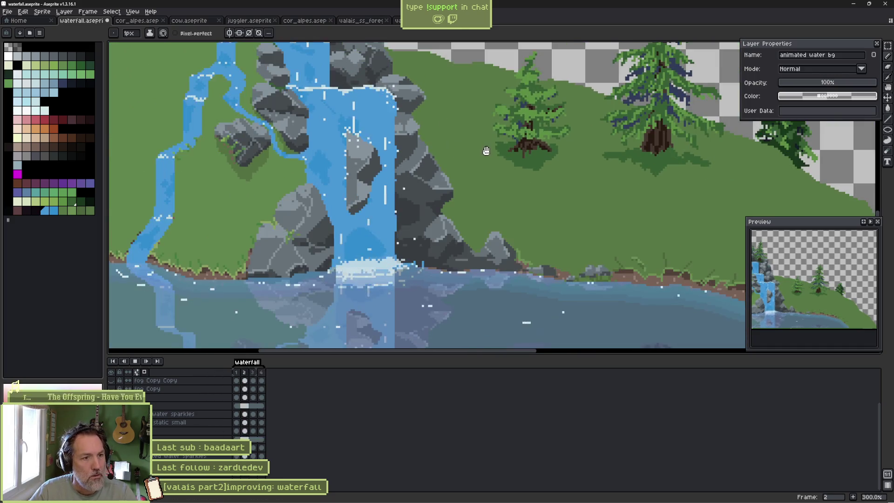
{"action": "scroll", "coordinate": [465, 167], "scroll_direction": "down", "scroll_amount": 1}
{"action": "left_click_drag", "start_coordinate": [502, 164], "coordinate": [473, 219]}
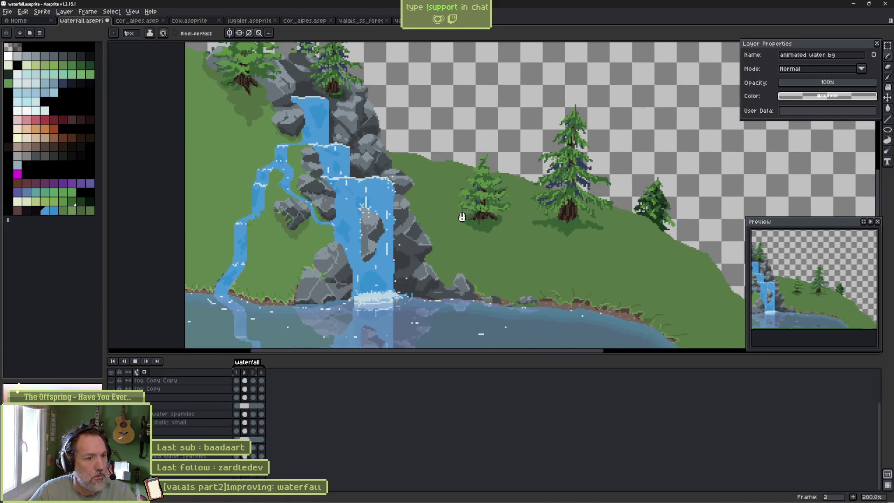
{"action": "key", "text": "Return"}
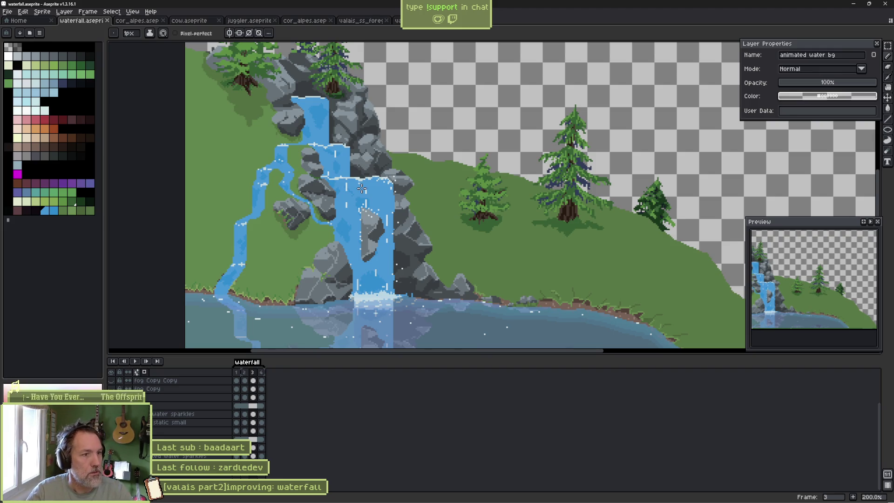
{"action": "scroll", "coordinate": [288, 205], "scroll_direction": "up", "scroll_amount": 2}
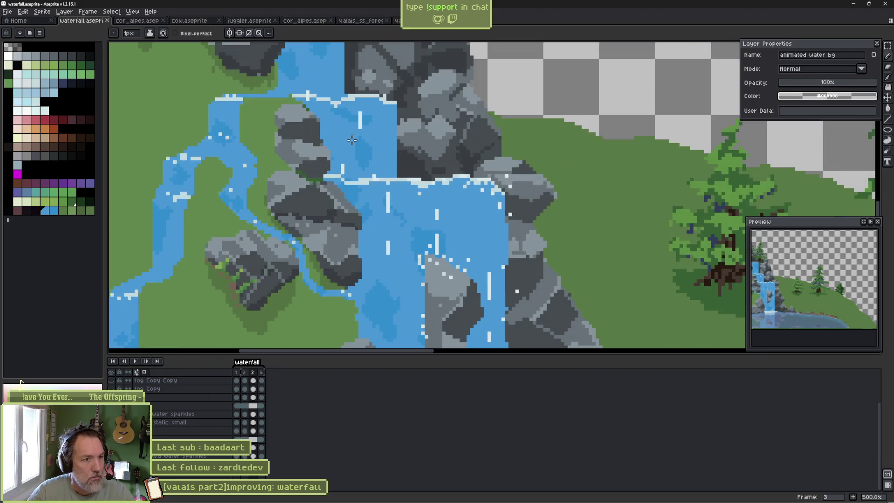
Widen the water along the dark rock edge, then preview the animation from frame 2.
{"action": "scroll", "coordinate": [345, 191], "scroll_direction": "up", "scroll_amount": 1}
{"action": "scroll", "coordinate": [345, 192], "scroll_direction": "up", "scroll_amount": 2}
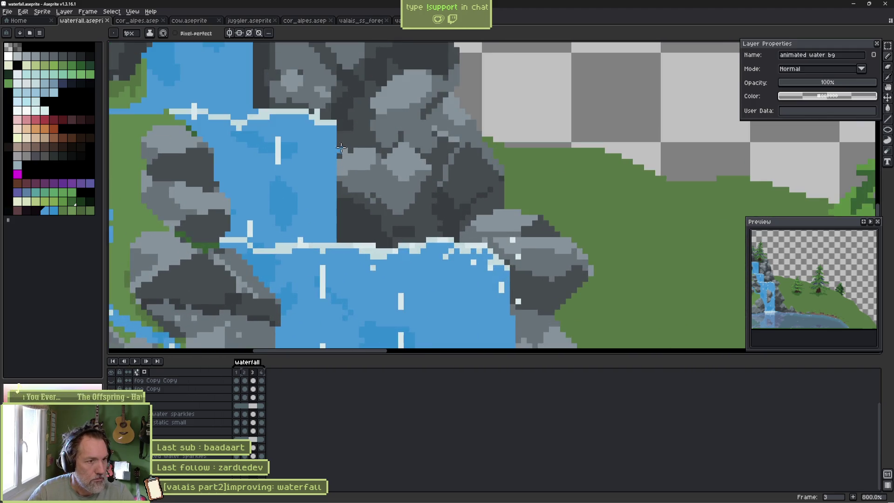
{"action": "left_click_drag", "start_coordinate": [339, 183], "coordinate": [340, 242]}
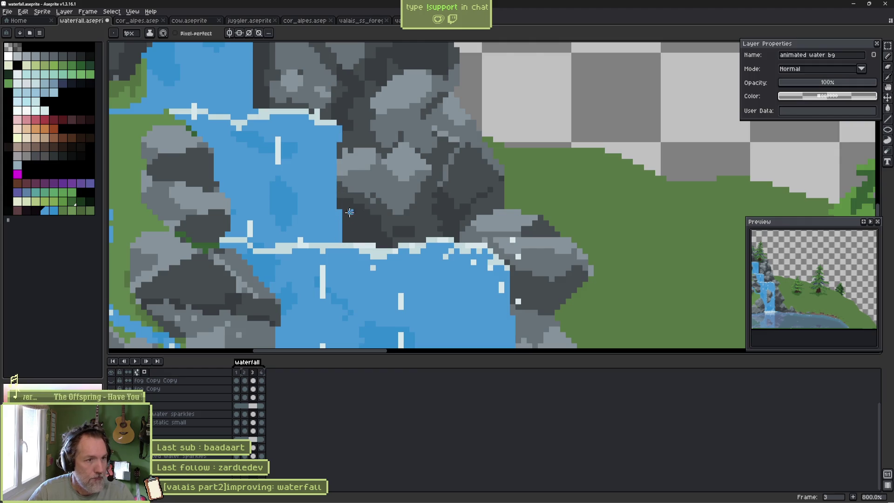
{"action": "key", "text": "Right"}
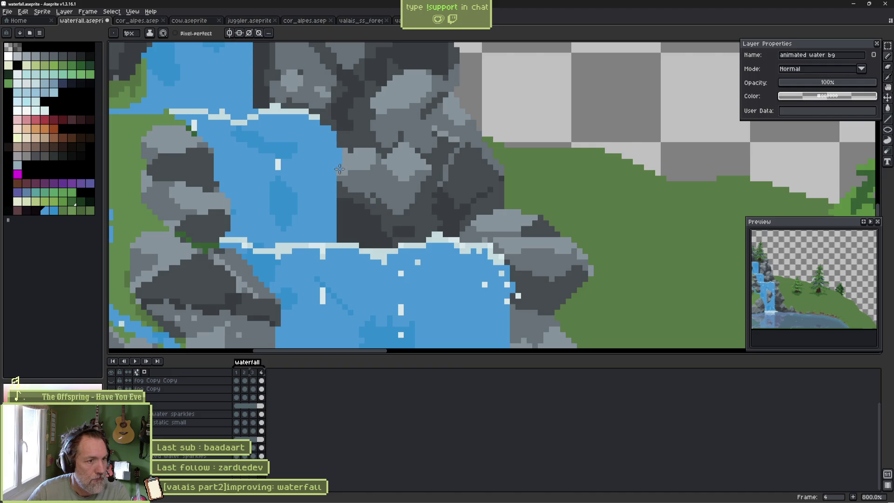
{"action": "key", "text": "Right"}
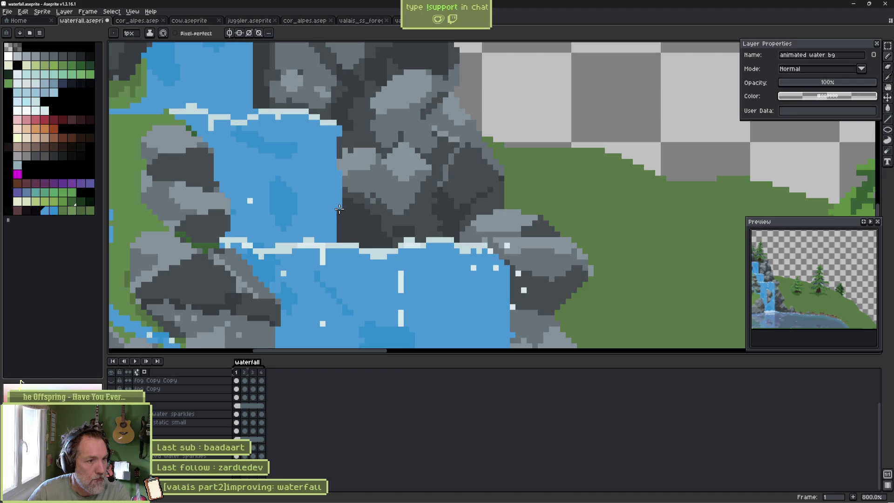
{"action": "key", "text": "Right"}
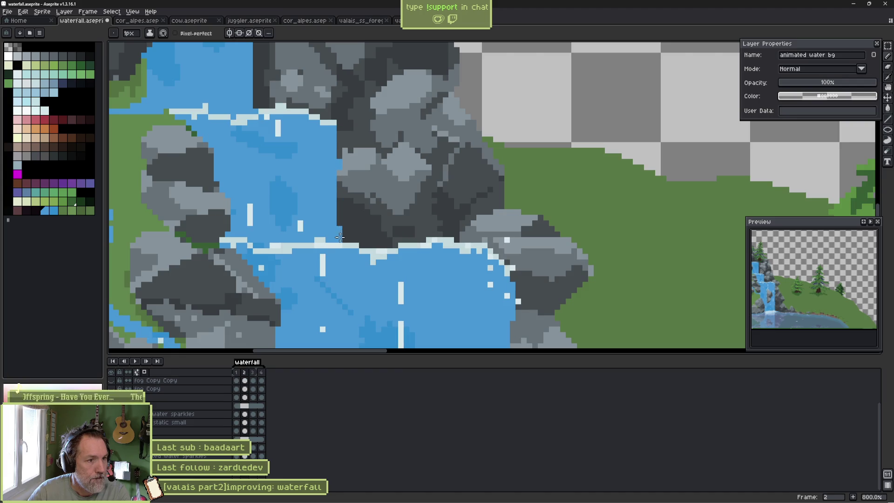
{"action": "key", "text": "Return"}
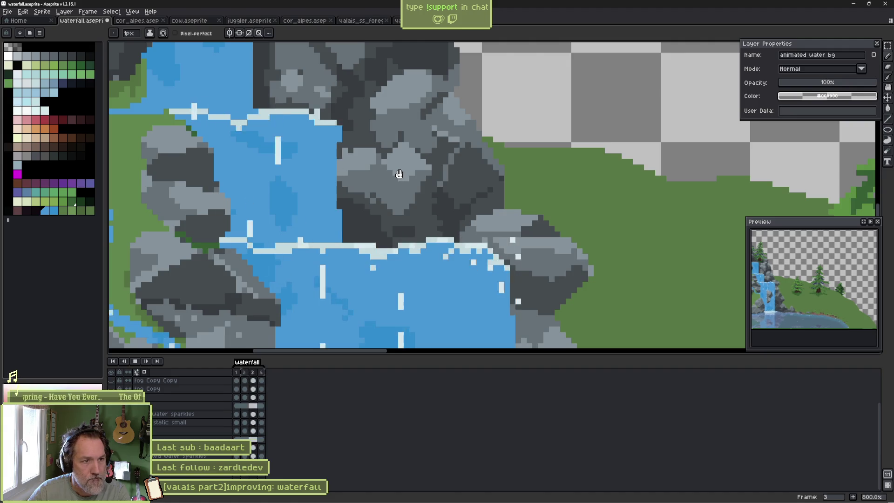
{"action": "key", "text": "Return"}
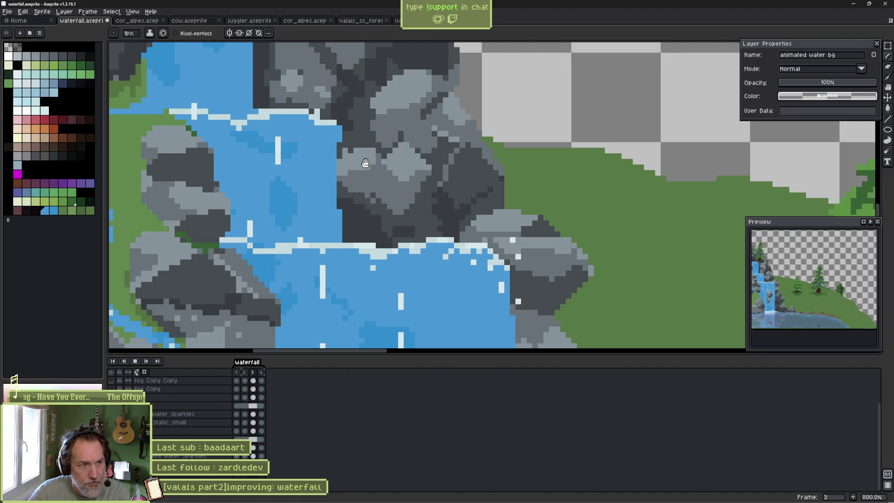
Compare frames 3 and 4 and switch to a 3px brush size.
{"action": "key", "text": "Right"}
{"action": "key", "text": "Left"}
{"action": "key", "text": "Right"}
{"action": "key", "text": "Right"}
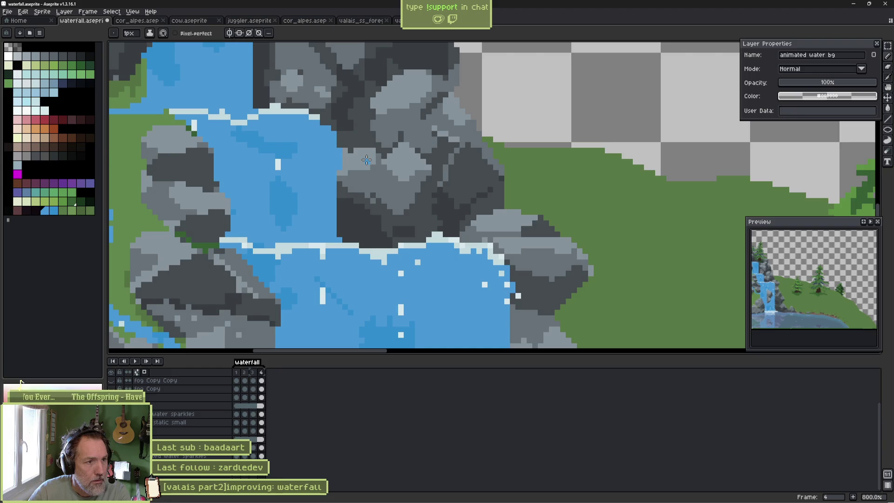
{"action": "key", "text": "Left"}
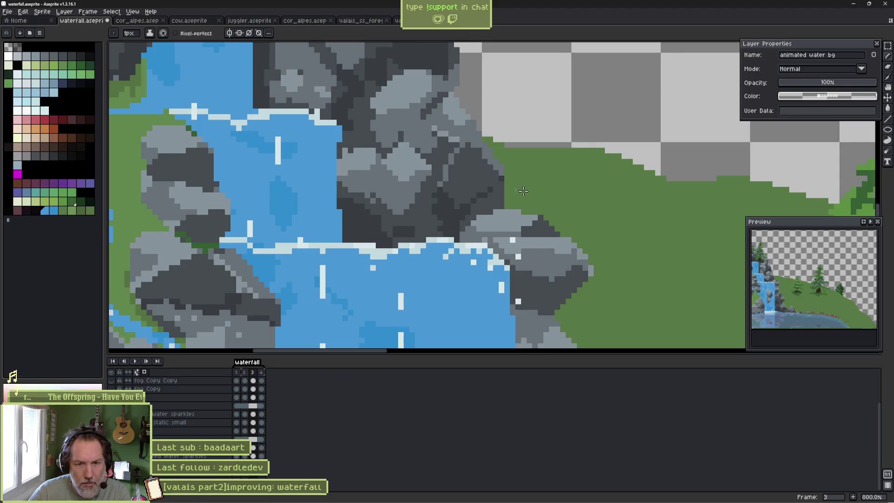
{"action": "scroll", "coordinate": [771, 302], "scroll_direction": "up", "scroll_amount": 3}
{"action": "scroll", "coordinate": [791, 298], "scroll_direction": "up", "scroll_amount": 3}
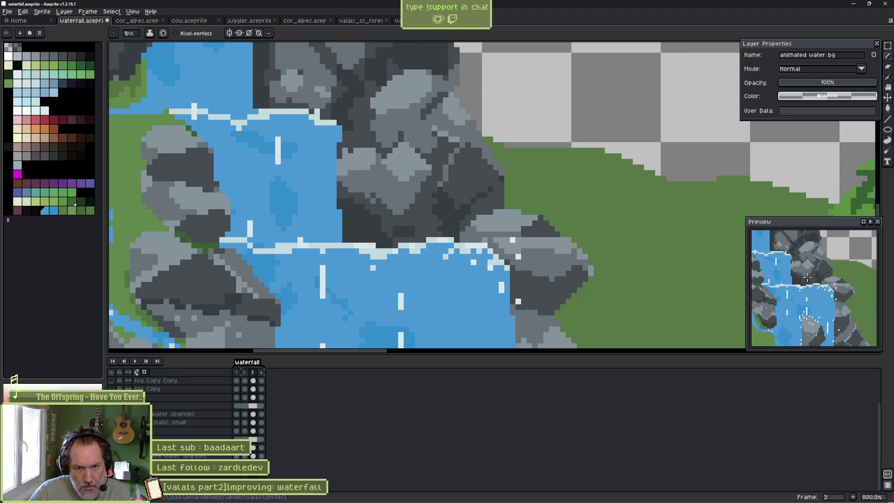
{"action": "key", "text": "Right"}
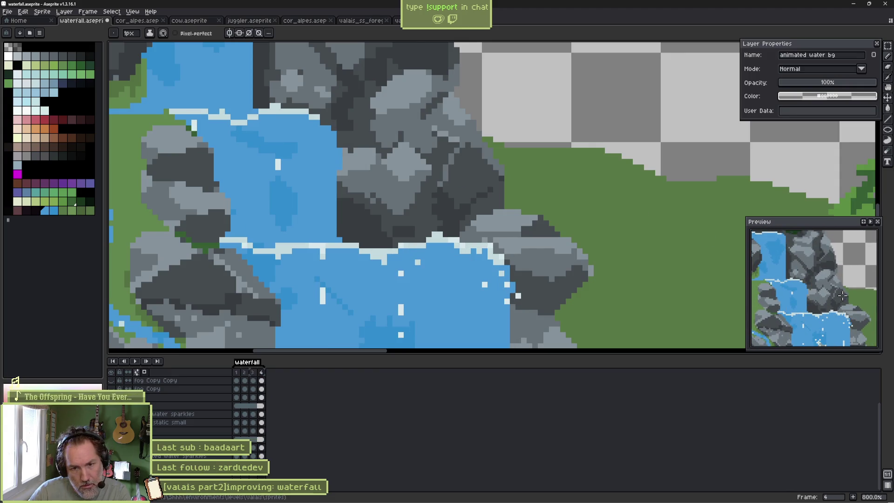
{"action": "scroll", "coordinate": [838, 296], "scroll_direction": "down", "scroll_amount": 3}
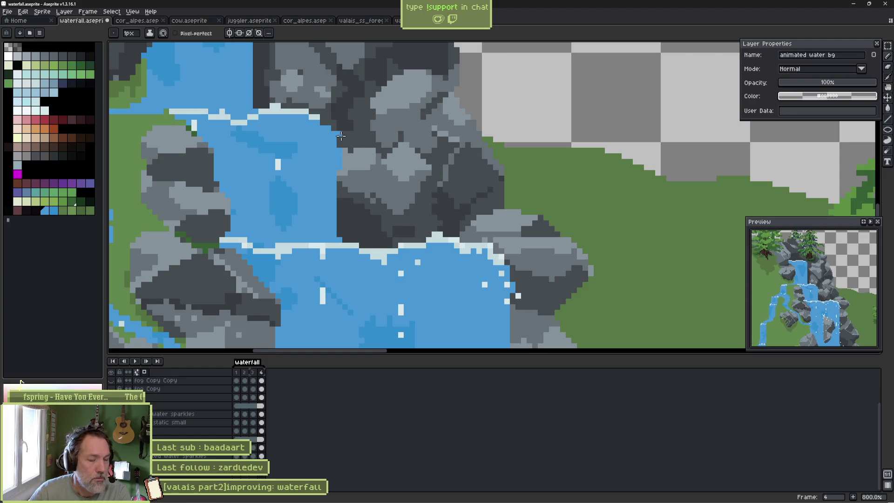
{"action": "key", "text": "e"}
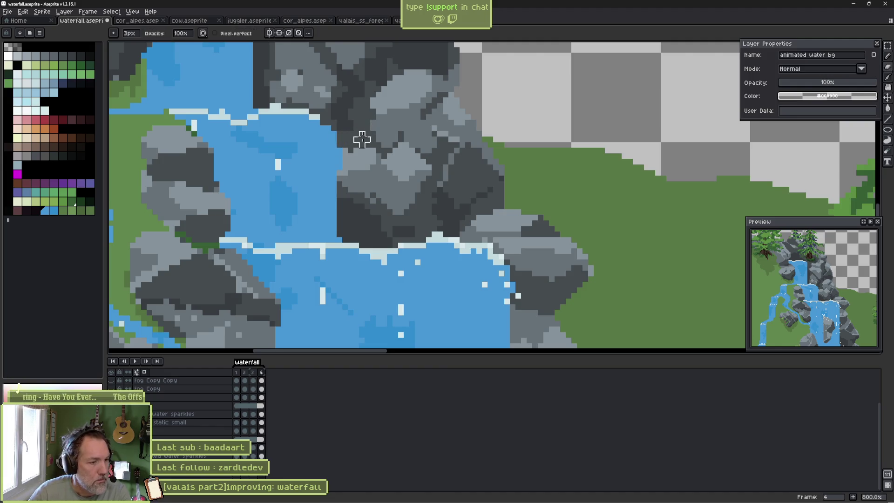
Review frames 1–3, play and stop the animation, then select the animated water sparkles layer.
{"action": "key", "text": "Left"}
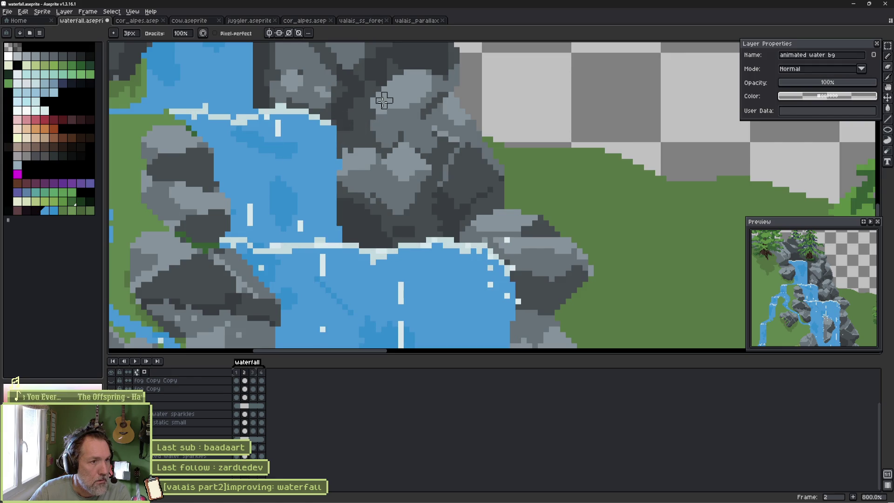
{"action": "key", "text": "Home"}
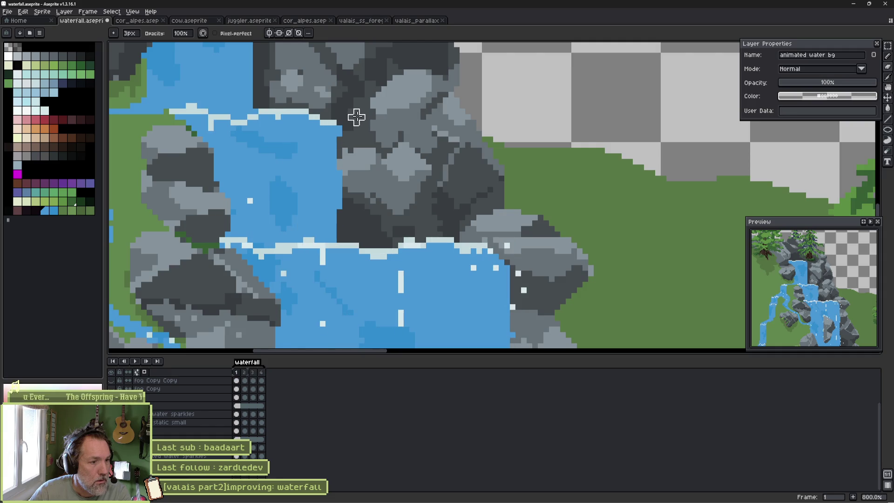
{"action": "key", "text": "Right"}
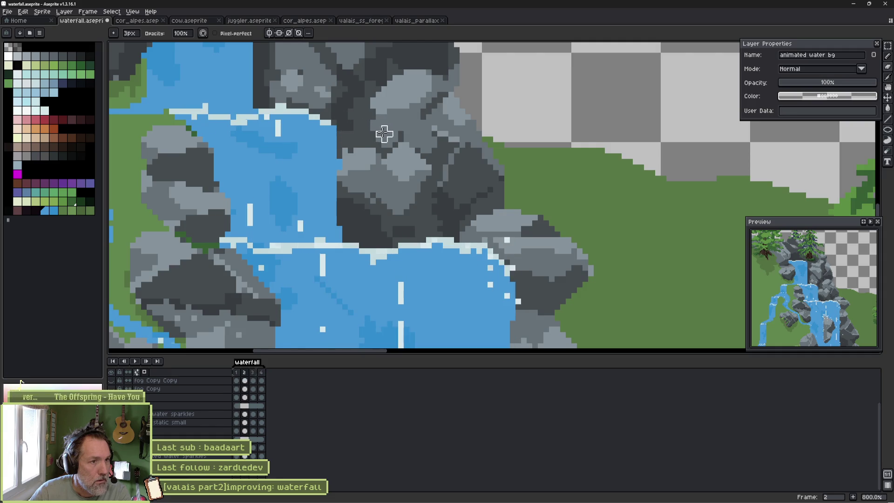
{"action": "key", "text": "Right"}
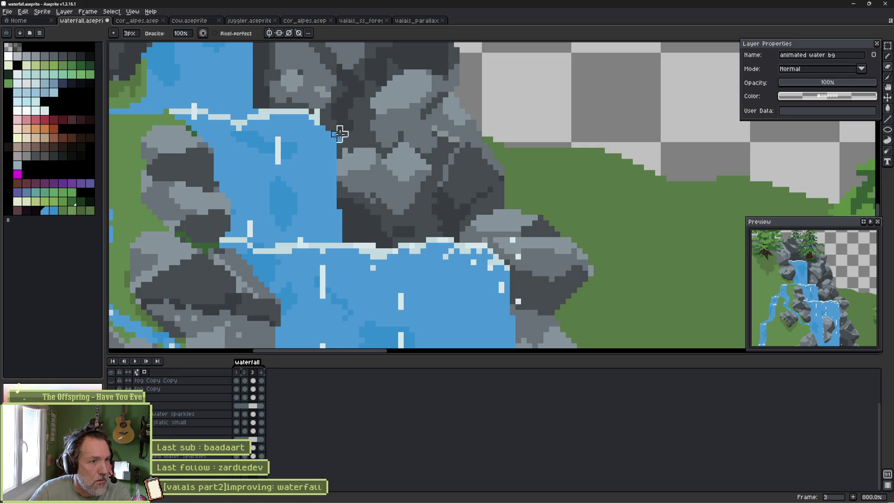
{"action": "key", "text": "Return"}
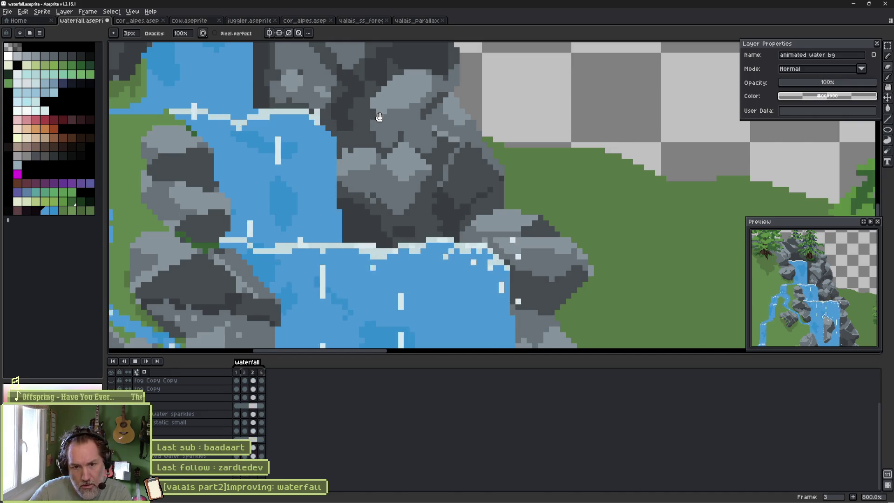
{"action": "key", "text": "Return"}
{"action": "key", "text": "ctrl"}
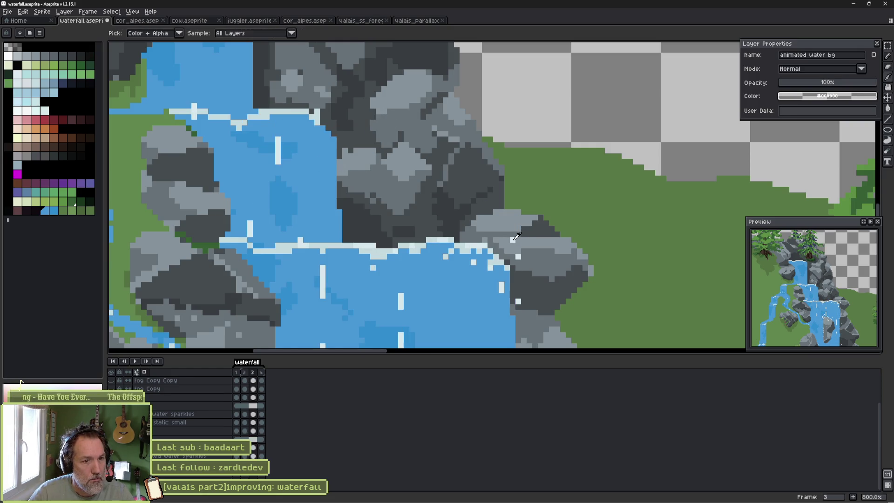
{"action": "left_click", "coordinate": [514, 241], "text": "ctrl"}
Pick the light colour, add a white sparkle pixel on the waterfall, and compare it across frames.
{"action": "left_click", "coordinate": [513, 240], "text": "alt"}
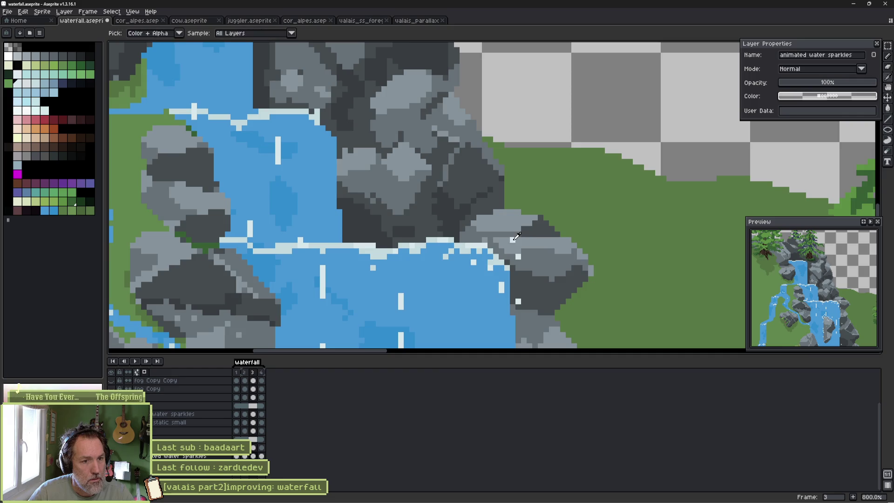
{"action": "left_click", "coordinate": [317, 139]}
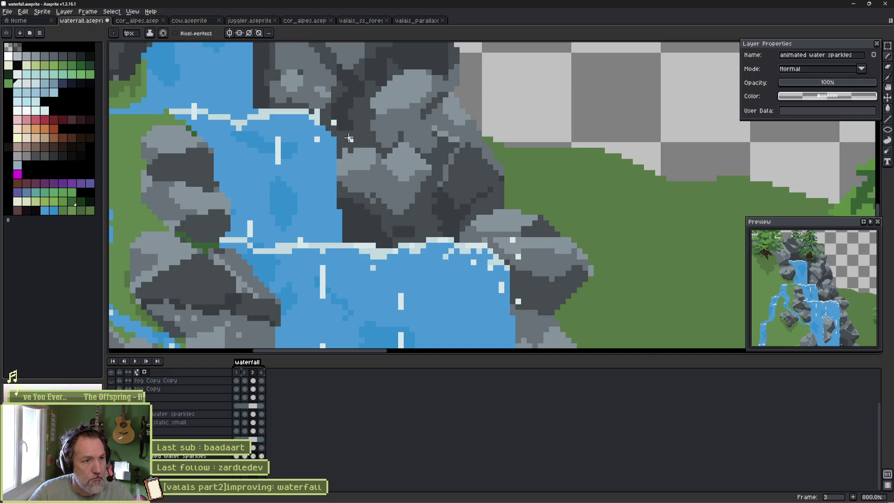
{"action": "key", "text": "period"}
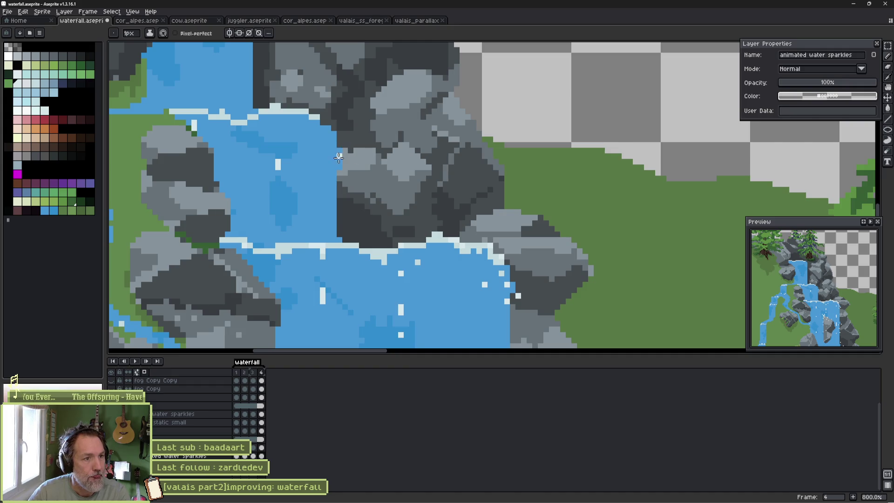
{"action": "key", "text": "period"}
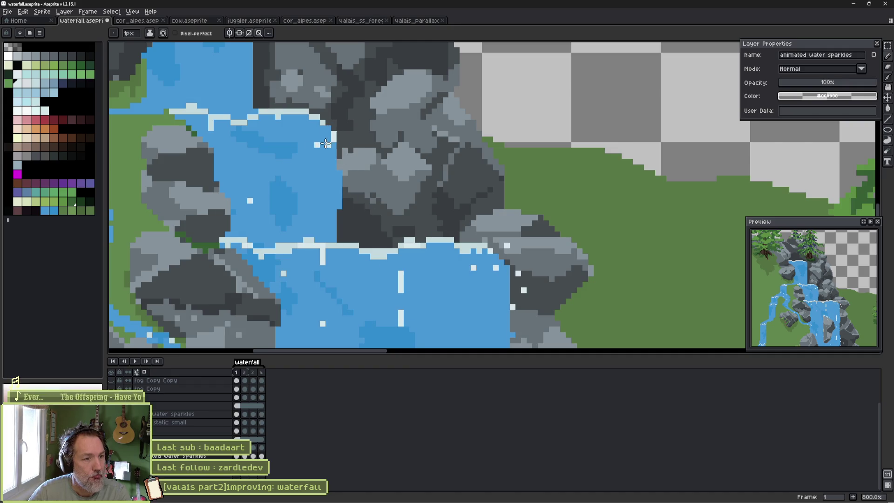
{"action": "key", "text": "period"}
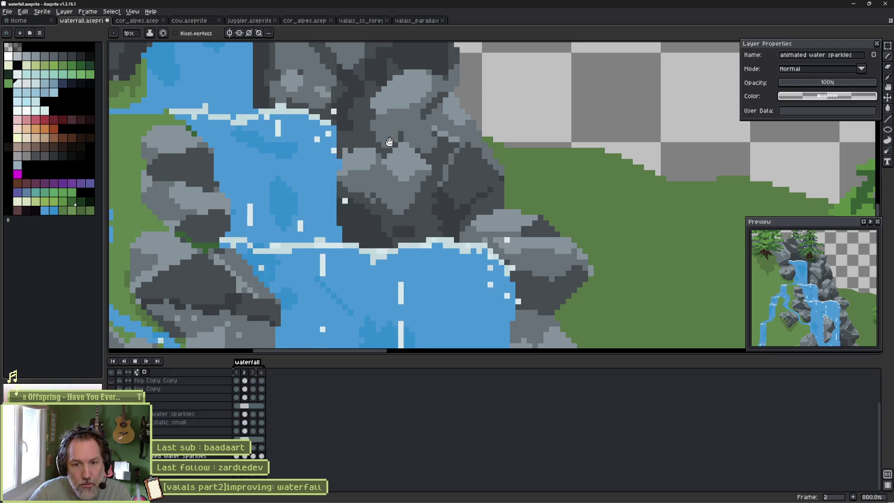
{"action": "mouse_move", "coordinate": [307, 102]}
{"action": "left_mouse_down"}
{"action": "mouse_move", "coordinate": [353, 159]}
{"action": "mouse_move", "coordinate": [414, 202]}
{"action": "left_mouse_up"}
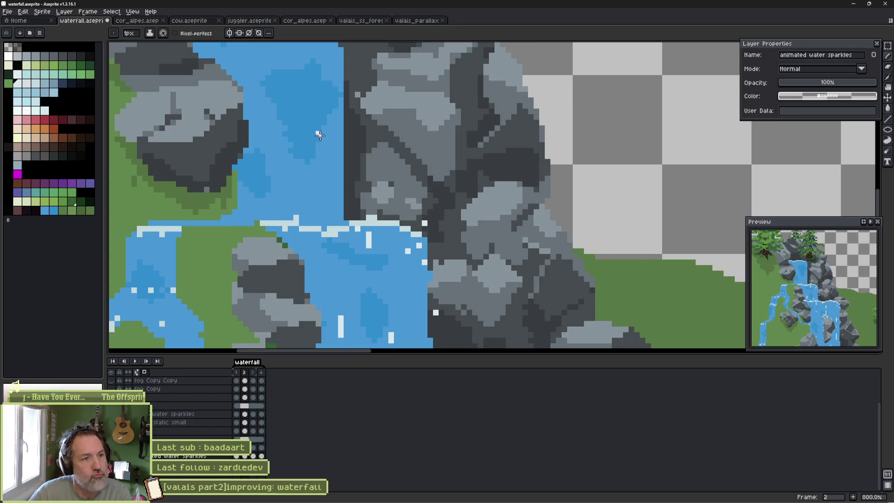
{"action": "scroll", "coordinate": [319, 135], "scroll_direction": "up", "scroll_amount": 3}
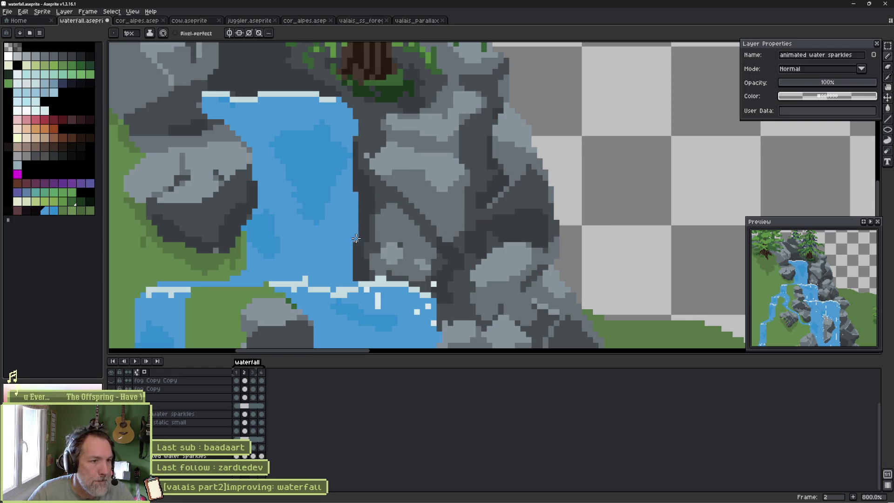
{"action": "key", "text": "Right"}
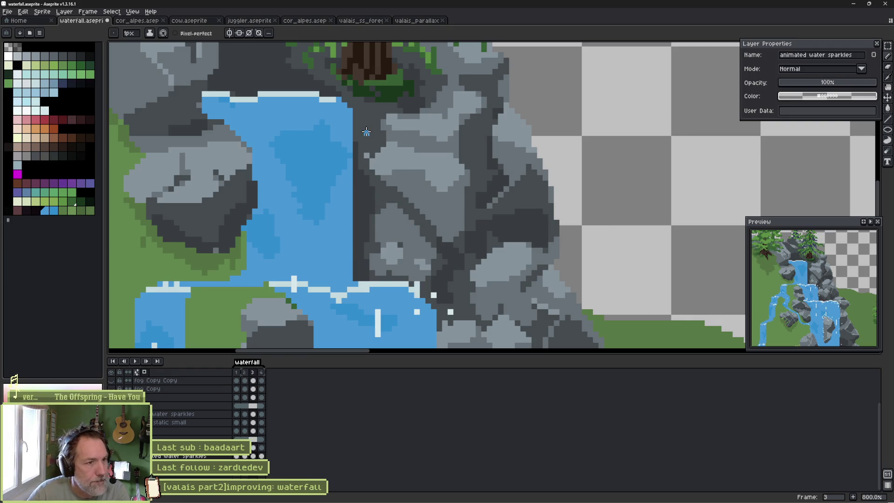
{"action": "key", "text": "Left"}
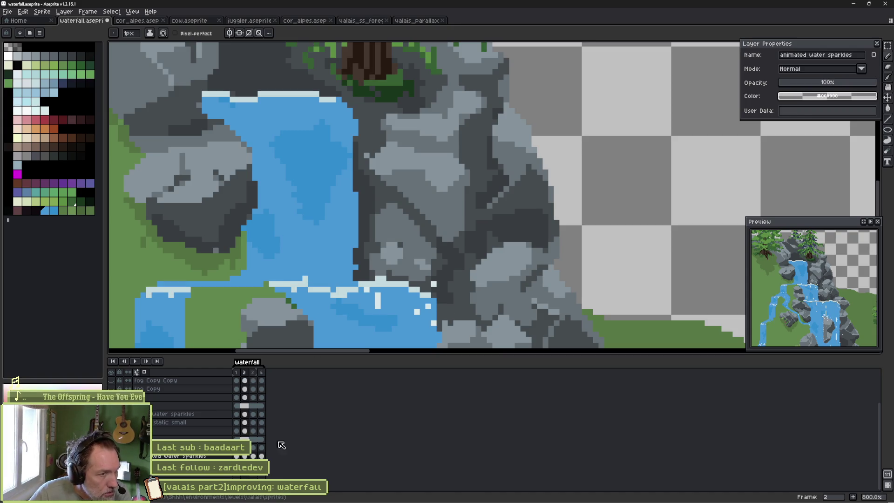
On the animated water bg layer, try painting the waterfall's right edge on frame 3, then undo it.
{"action": "left_click", "coordinate": [380, 253]}
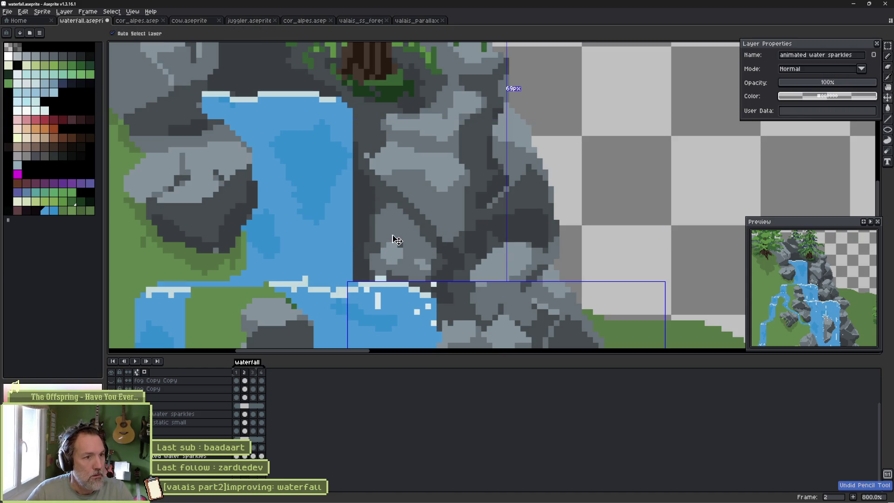
{"action": "left_click", "coordinate": [347, 230], "text": "ctrl"}
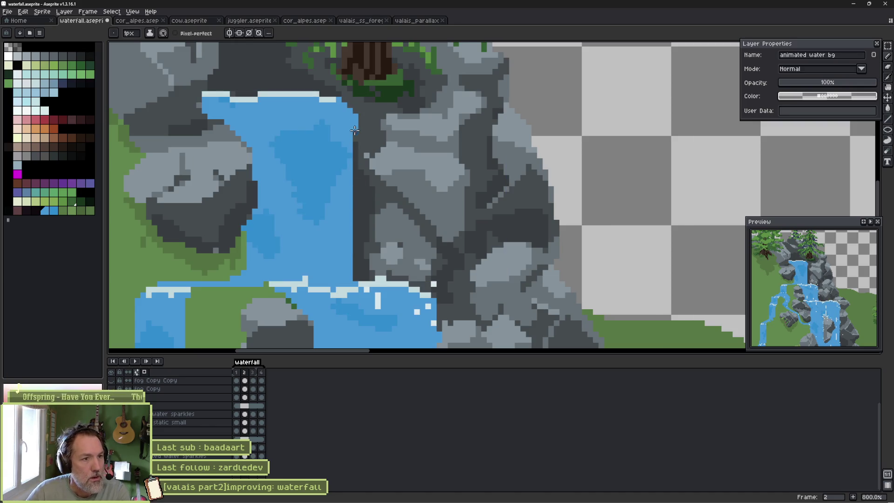
{"action": "key", "text": "Right"}
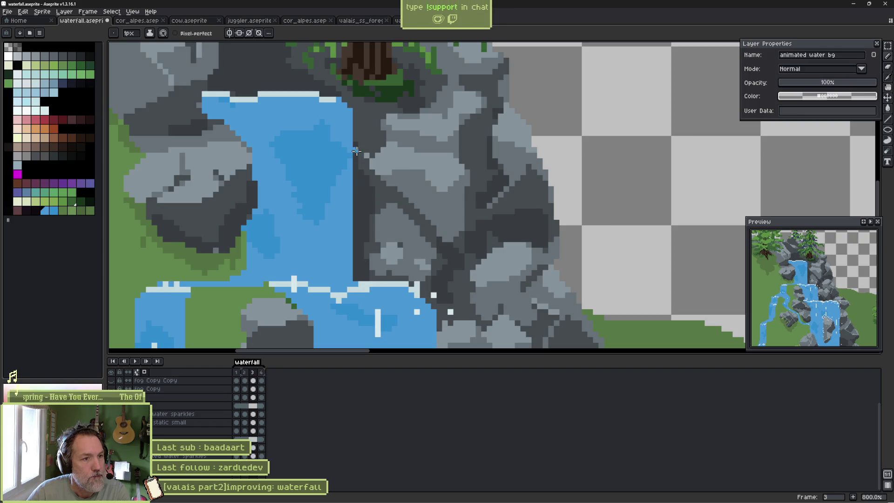
{"action": "left_click_drag", "start_coordinate": [356, 138], "coordinate": [356, 168]}
{"action": "key", "text": "ctrl+z"}
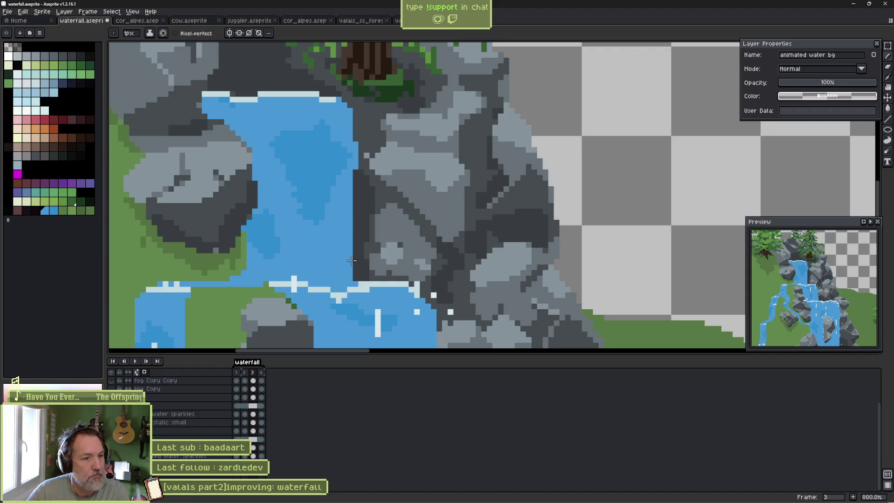
Paint a blue column down the waterfall's right edge on frames 4 and 1, then preview.
{"action": "key", "text": "period"}
{"action": "left_click_drag", "start_coordinate": [352, 121], "coordinate": [355, 215]}
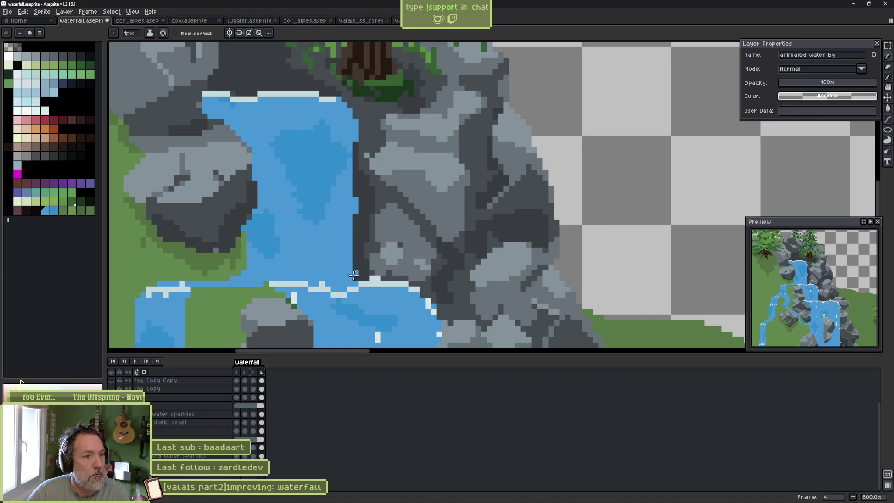
{"action": "key", "text": "period"}
{"action": "left_click_drag", "start_coordinate": [354, 147], "coordinate": [355, 219]}
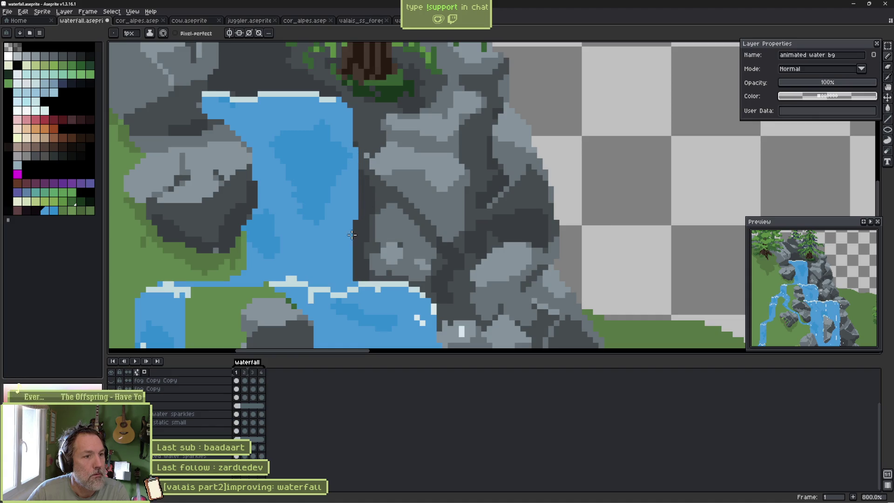
{"action": "key", "text": "Return"}
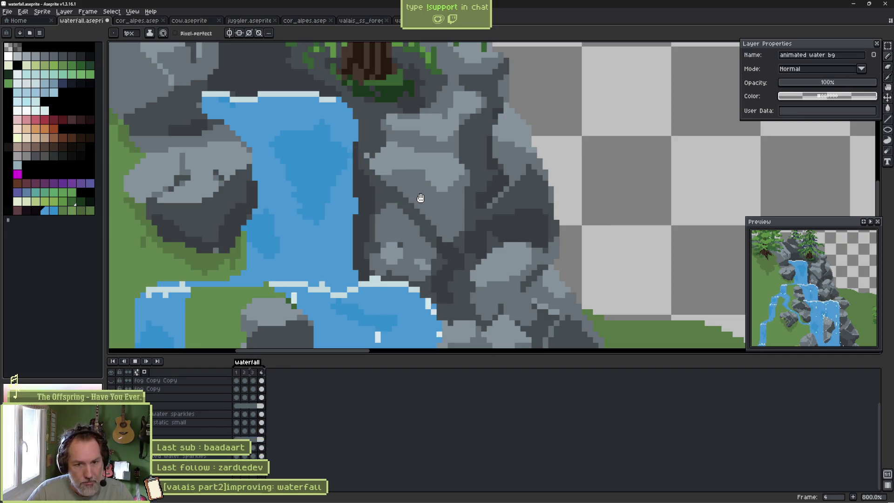
{"action": "key", "text": "Return"}
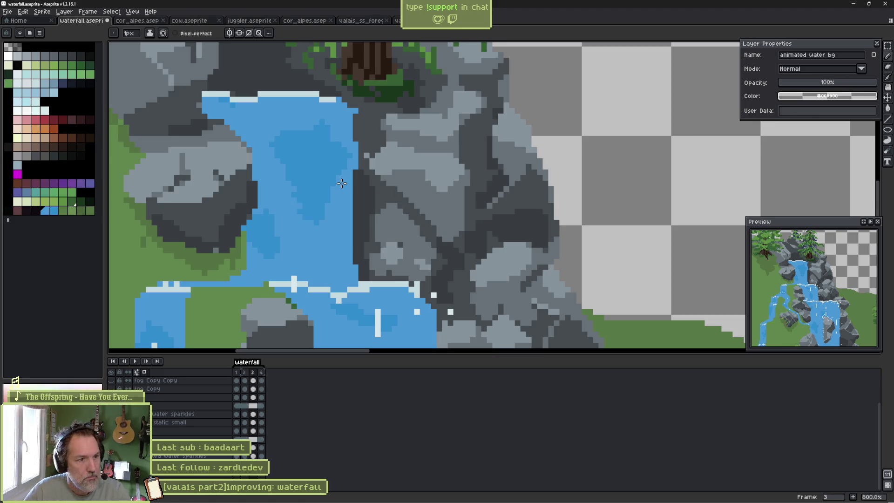
On the sparkles layer's frame 1, draw pixel-perfect sparkle streaks along the waterfall's top and falls.
{"action": "key", "text": "i"}
{"action": "left_click", "coordinate": [379, 325]}
{"action": "type", "text": "sparkles"}
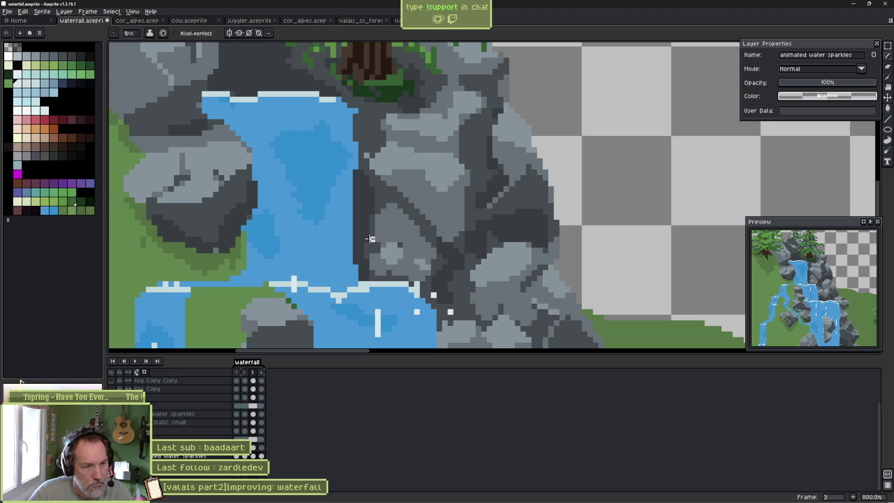
{"action": "key", "text": "Return"}
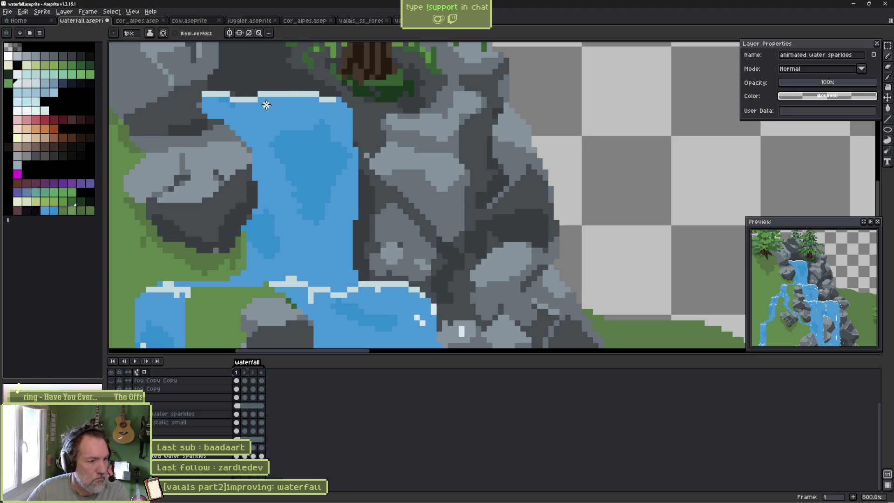
{"action": "left_click_drag", "start_coordinate": [258, 102], "coordinate": [303, 98]}
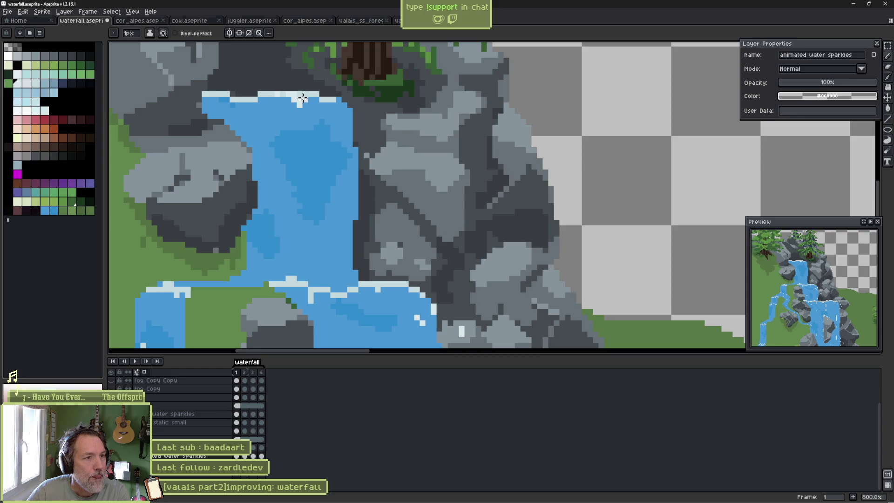
{"action": "left_click", "coordinate": [176, 33]}
{"action": "left_click_drag", "start_coordinate": [216, 105], "coordinate": [216, 98]}
{"action": "left_click_drag", "start_coordinate": [339, 103], "coordinate": [348, 122]}
{"action": "left_click_drag", "start_coordinate": [270, 142], "coordinate": [270, 160]}
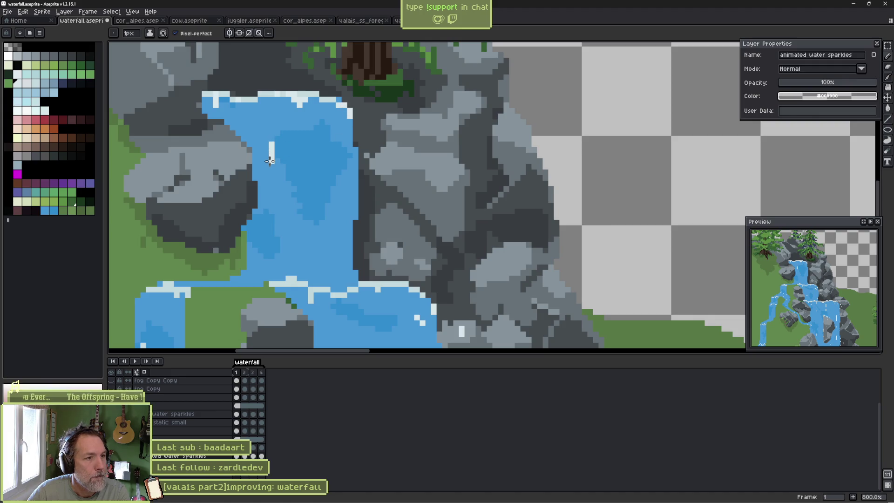
{"action": "left_click_drag", "start_coordinate": [315, 237], "coordinate": [317, 262]}
{"action": "key", "text": "ctrl+z"}
{"action": "key", "text": "ctrl+z"}
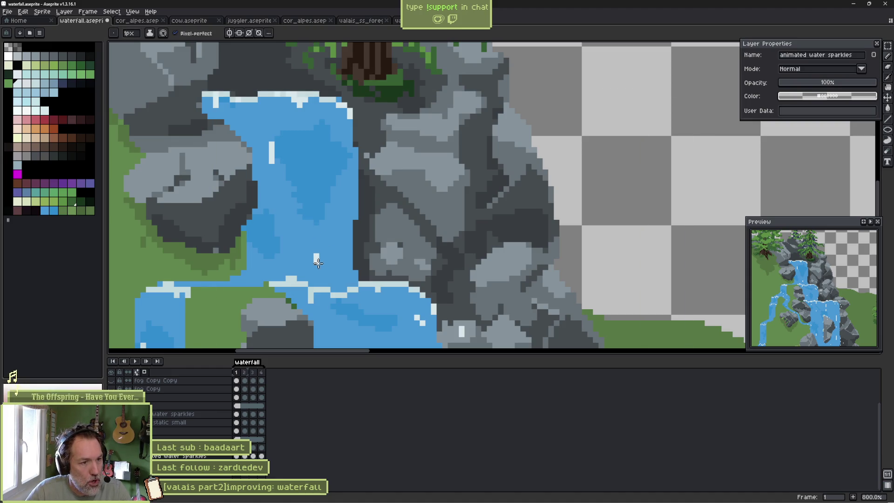
On frame 2, add sparkle pixels on the falling water and along the waterfall's top edge.
{"action": "key", "text": "period"}
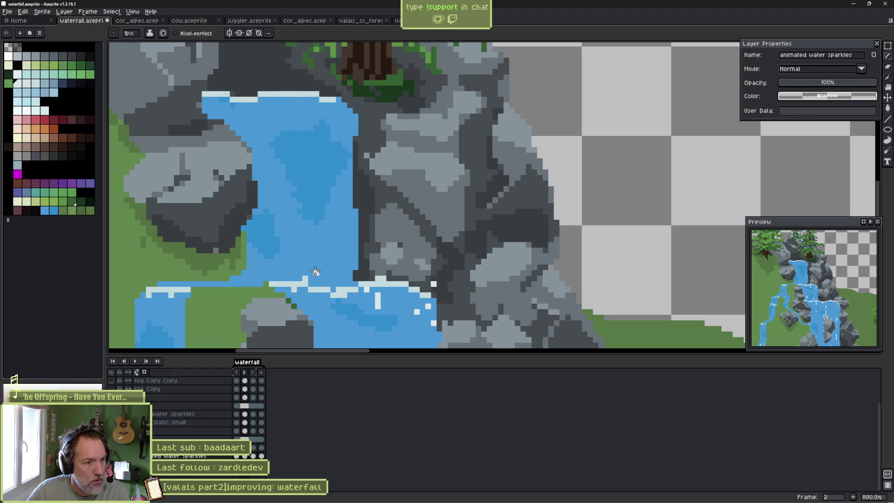
{"action": "key", "text": "period"}
{"action": "key", "text": "period"}
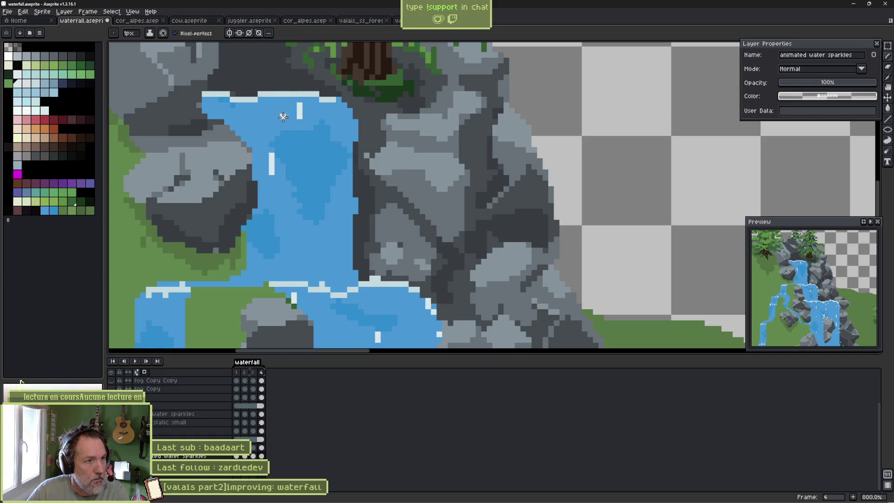
{"action": "key", "text": "period"}
{"action": "key", "text": "period"}
{"action": "left_click", "coordinate": [216, 116]}
{"action": "left_click", "coordinate": [237, 93]}
{"action": "left_click", "coordinate": [305, 89]}
Compare sparkles across frames 2–4 and play a preview of the animation.
{"action": "key", "text": "period"}
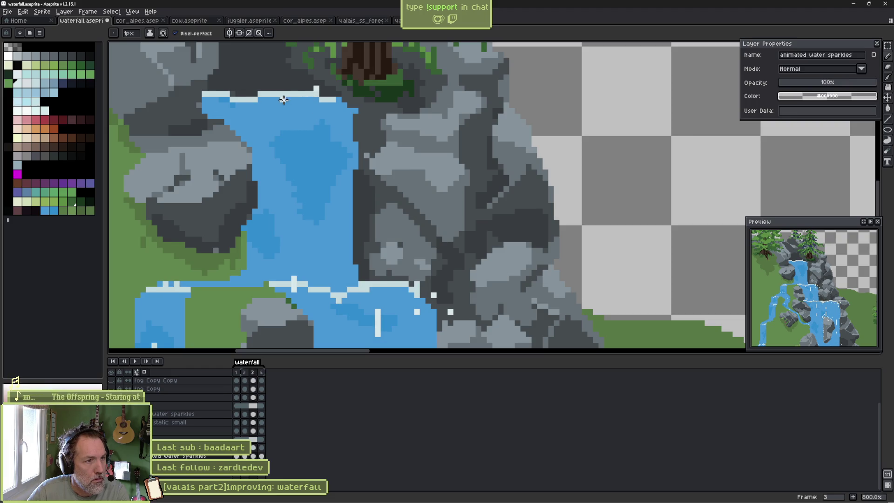
{"action": "key", "text": "period"}
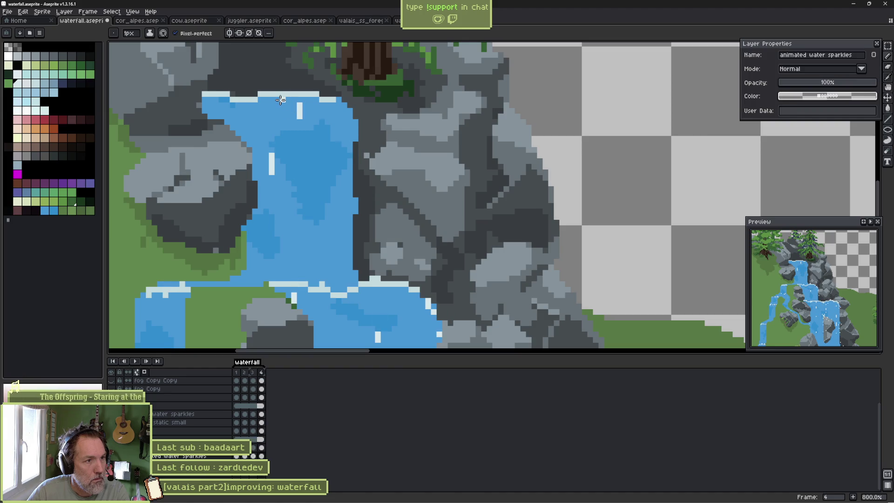
{"action": "key", "text": "comma"}
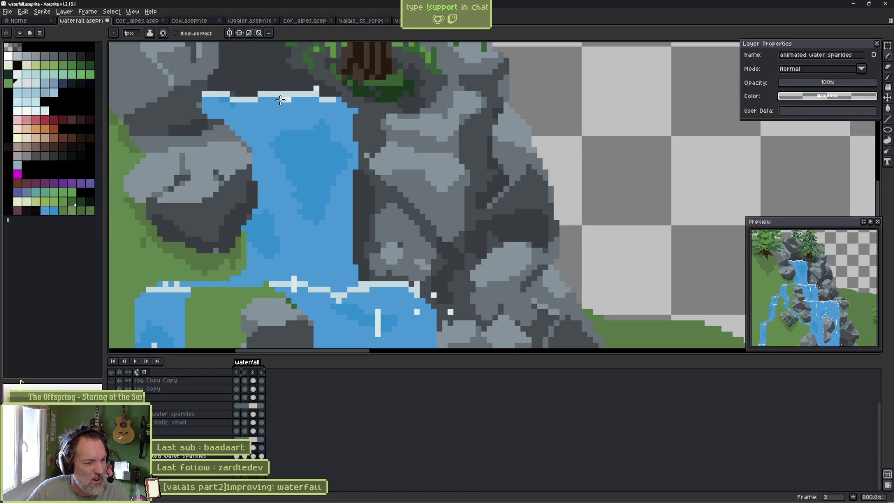
{"action": "key", "text": "period"}
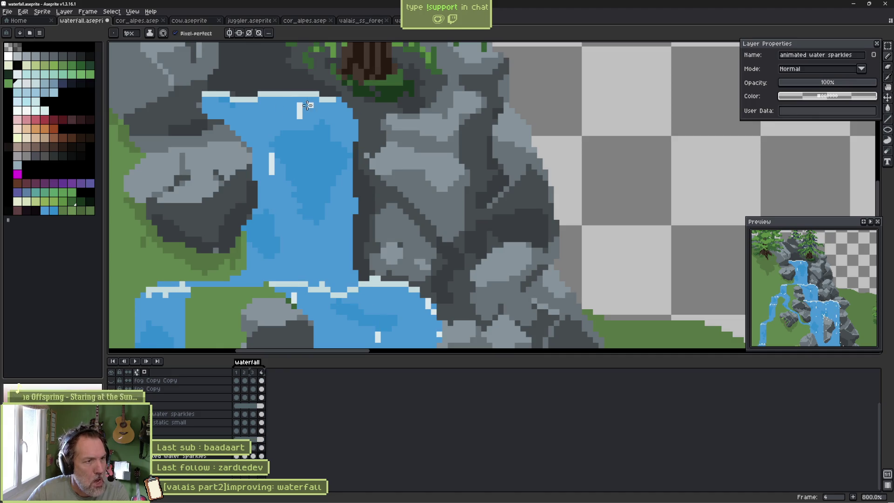
{"action": "key", "text": "comma"}
{"action": "key", "text": "comma"}
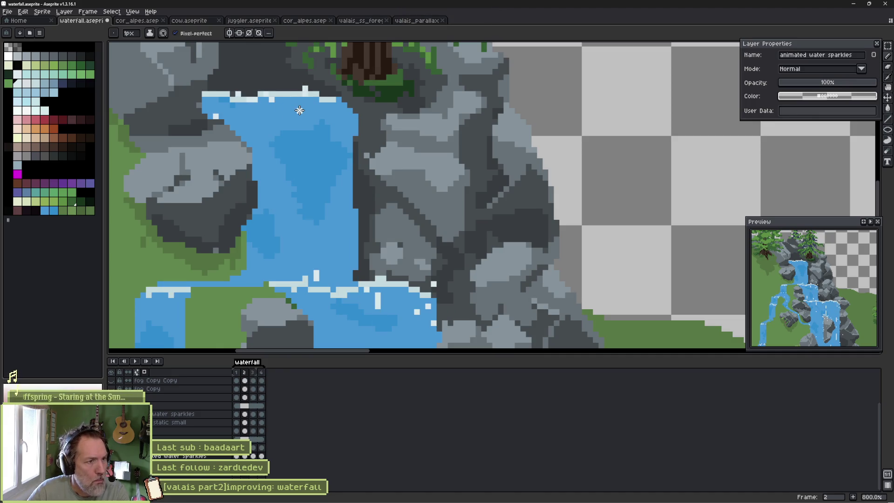
{"action": "key", "text": "period"}
{"action": "key", "text": "period"}
{"action": "key", "text": "comma"}
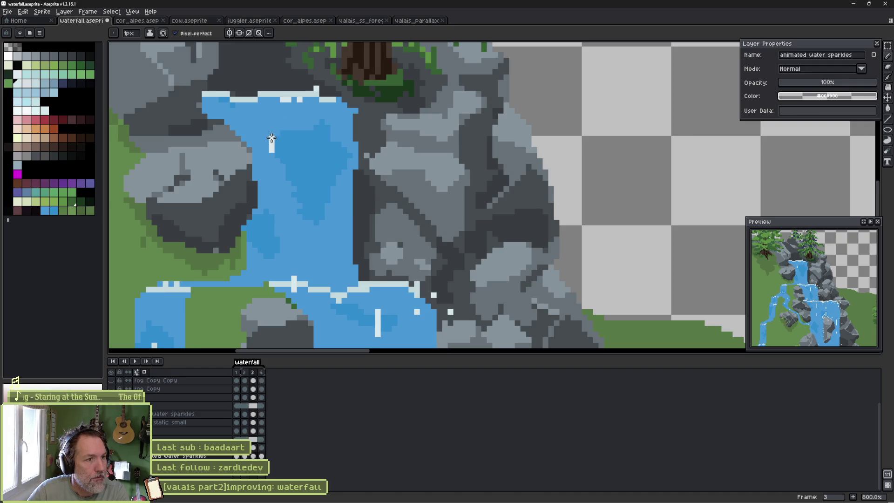
{"action": "key", "text": "comma"}
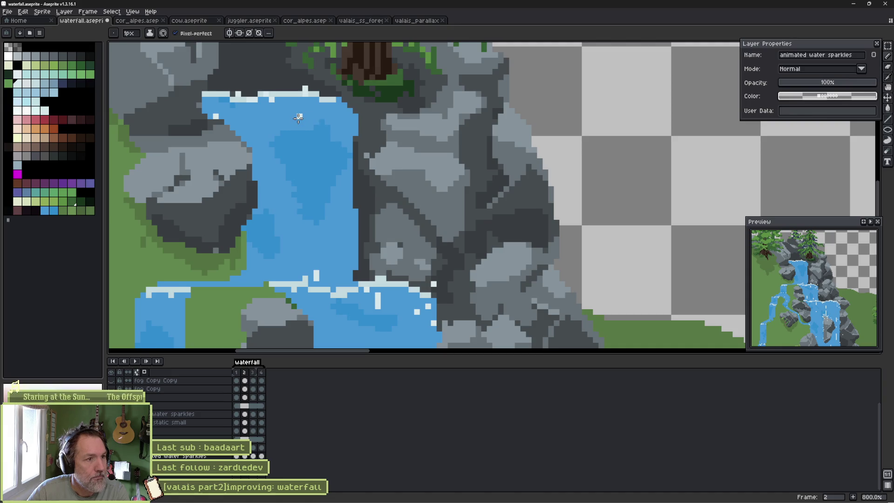
{"action": "key", "text": "period"}
{"action": "key", "text": "Return"}
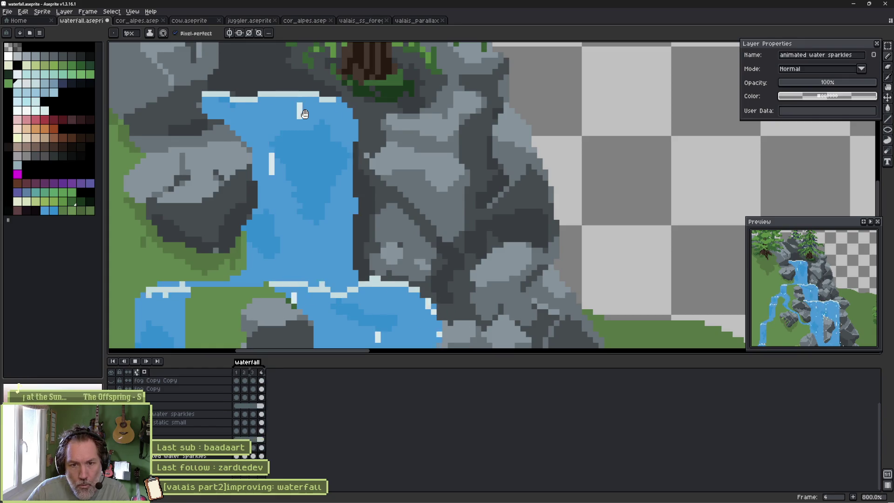
{"action": "key", "text": "Return"}
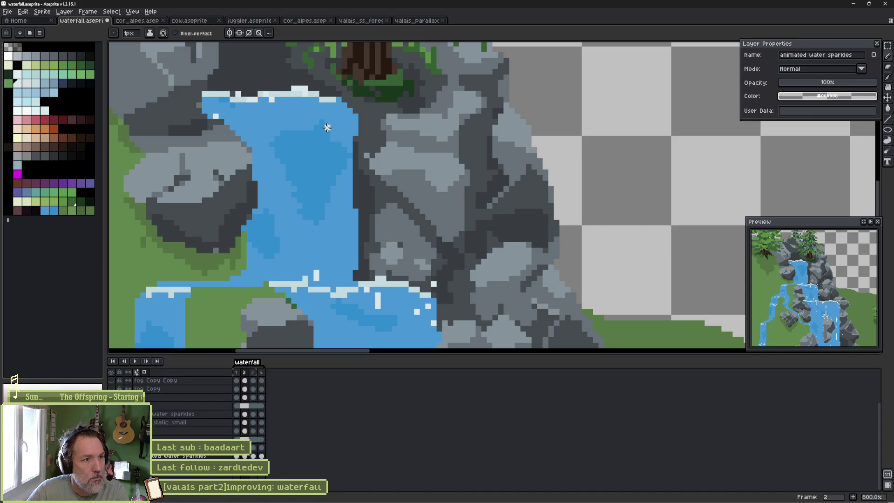
Play the animation again from frame 3, then compare sparkles between frames 2 and 3.
{"action": "key", "text": "Right"}
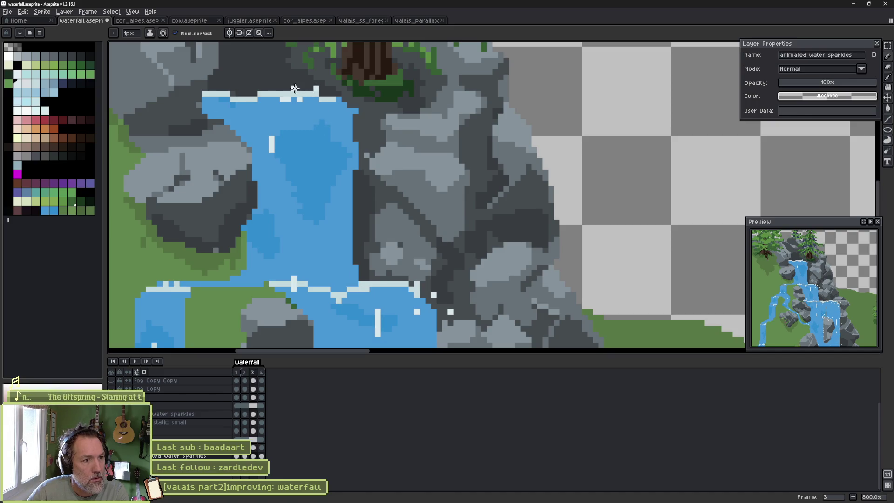
{"action": "key", "text": "Return"}
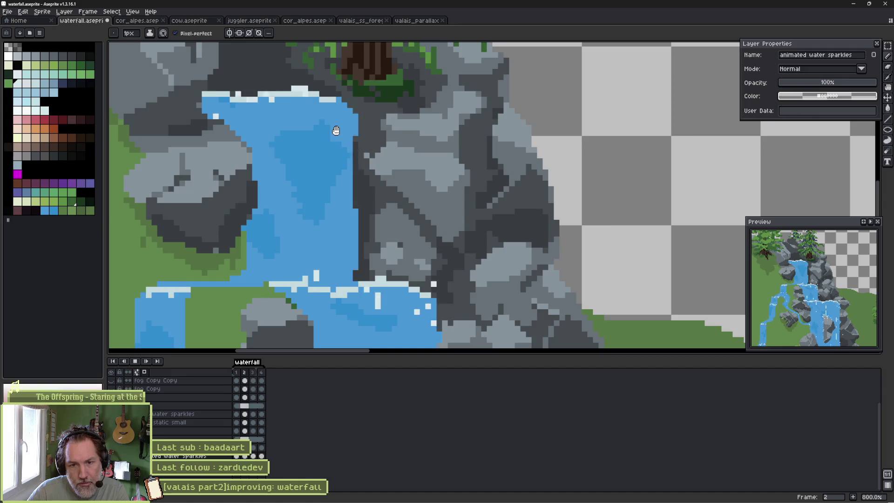
{"action": "key", "text": "Return"}
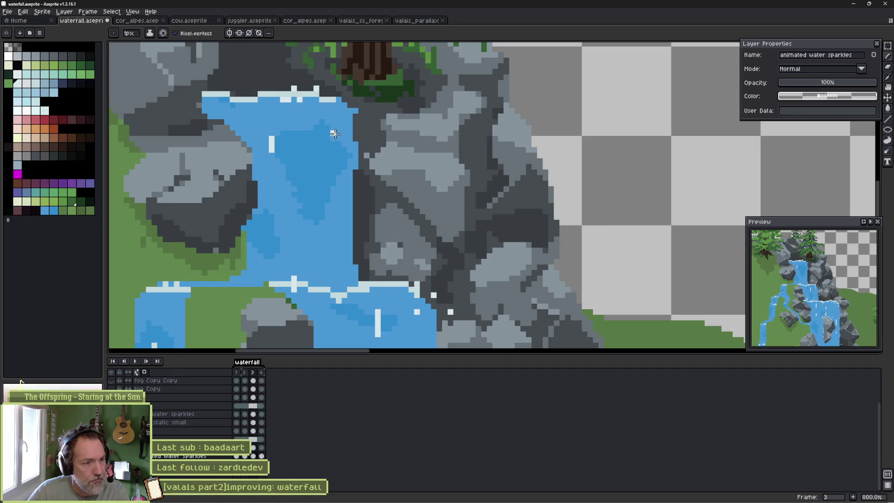
{"action": "key", "text": "Left"}
{"action": "key", "text": "Right"}
{"action": "key", "text": "Right"}
{"action": "key", "text": "Left"}
{"action": "key", "text": "Left"}
{"action": "key", "text": "Left"}
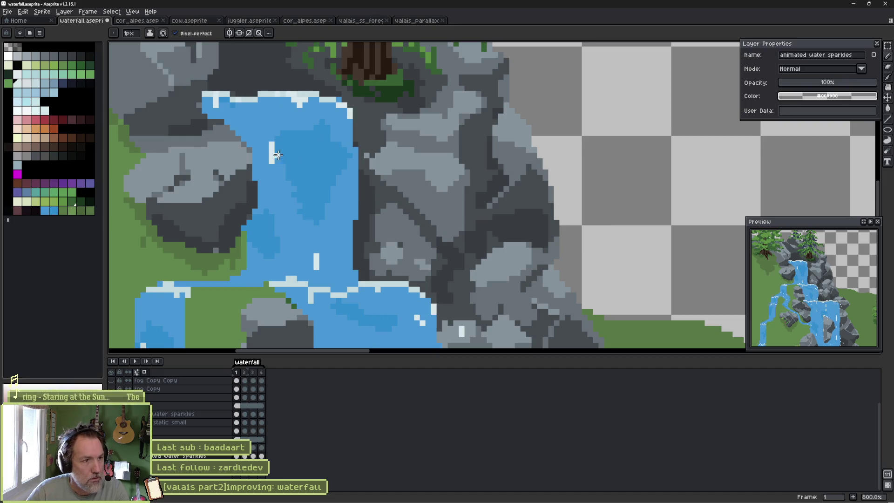
Erase the stray white sparkle on the falls, return to the Pencil, and replay the animation.
{"action": "key", "text": "e"}
{"action": "left_click_drag", "start_coordinate": [272, 144], "coordinate": [271, 152]}
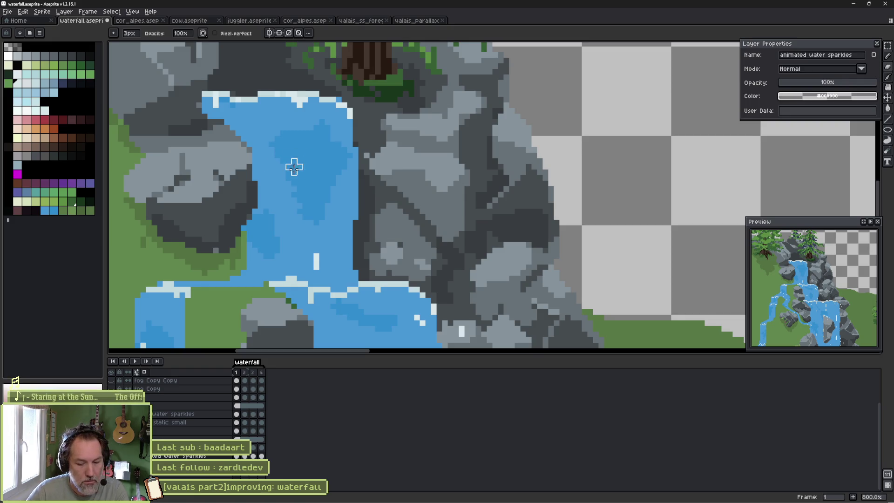
{"action": "key", "text": "b"}
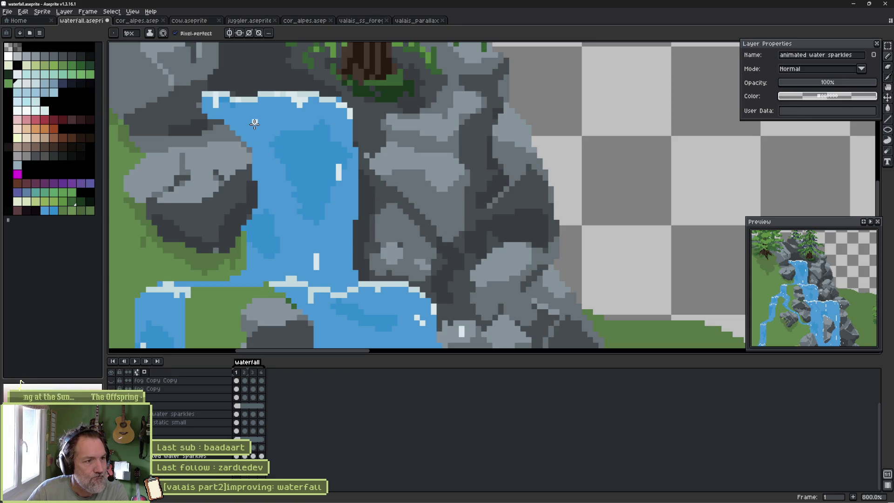
{"action": "key", "text": "Right"}
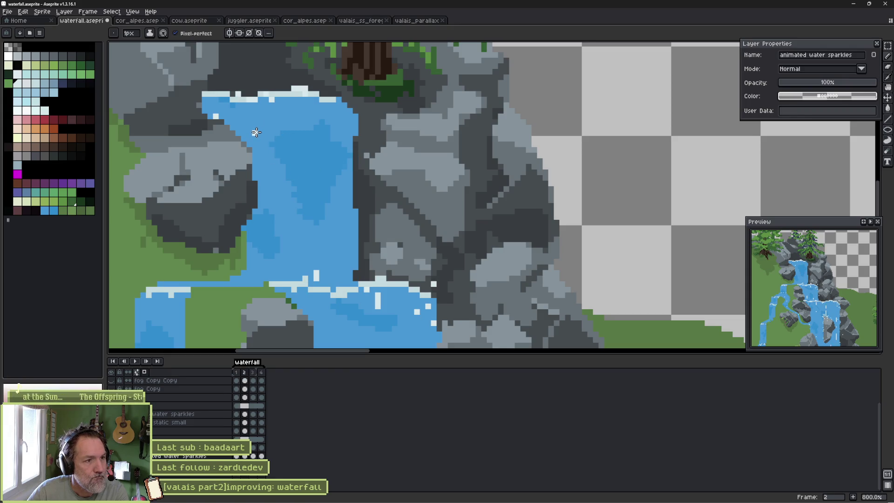
{"action": "key", "text": "Return"}
{"action": "left_click_drag", "start_coordinate": [427, 282], "coordinate": [414, 214]}
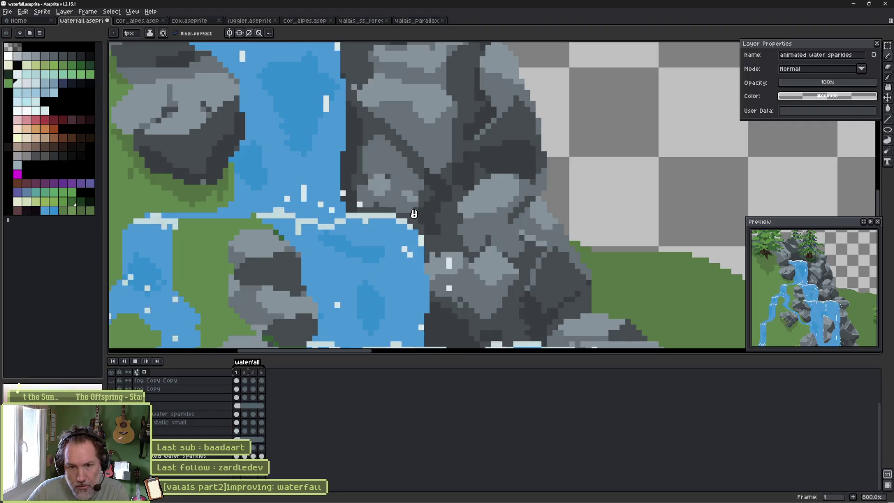
Add four white sparkle pixels just above the lower pool's edge.
{"action": "left_click_drag", "start_coordinate": [429, 344], "coordinate": [404, 200]}
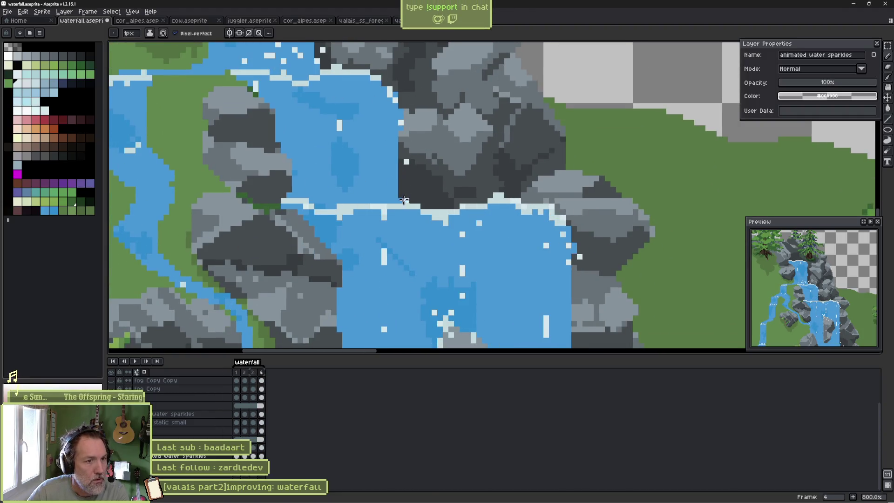
{"action": "left_click", "coordinate": [429, 200]}
{"action": "left_click", "coordinate": [434, 195]}
{"action": "left_click", "coordinate": [401, 190]}
{"action": "left_click", "coordinate": [451, 195]}
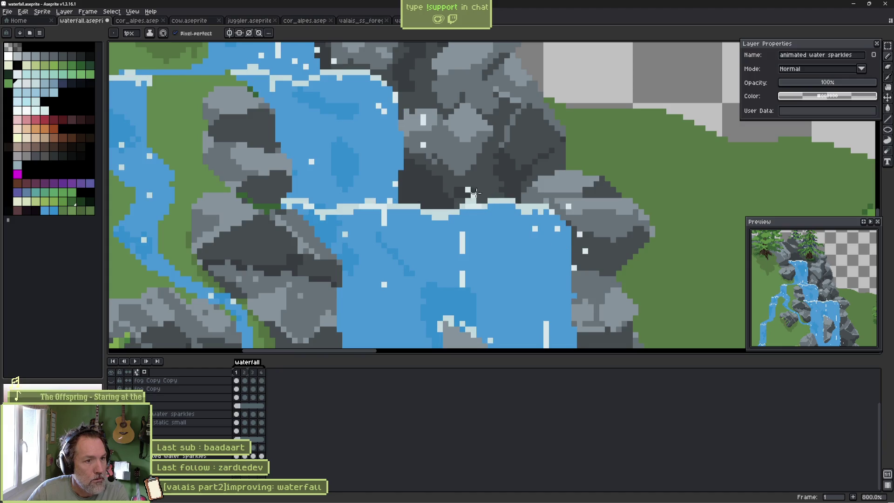
Play the animation and zoom out to view the whole scene with the pine trees.
{"action": "key", "text": "Return"}
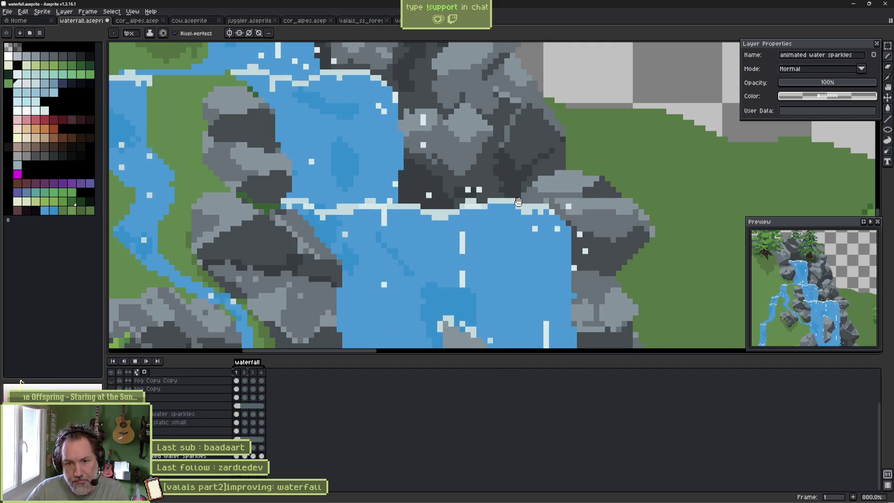
{"action": "scroll", "coordinate": [428, 169], "scroll_direction": "down", "scroll_amount": 2}
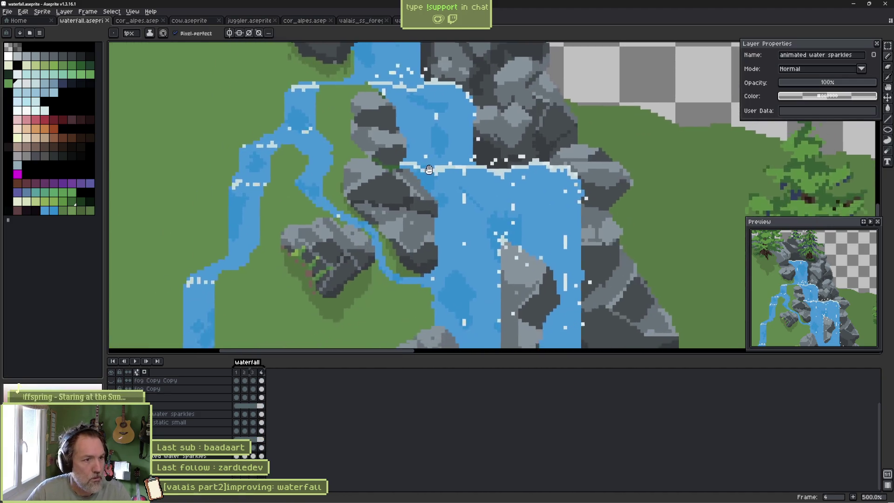
{"action": "left_click_drag", "start_coordinate": [429, 170], "coordinate": [465, 138]}
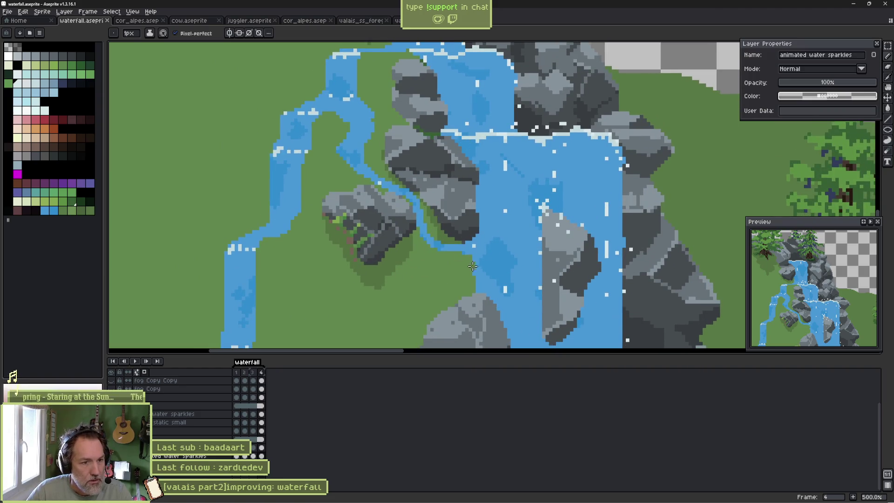
{"action": "scroll", "coordinate": [409, 264], "scroll_direction": "down", "scroll_amount": 3}
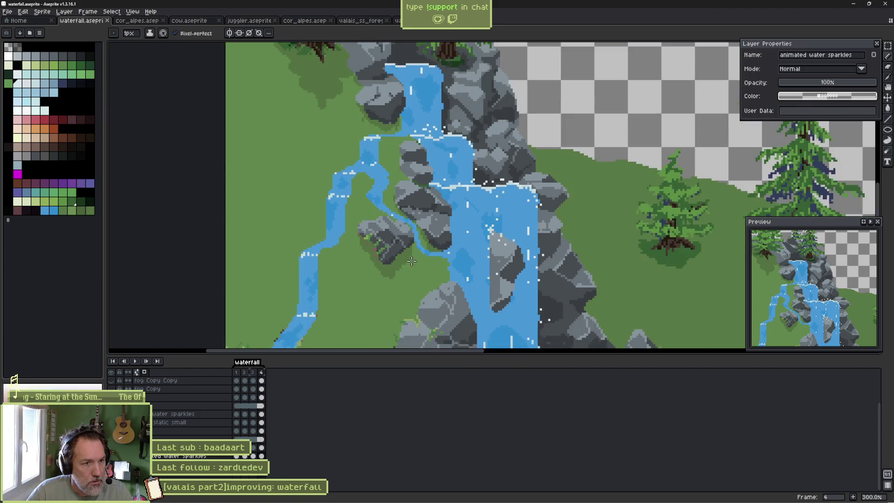
{"action": "mouse_move", "coordinate": [459, 242]}
{"action": "left_mouse_down"}
{"action": "mouse_move", "coordinate": [412, 251]}
{"action": "mouse_move", "coordinate": [409, 269]}
{"action": "left_mouse_up"}
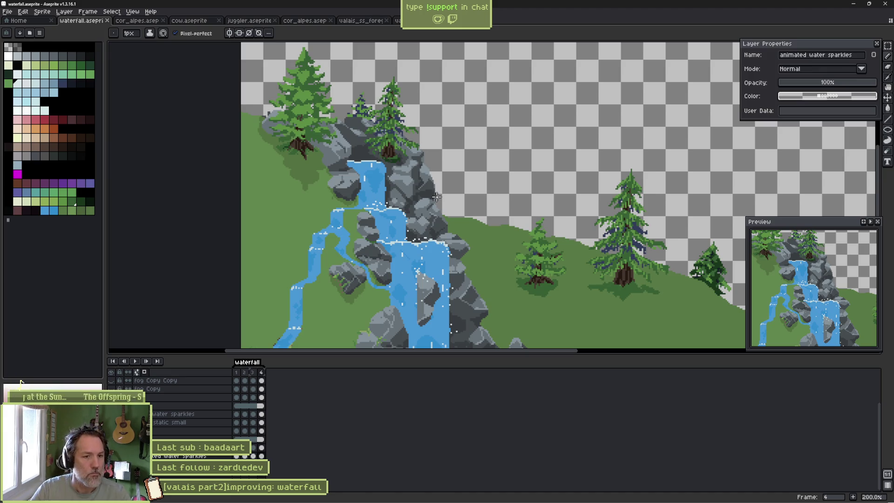
{"action": "key", "text": "i"}
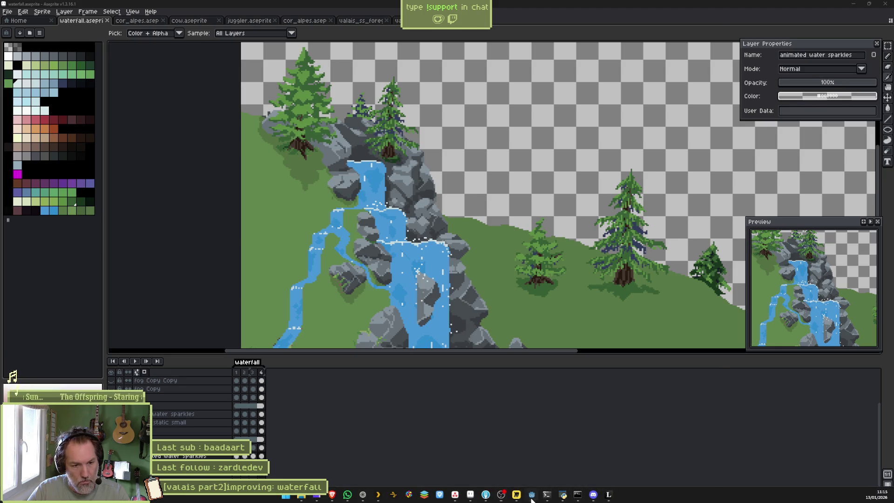
Reimport the updated waterfall asset in Godot, stop the test run, and return to Aseprite.
{"action": "left_click", "coordinate": [531, 495]}
{"action": "left_click", "coordinate": [787, 487]}
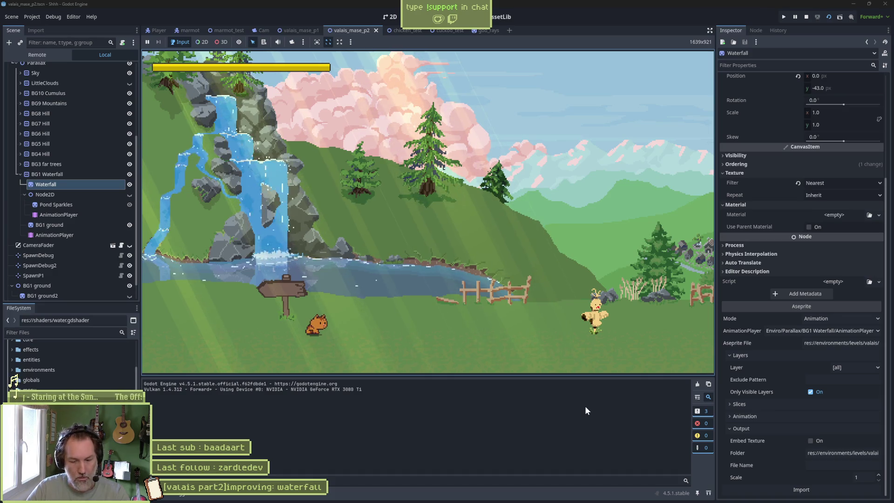
{"action": "key", "text": "F8"}
{"action": "mouse_move", "coordinate": [570, 493]}
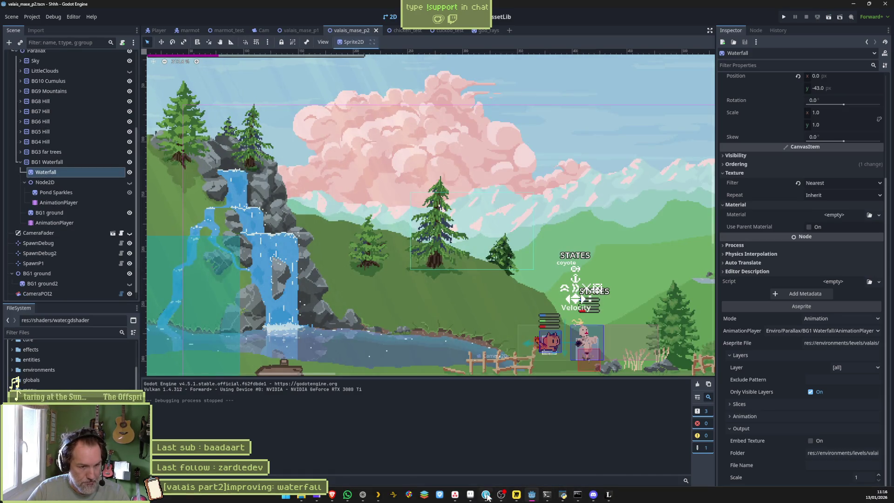
{"action": "left_click", "coordinate": [486, 497]}
{"action": "scroll", "coordinate": [433, 262], "scroll_direction": "up", "scroll_amount": 2}
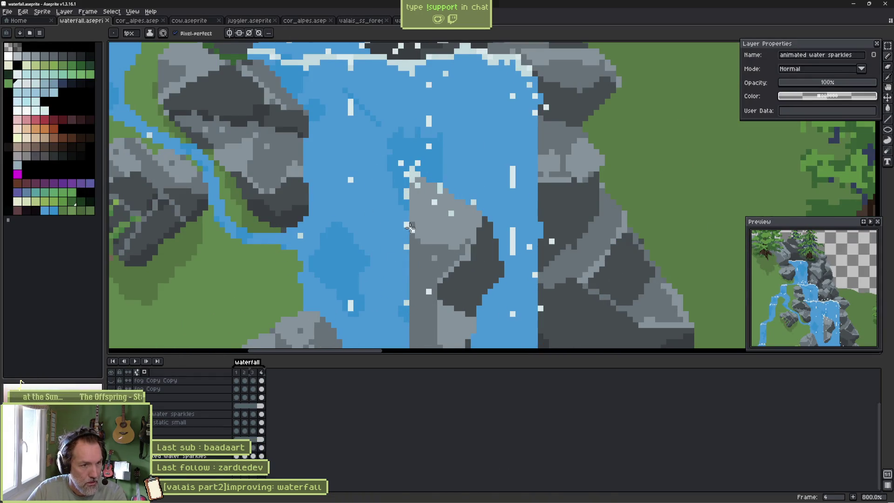
With a 3px brush, touch up and preview the sparkles, then save the waterfall file for Godot.
{"action": "key", "text": "e"}
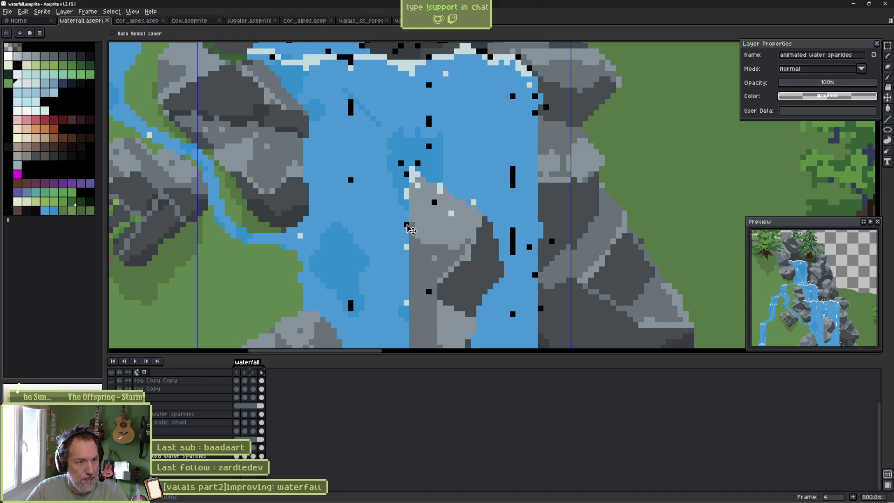
{"action": "key", "text": "Return"}
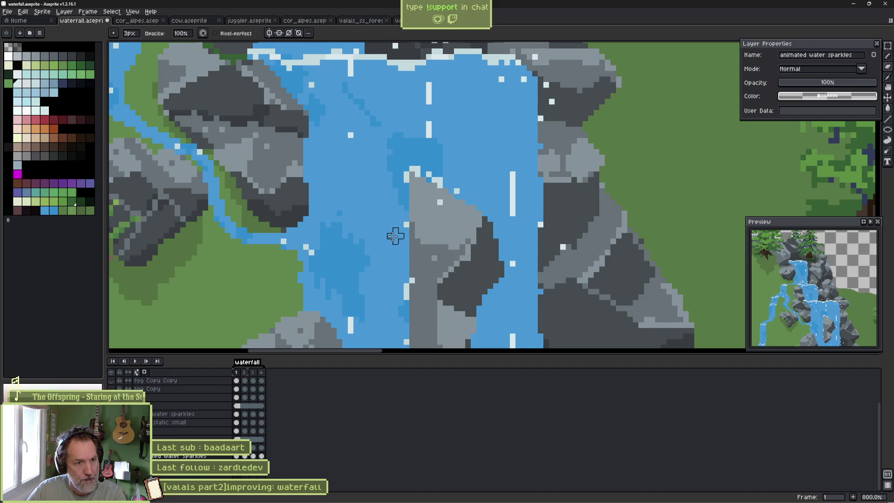
{"action": "key", "text": "Return"}
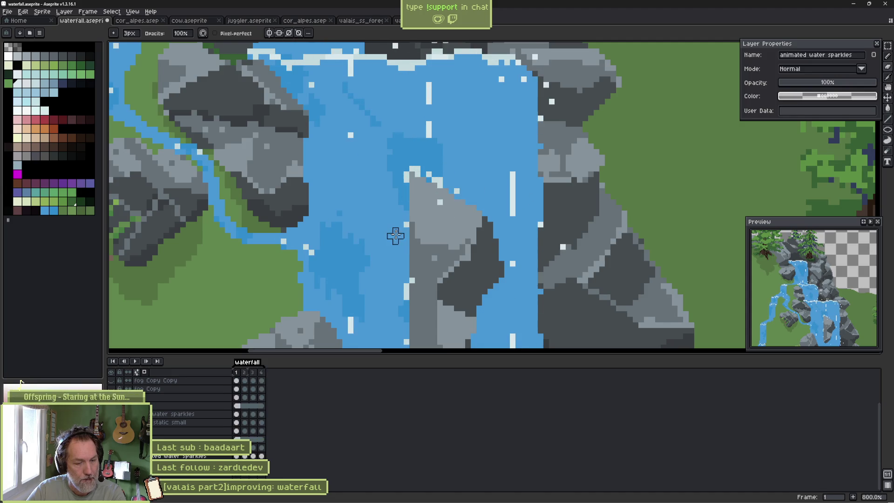
{"action": "key", "text": "ctrl+s"}
{"action": "key", "text": "alt+Tab"}
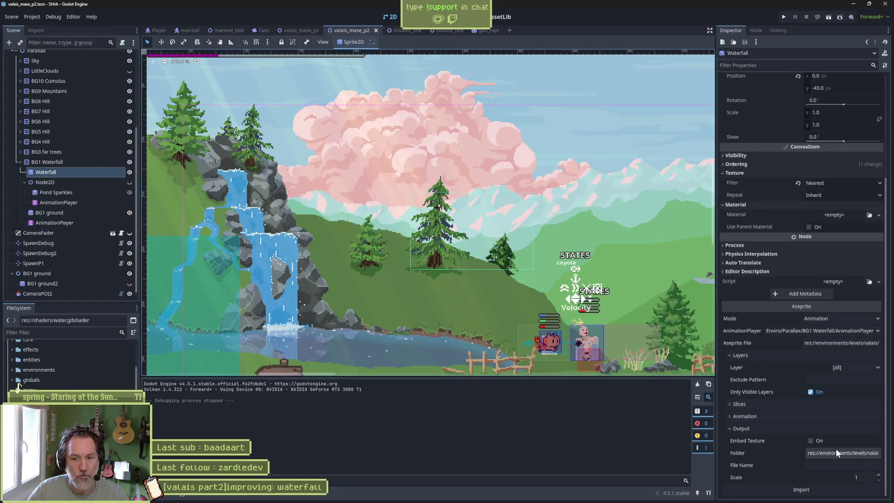
Reimport the waterfall Aseprite asset and run the game to test the updated water.
{"action": "left_click", "coordinate": [828, 486]}
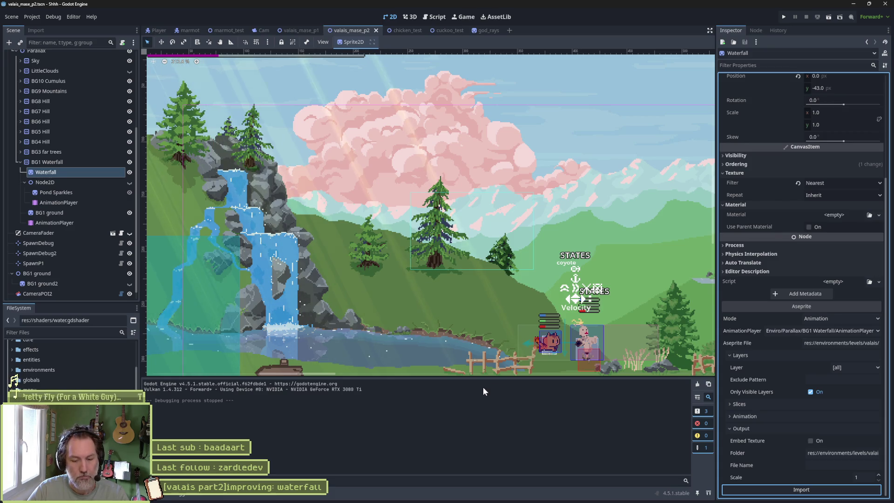
{"action": "key", "text": "F5"}
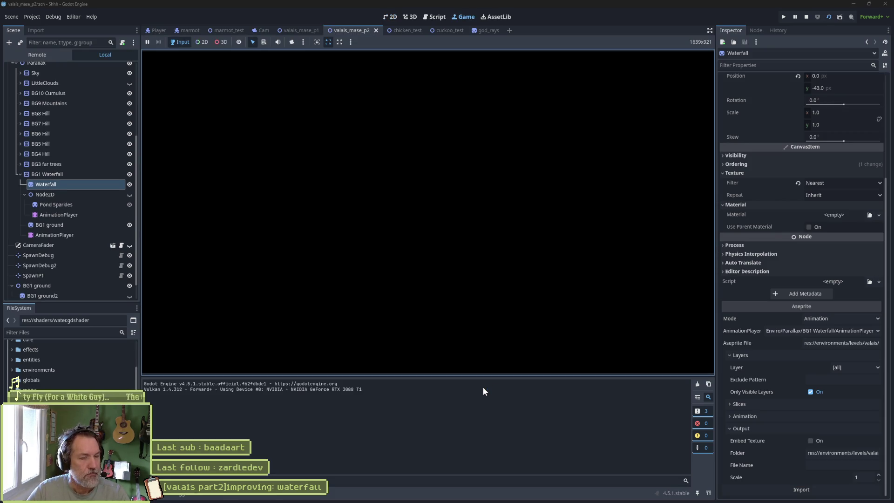
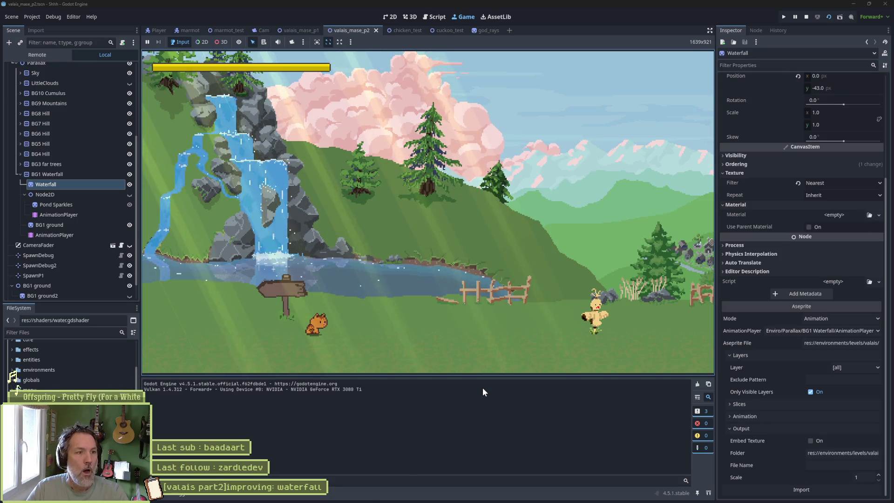
Stop the running level and pan the canvas toward the waterfall and pond.
{"action": "key", "text": "F8"}
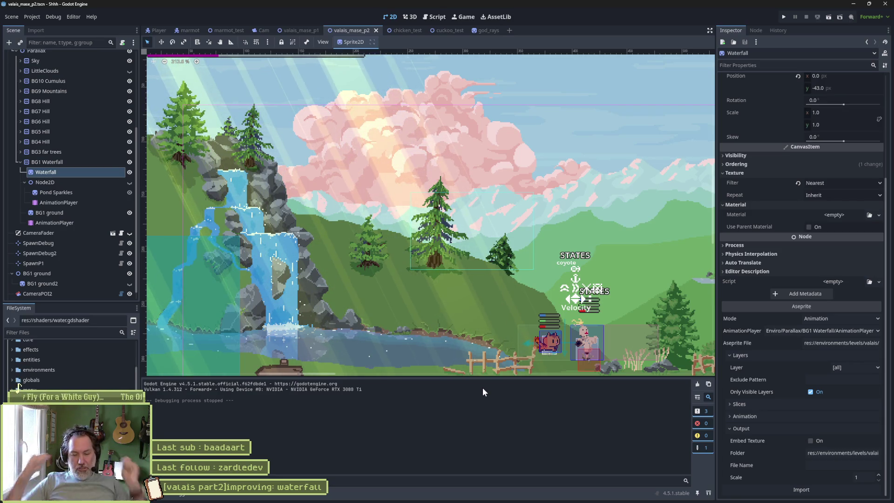
{"action": "left_click_drag", "start_coordinate": [358, 272], "coordinate": [400, 203]}
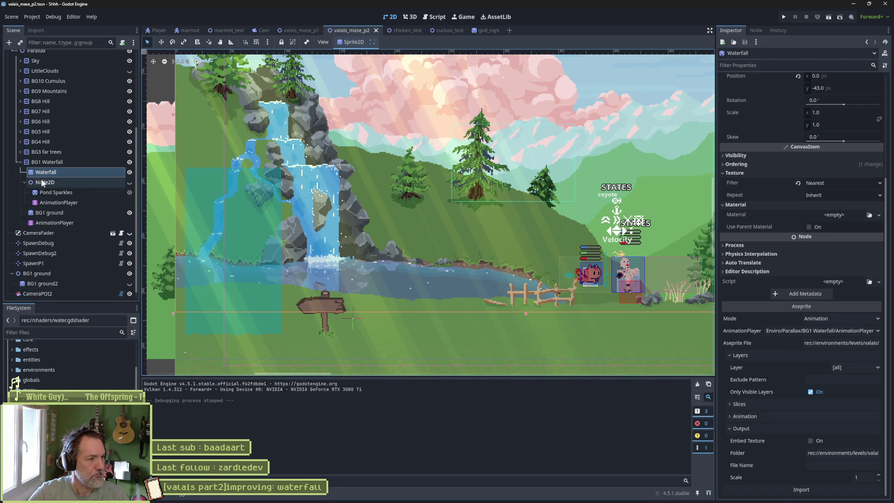
Collapse BG1 Waterfall and BG1 ground, and toggle BG1 ground's visibility off and back on.
{"action": "left_click", "coordinate": [17, 162]}
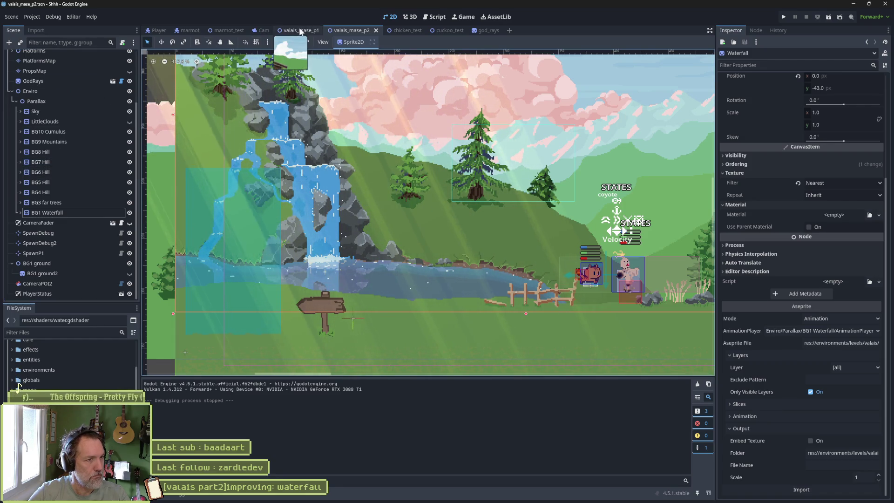
{"action": "left_click", "coordinate": [13, 264]}
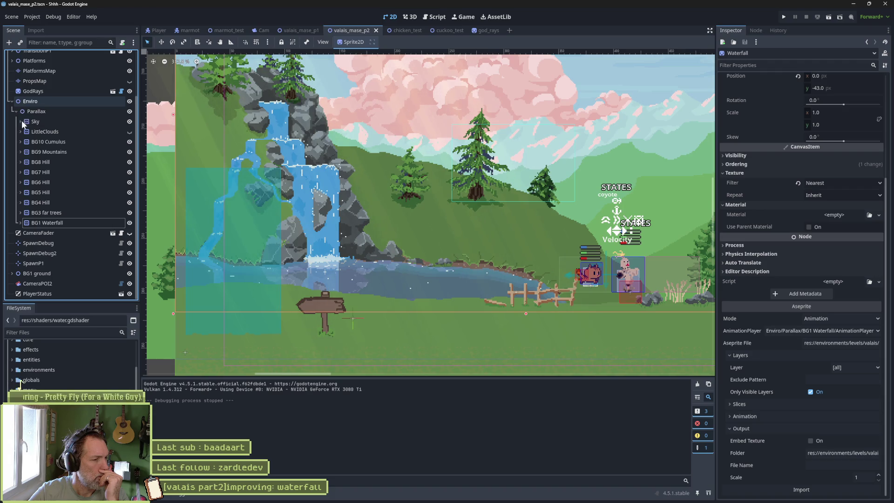
{"action": "left_click", "coordinate": [129, 273]}
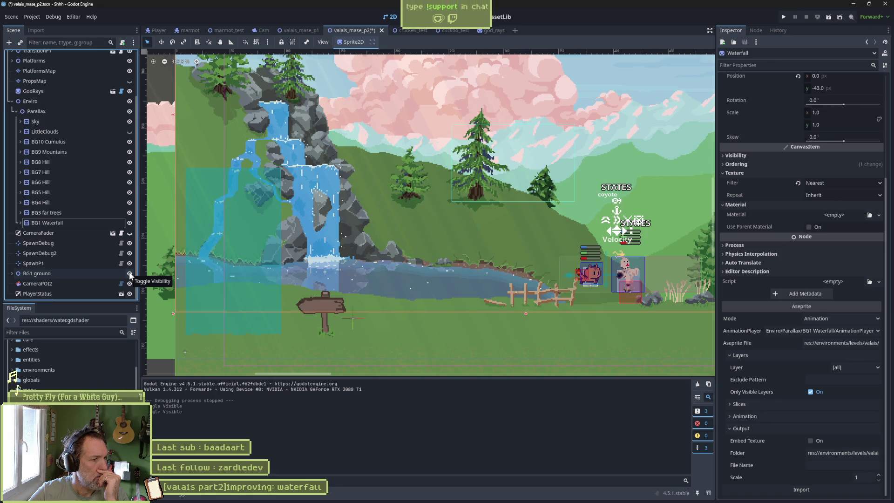
{"action": "left_click", "coordinate": [129, 272]}
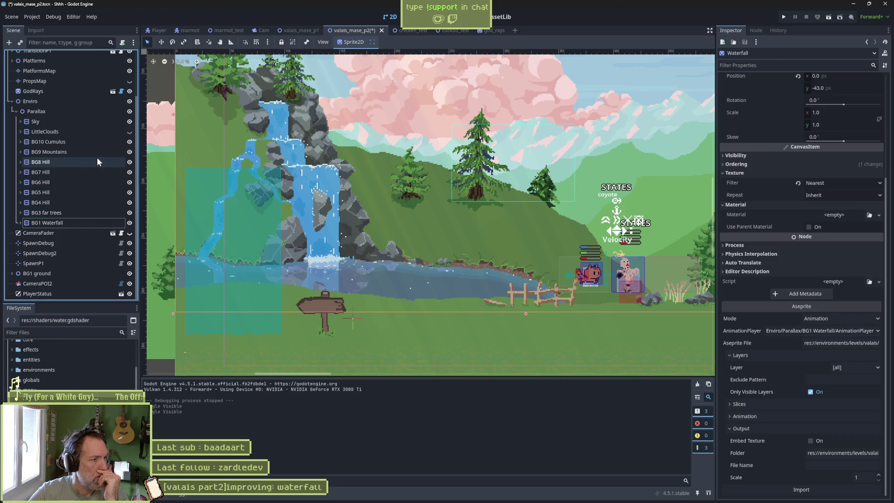
Make the PropsMap layer visible so its plant props appear by the pond.
{"action": "scroll", "coordinate": [90, 126], "scroll_direction": "up", "scroll_amount": 3}
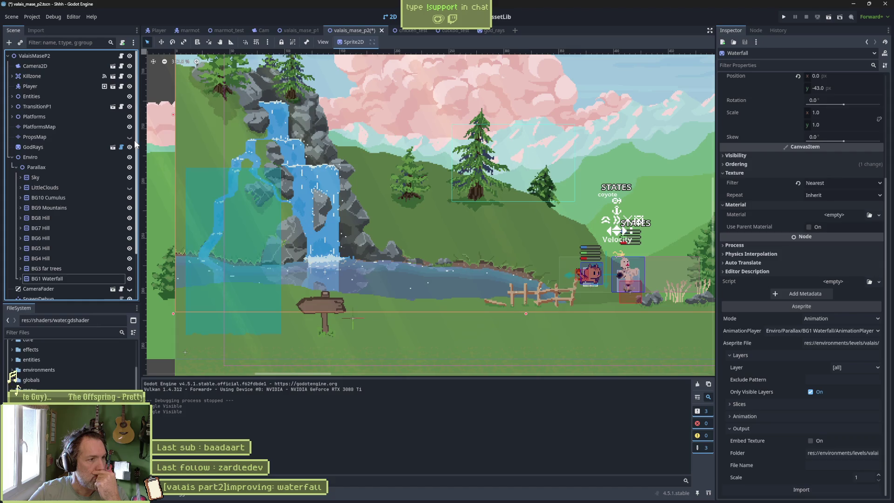
{"action": "left_click", "coordinate": [130, 137]}
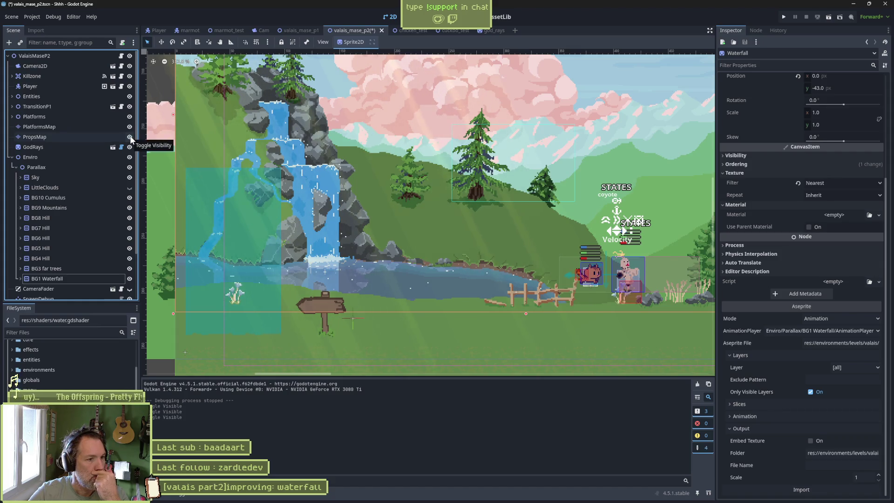
{"action": "scroll", "coordinate": [365, 197], "scroll_direction": "down", "scroll_amount": 3}
{"action": "scroll", "coordinate": [365, 196], "scroll_direction": "right", "scroll_amount": 5}
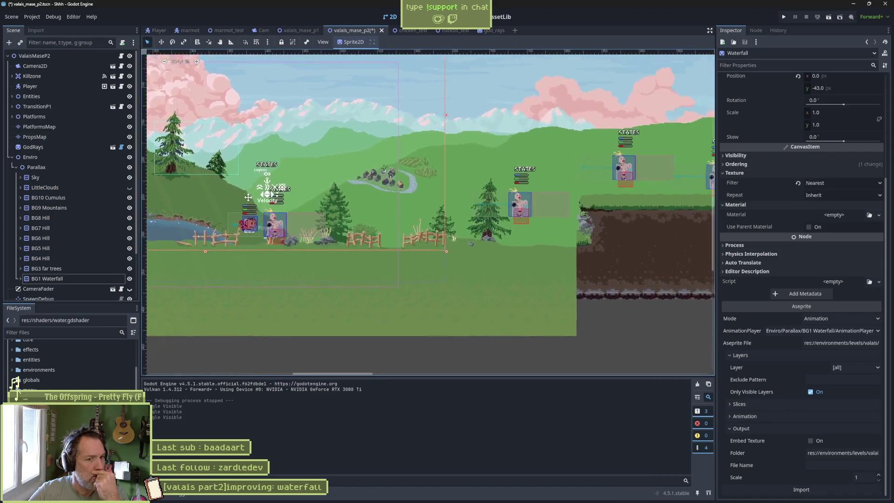
{"action": "scroll", "coordinate": [418, 236], "scroll_direction": "left", "scroll_amount": 5}
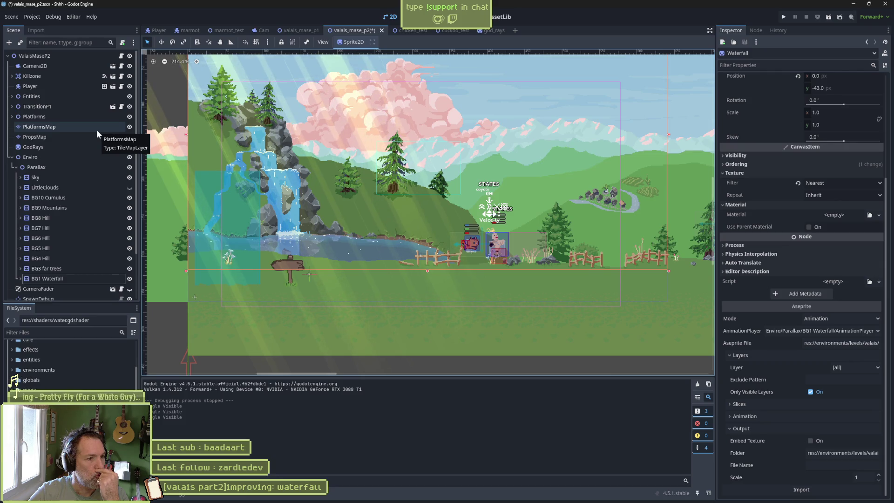
Select BG1 ground and toggle its visibility repeatedly to confirm it holds the fences and bushes.
{"action": "left_click", "coordinate": [364, 277]}
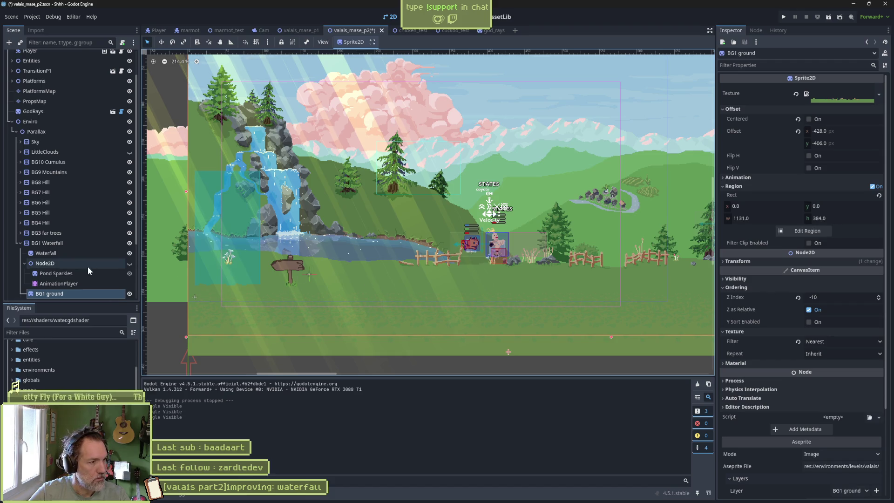
{"action": "left_click", "coordinate": [130, 293]}
{"action": "left_click", "coordinate": [129, 294]}
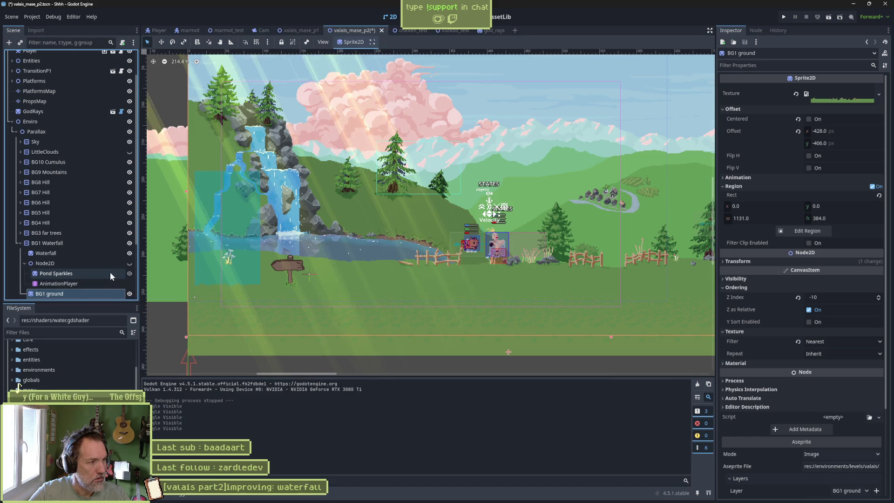
{"action": "scroll", "coordinate": [110, 272], "scroll_direction": "down", "scroll_amount": 1}
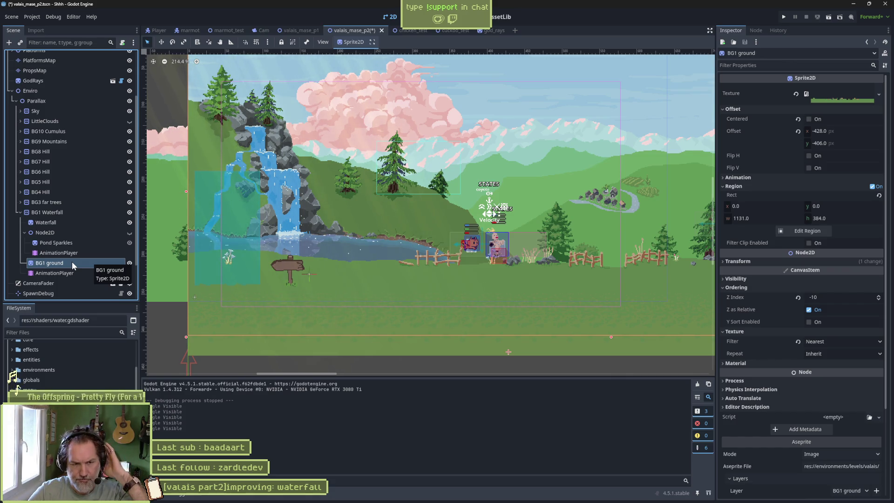
{"action": "left_click", "coordinate": [129, 263]}
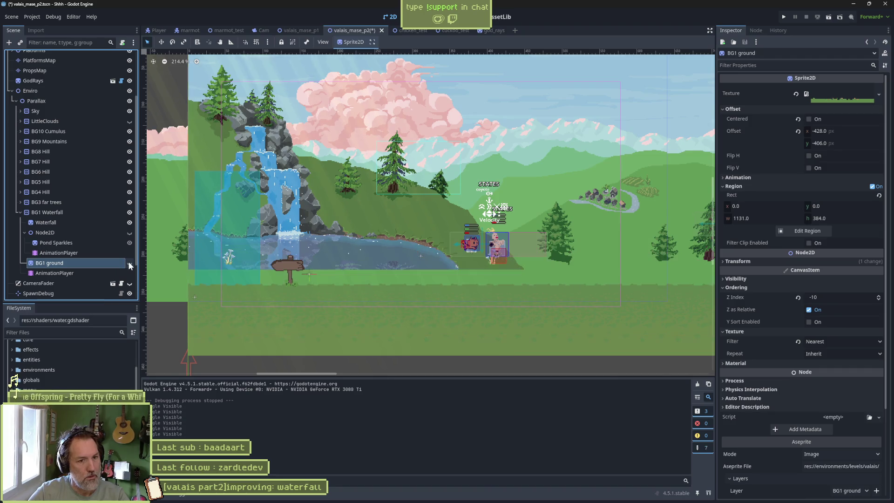
{"action": "left_click", "coordinate": [130, 263]}
Save the level, collapse BG1 Waterfall, and select the Enviro node.
{"action": "key", "text": "ctrl+s"}
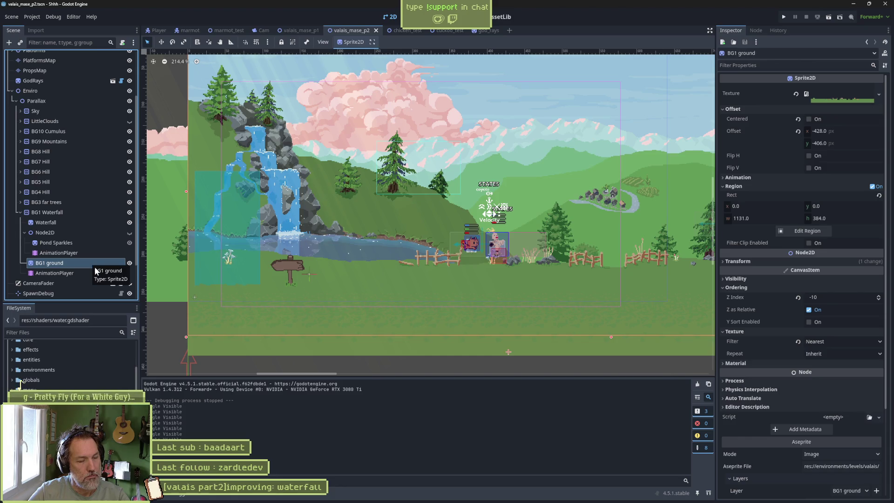
{"action": "left_click", "coordinate": [21, 212]}
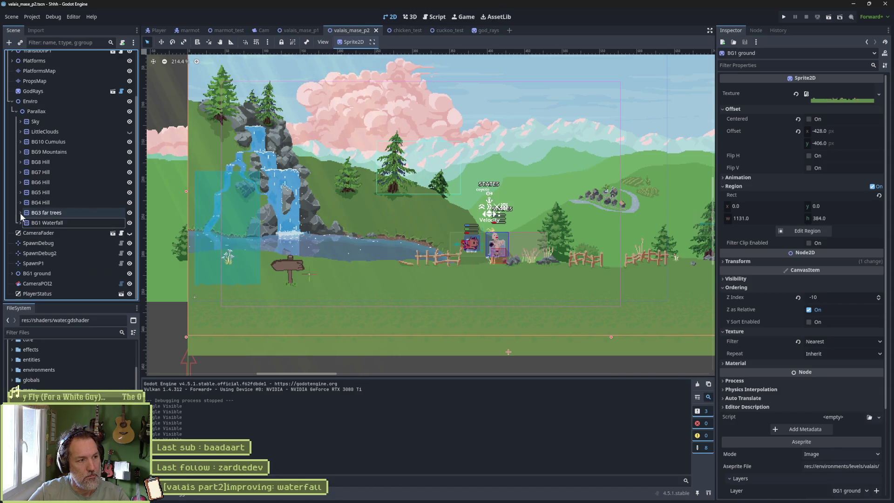
{"action": "left_click", "coordinate": [37, 101]}
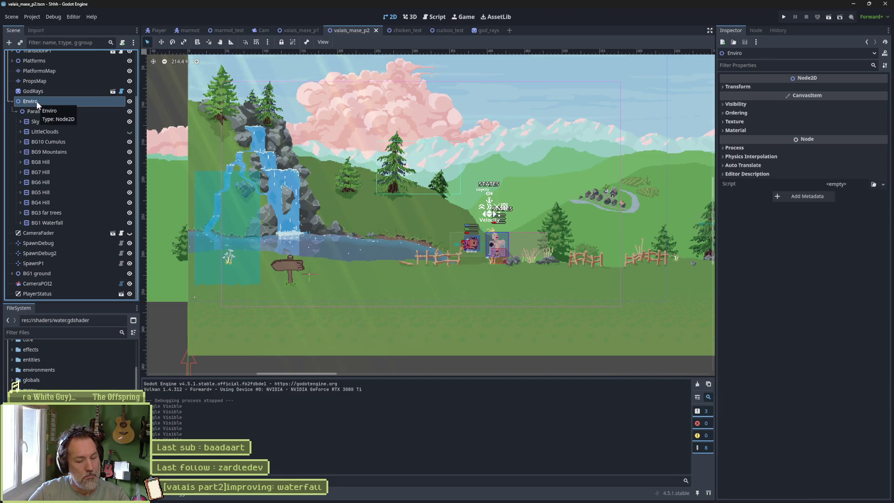
Instantiate butterflies.tscn as a child scene under Enviro.
{"action": "key", "text": "ctrl+shift+a"}
{"action": "type", "text": "butt"}
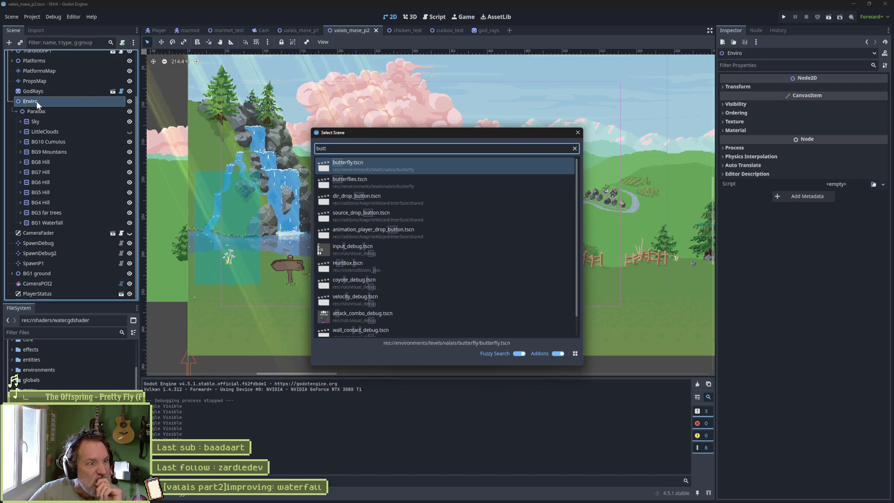
{"action": "key", "text": "Down"}
{"action": "key", "text": "Return"}
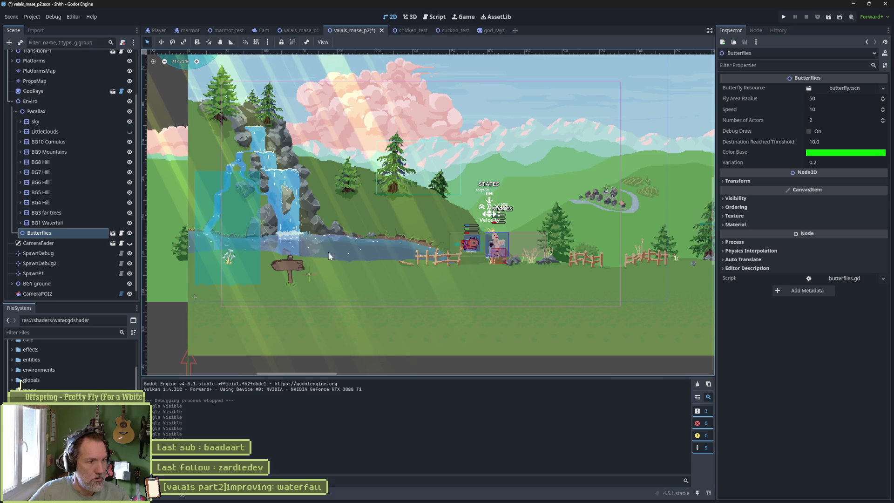
Move the Butterflies node over the pond by the waterfall and run the level.
{"action": "scroll", "coordinate": [340, 249], "scroll_direction": "down", "scroll_amount": 3}
{"action": "key", "text": "w"}
{"action": "left_click_drag", "start_coordinate": [304, 144], "coordinate": [369, 269]}
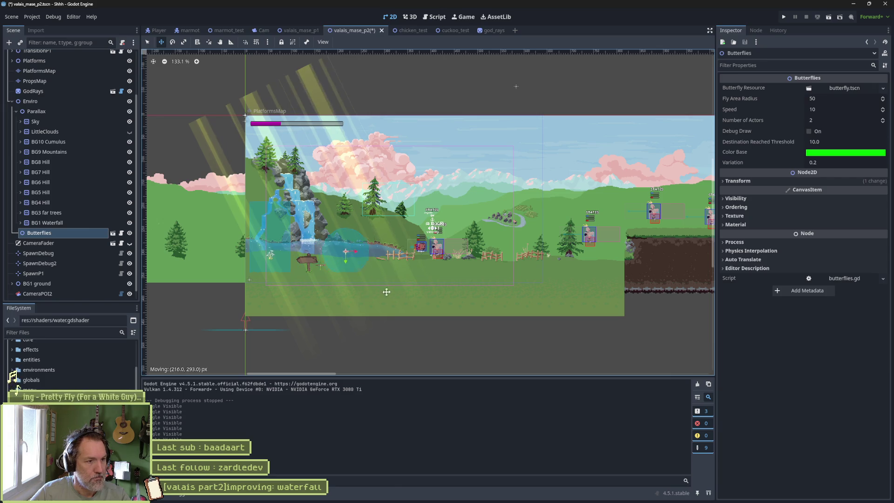
{"action": "key", "text": "F6"}
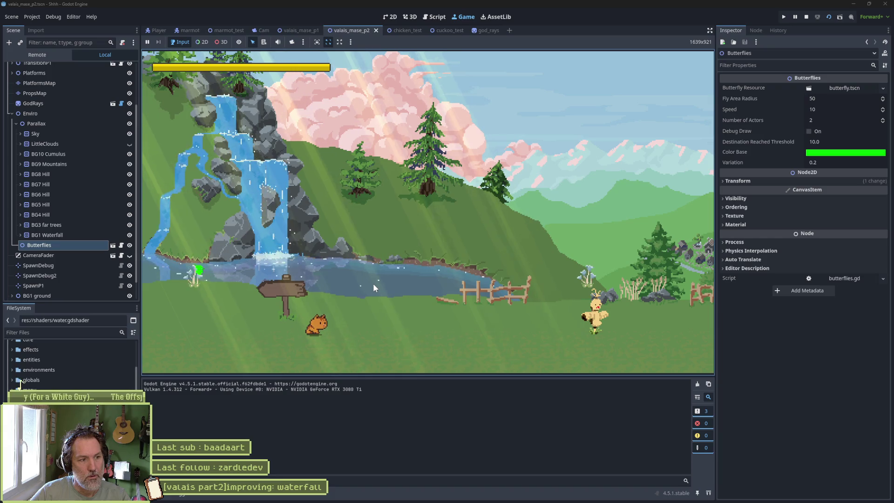
Set the Butterflies' Color Base to grey-blue 596b88 sampled from the canvas, then rerun the level.
{"action": "key", "text": "F8"}
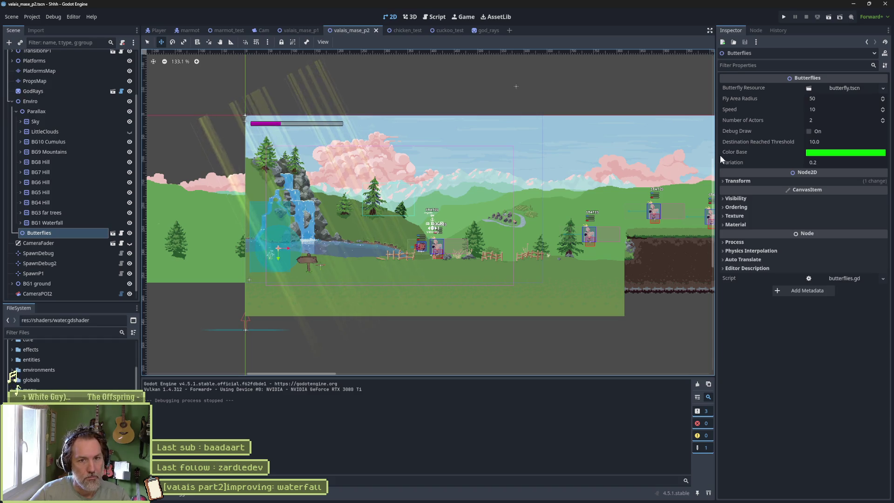
{"action": "scroll", "coordinate": [275, 251], "scroll_direction": "up", "scroll_amount": 12}
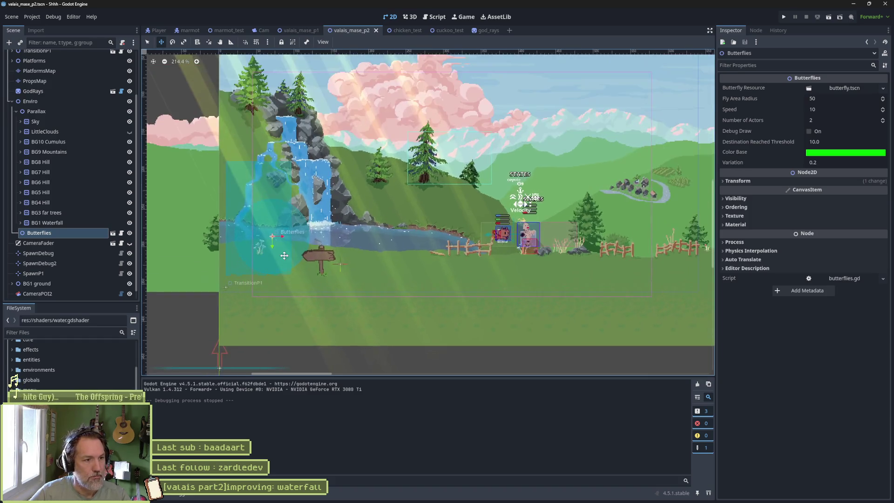
{"action": "scroll", "coordinate": [258, 239], "scroll_direction": "up", "scroll_amount": 8}
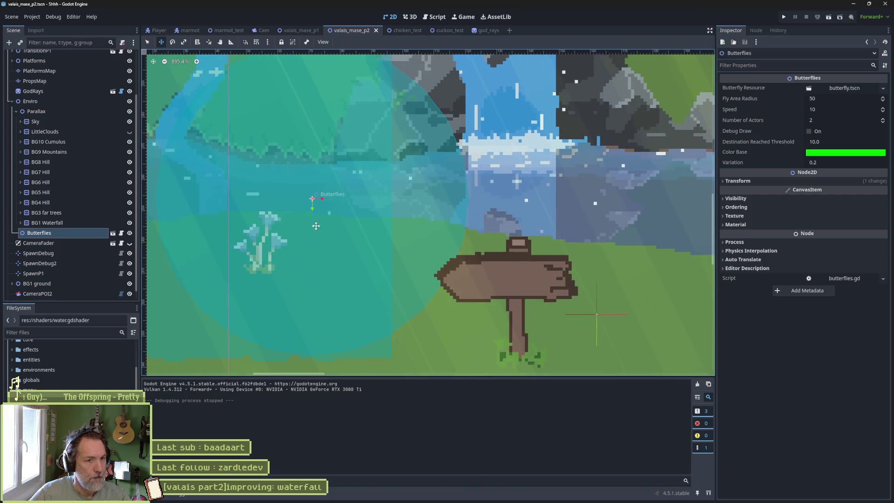
{"action": "left_click", "coordinate": [829, 153]}
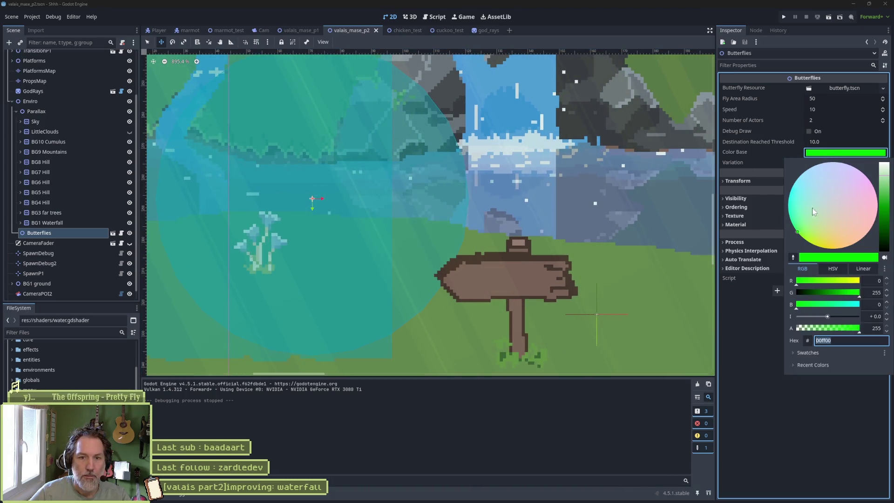
{"action": "left_click", "coordinate": [792, 257]}
{"action": "left_click", "coordinate": [566, 222]}
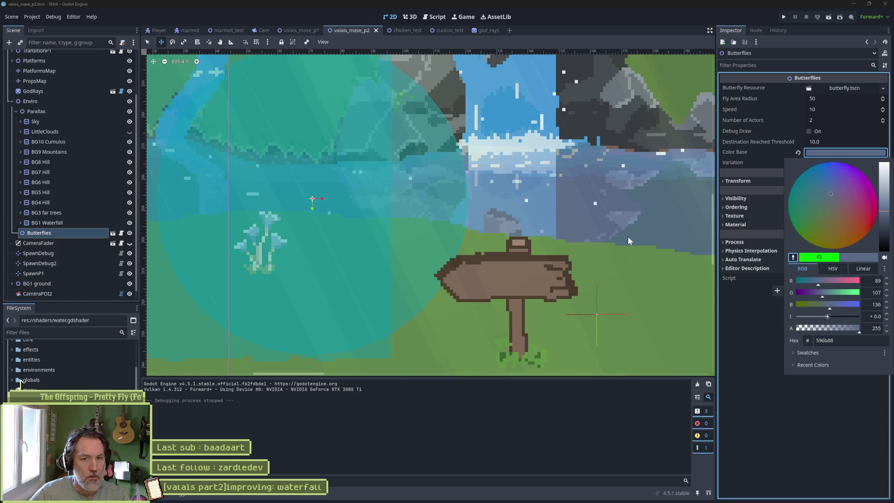
{"action": "left_click", "coordinate": [761, 359]}
{"action": "scroll", "coordinate": [406, 277], "scroll_direction": "down", "scroll_amount": 4}
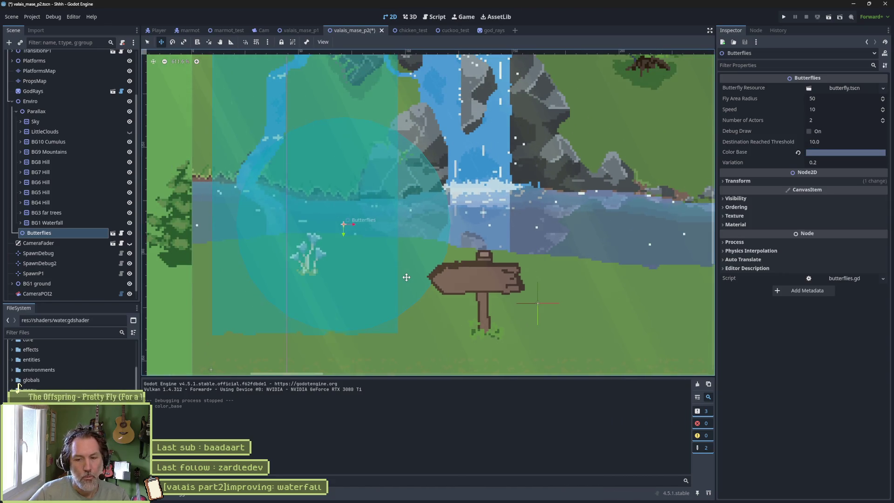
{"action": "key", "text": "F6"}
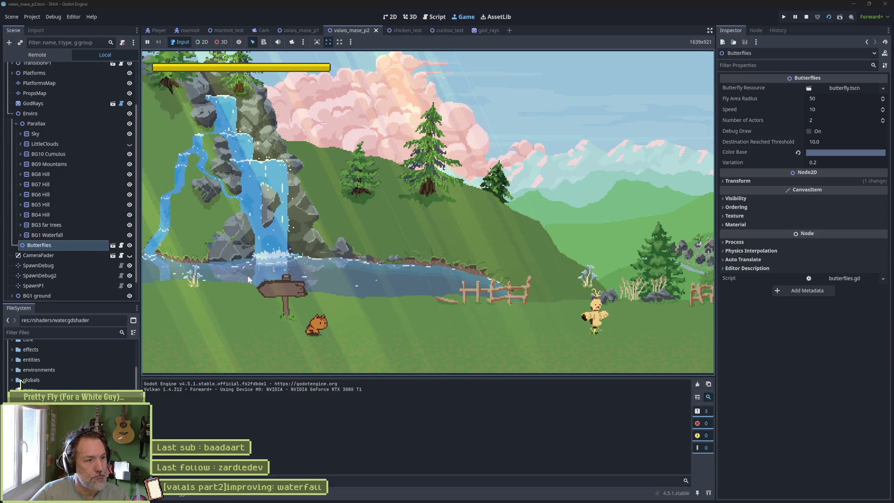
Stop the game, toggle PropsMap's visibility off and on, and select it for tile editing.
{"action": "key", "text": "F8"}
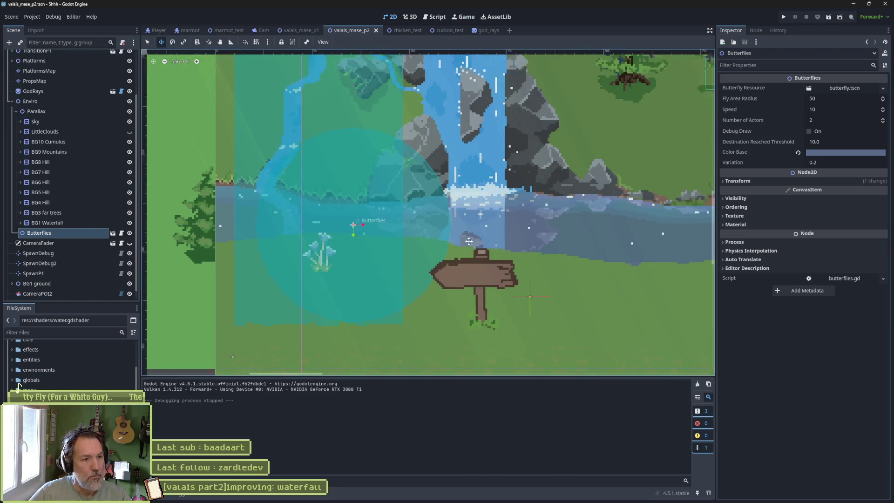
{"action": "scroll", "coordinate": [469, 241], "scroll_direction": "down", "scroll_amount": 3}
{"action": "scroll", "coordinate": [400, 246], "scroll_direction": "right", "scroll_amount": 10}
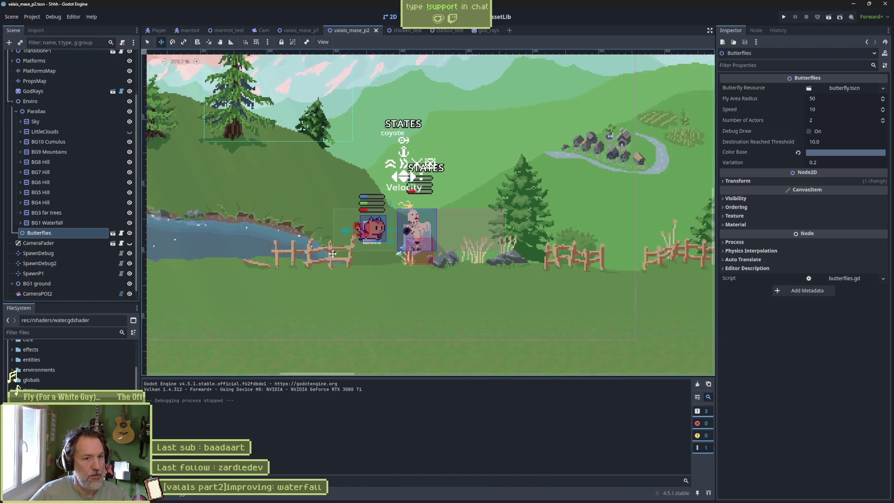
{"action": "scroll", "coordinate": [400, 261], "scroll_direction": "up", "scroll_amount": 4}
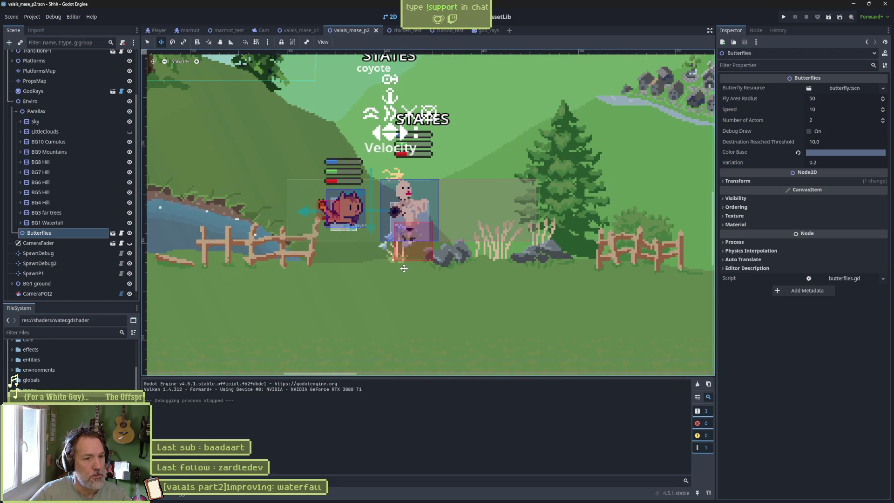
{"action": "scroll", "coordinate": [64, 180], "scroll_direction": "up", "scroll_amount": 3}
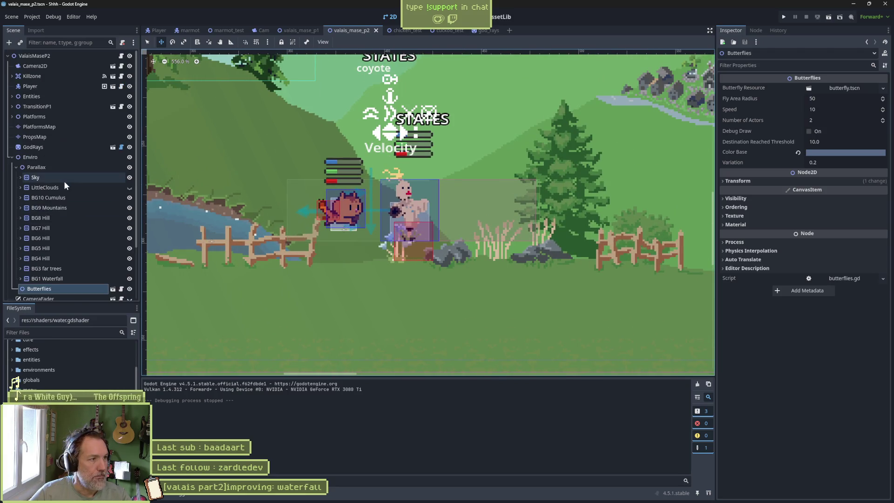
{"action": "left_click", "coordinate": [130, 137]}
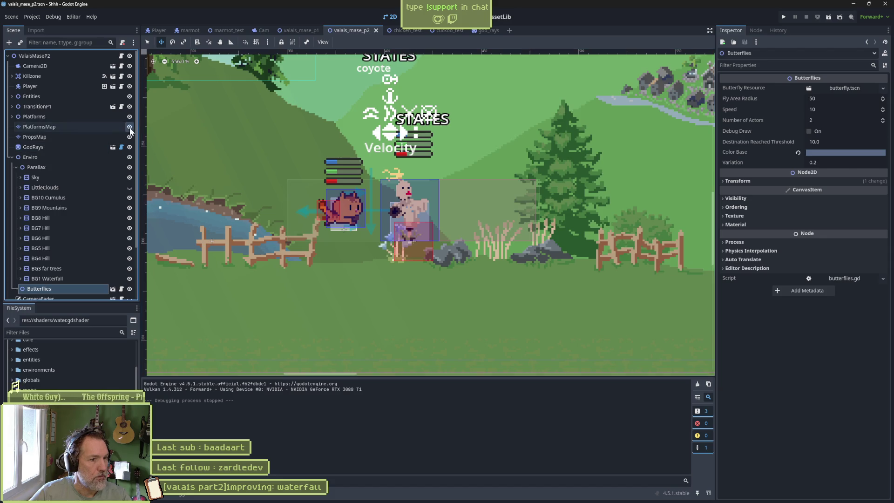
{"action": "left_click", "coordinate": [130, 137]}
{"action": "left_click", "coordinate": [109, 137]}
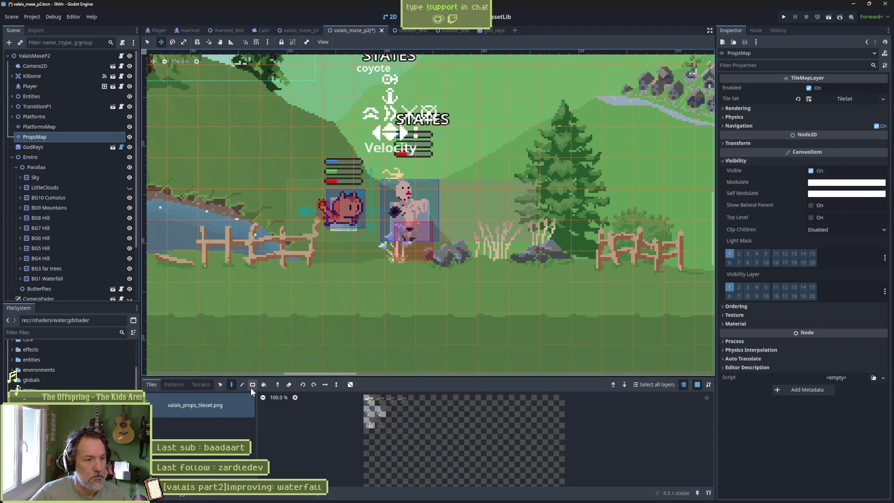
Switch to select mode and the tile eraser, save the scene, and pan over to the waterfall.
{"action": "left_click", "coordinate": [147, 42]}
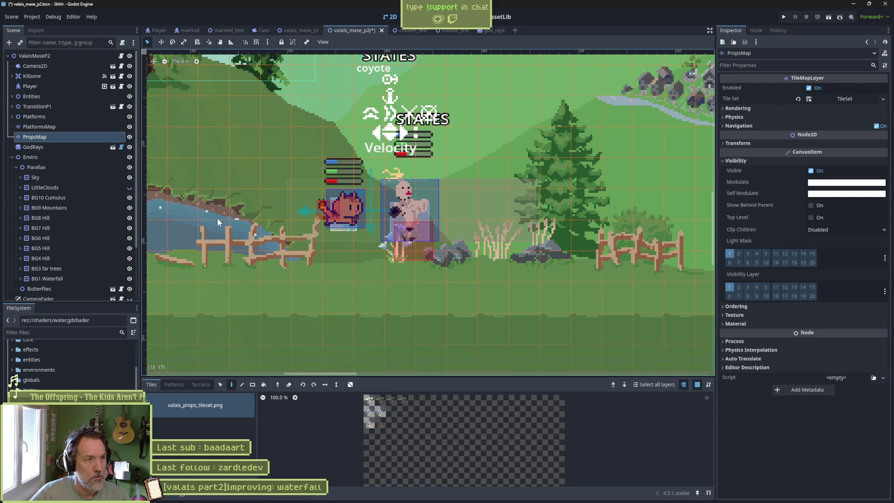
{"action": "left_click", "coordinate": [288, 384]}
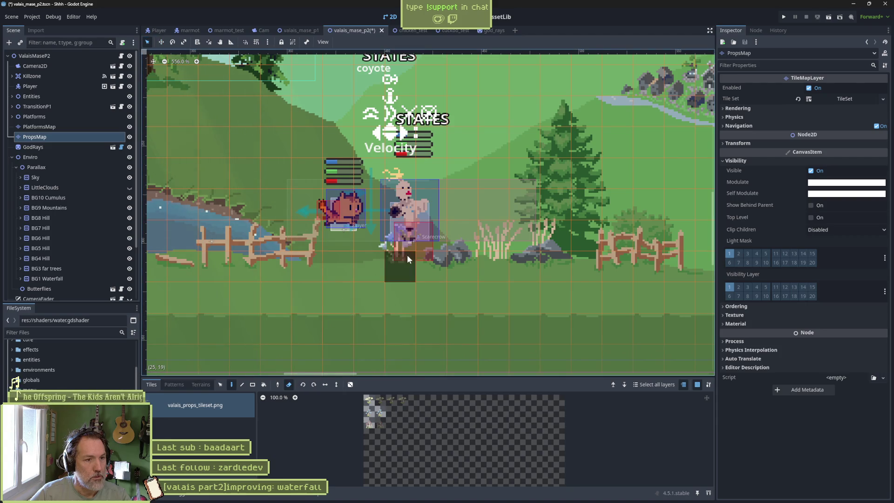
{"action": "key", "text": "ctrl+s"}
{"action": "scroll", "coordinate": [366, 301], "scroll_direction": "down", "scroll_amount": 4}
{"action": "mouse_move", "coordinate": [343, 299]}
{"action": "left_mouse_down"}
{"action": "mouse_move", "coordinate": [453, 275]}
{"action": "mouse_move", "coordinate": [590, 270]}
{"action": "left_mouse_up"}
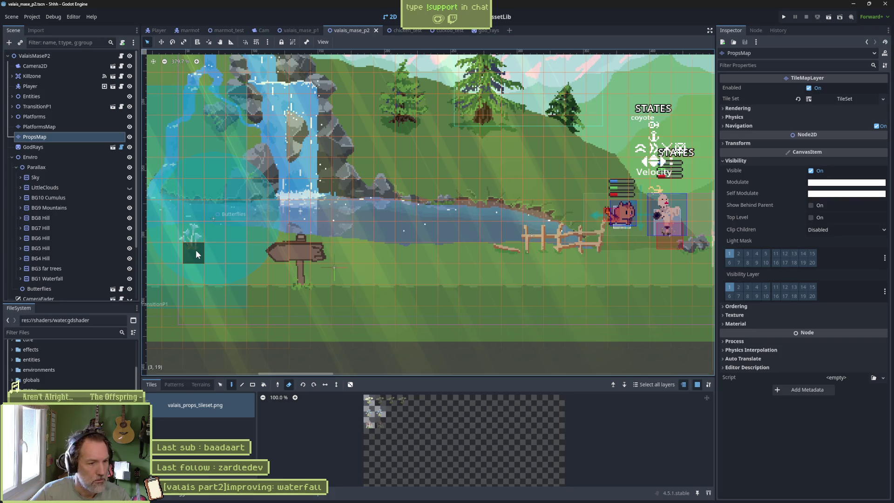
Pick the grass plant tile beside the pond and bring the plant tiles into view in the atlas.
{"action": "left_click", "coordinate": [220, 384]}
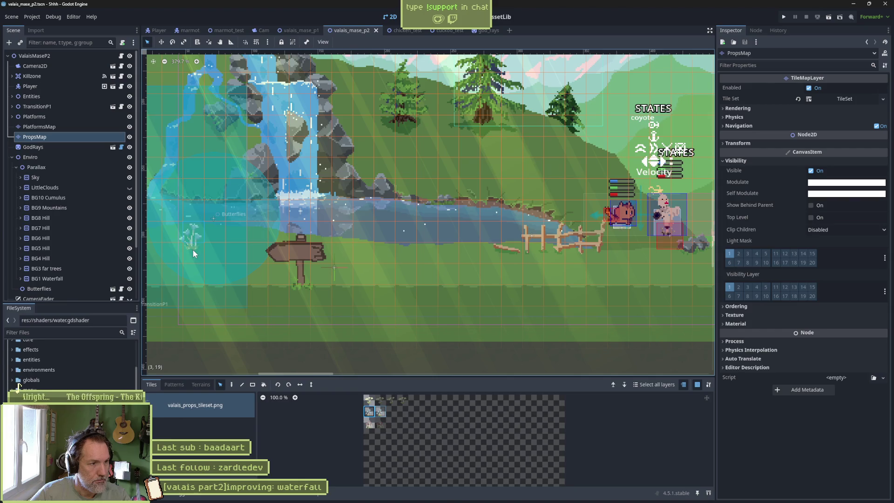
{"action": "left_click", "coordinate": [198, 239]}
{"action": "scroll", "coordinate": [354, 403], "scroll_direction": "up", "scroll_amount": 5}
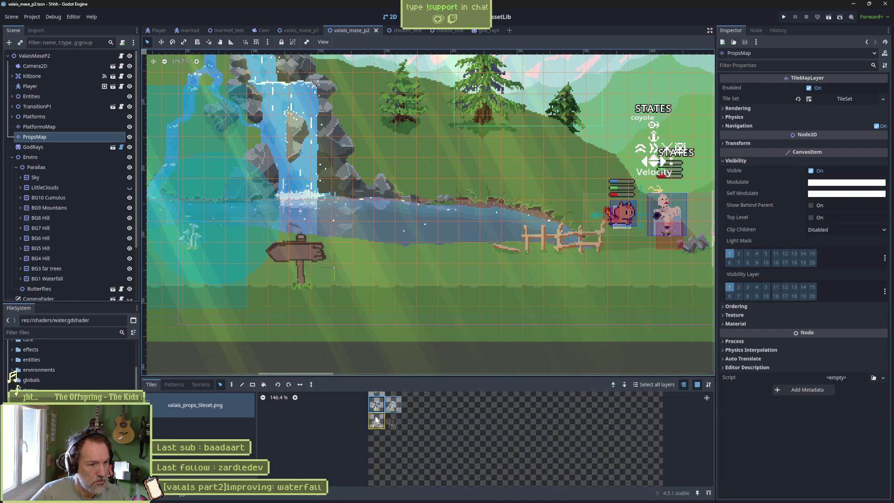
{"action": "left_click_drag", "start_coordinate": [463, 415], "coordinate": [471, 434]}
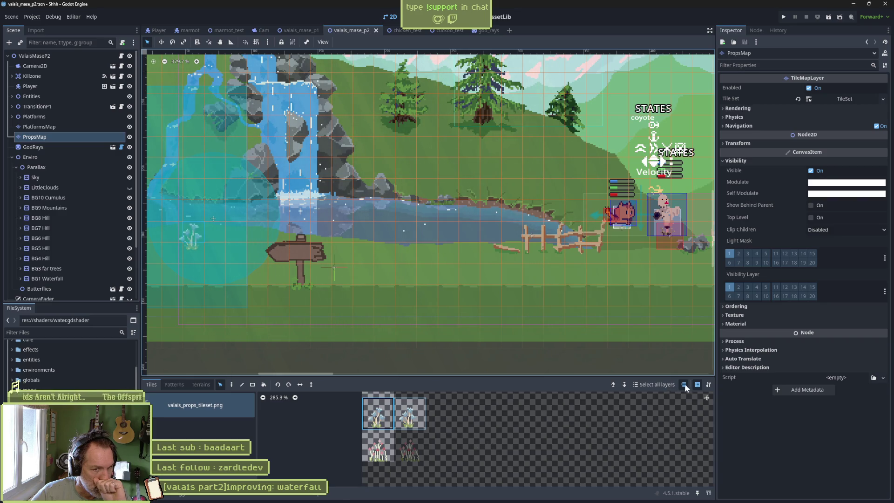
{"action": "left_click", "coordinate": [707, 384]}
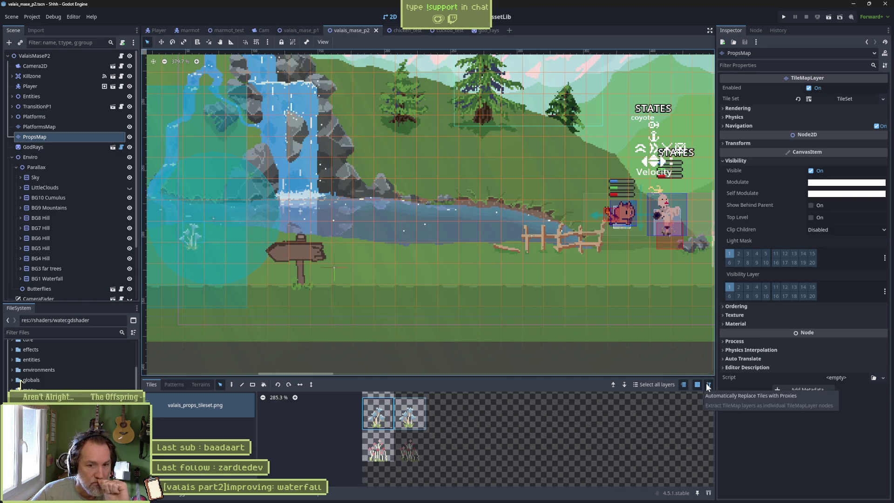
{"action": "left_click", "coordinate": [707, 386]}
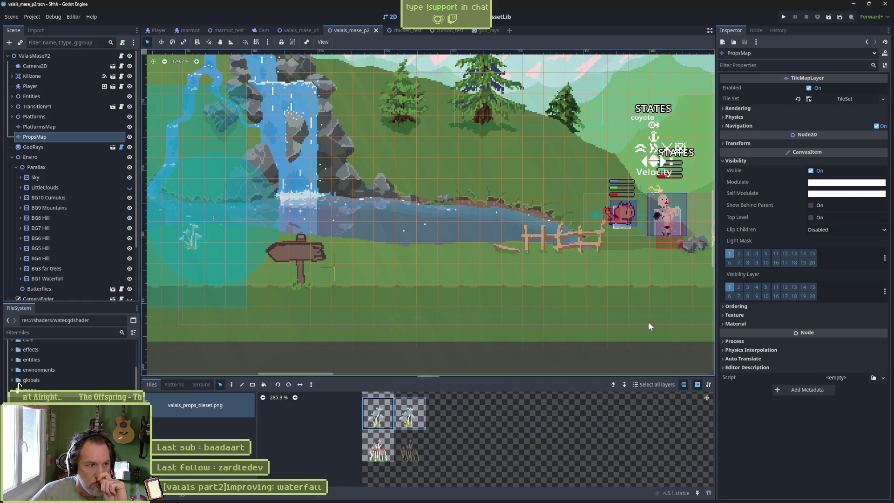
Expand the props TileSet settings and select the two top plant tiles in the atlas.
{"action": "left_click", "coordinate": [861, 98]}
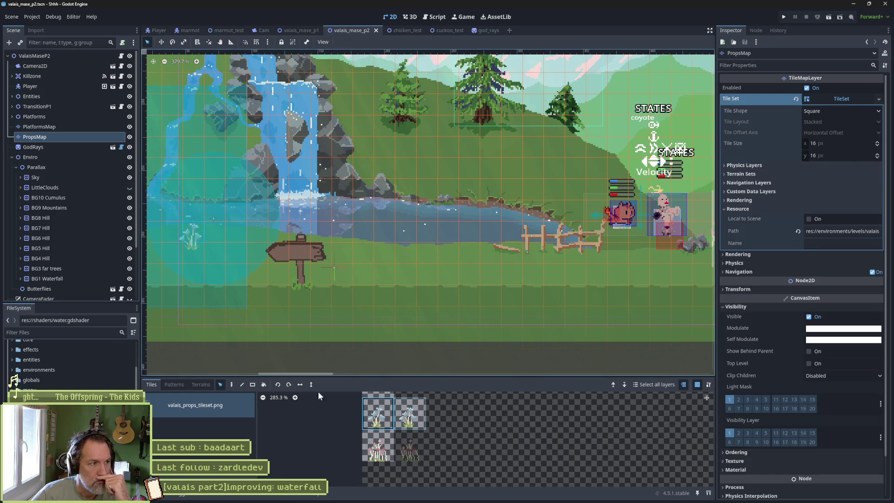
{"action": "left_click", "coordinate": [377, 403]}
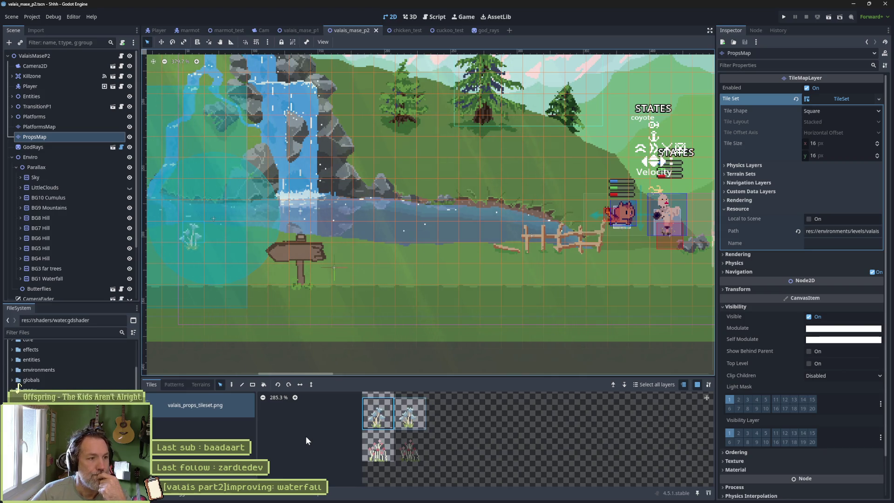
{"action": "scroll", "coordinate": [460, 428], "scroll_direction": "up", "scroll_amount": 2}
{"action": "scroll", "coordinate": [471, 393], "scroll_direction": "up", "scroll_amount": 1}
{"action": "scroll", "coordinate": [465, 473], "scroll_direction": "down", "scroll_amount": 3}
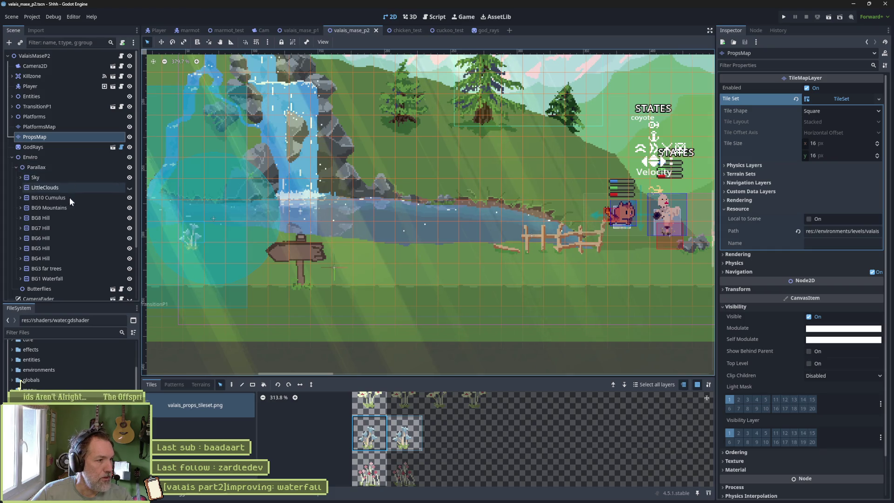
{"action": "left_click", "coordinate": [57, 286]}
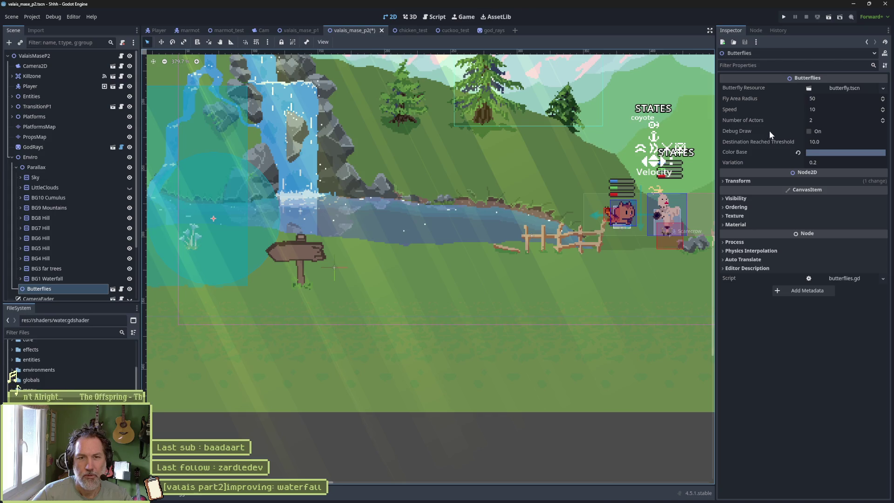
Raise the Butterflies' Number of Actors to 4 and test-run the level.
{"action": "left_click", "coordinate": [883, 119]}
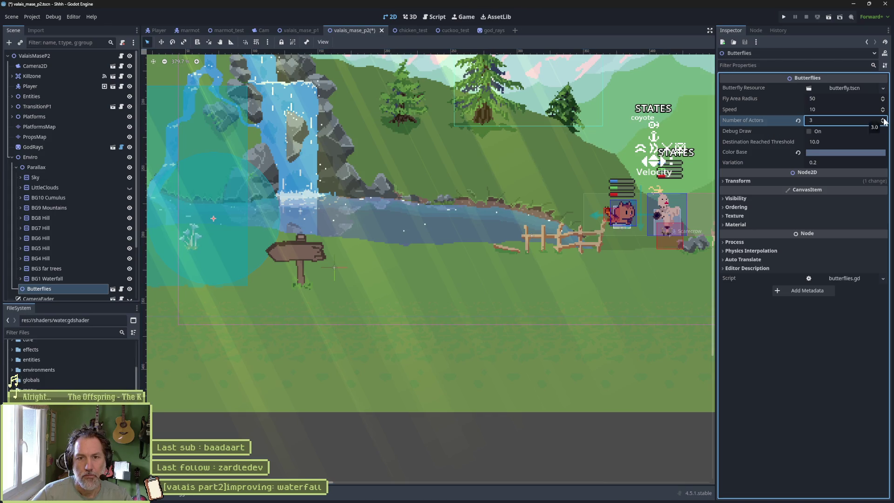
{"action": "key", "text": "F6"}
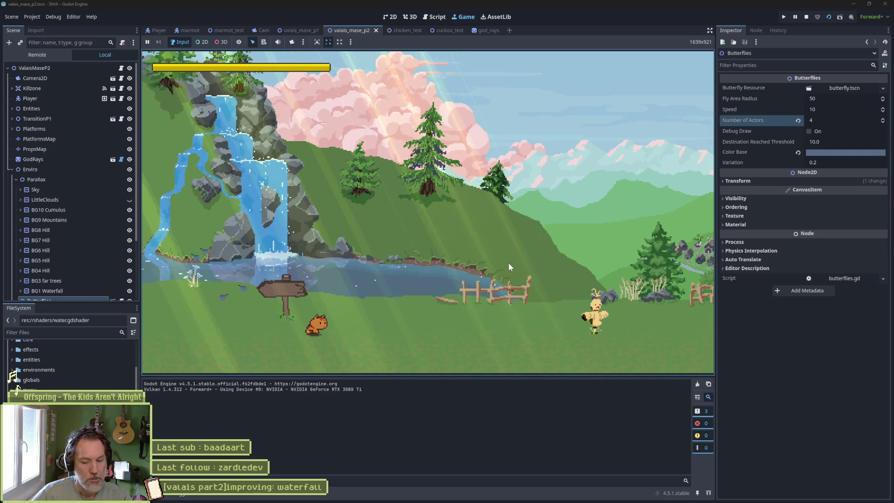
{"action": "key", "text": "F8"}
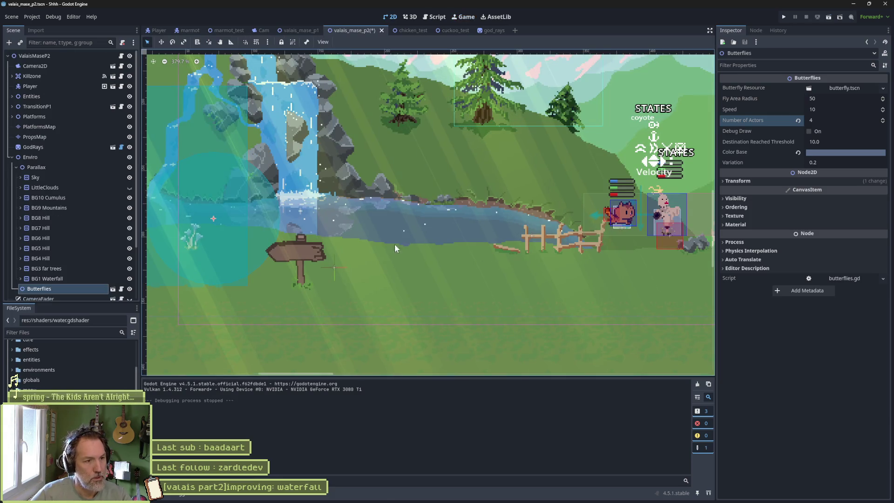
Collapse Enviro, expand TransitionP1, and select the transition signpost sprite.
{"action": "left_click", "coordinate": [335, 267]}
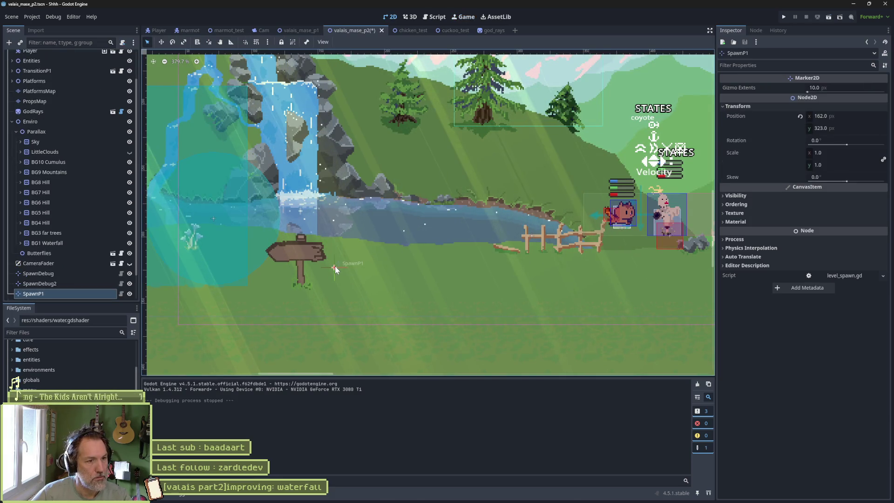
{"action": "left_click", "coordinate": [296, 254]}
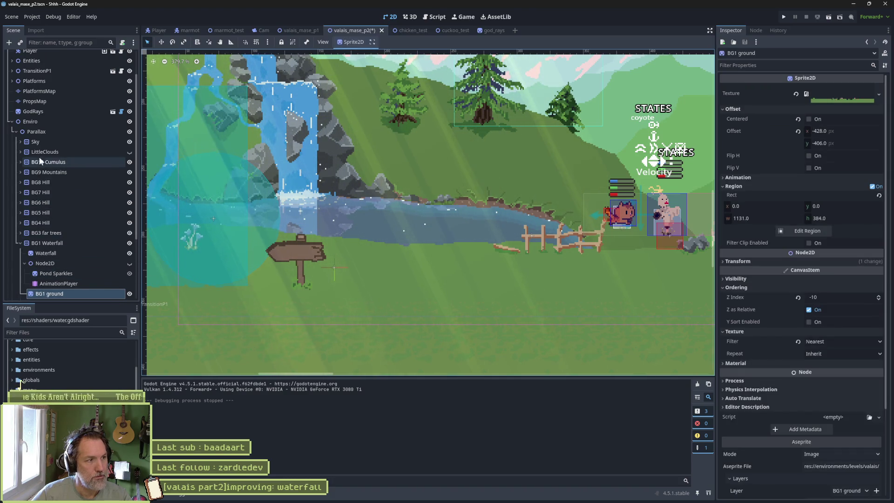
{"action": "left_click", "coordinate": [11, 121]}
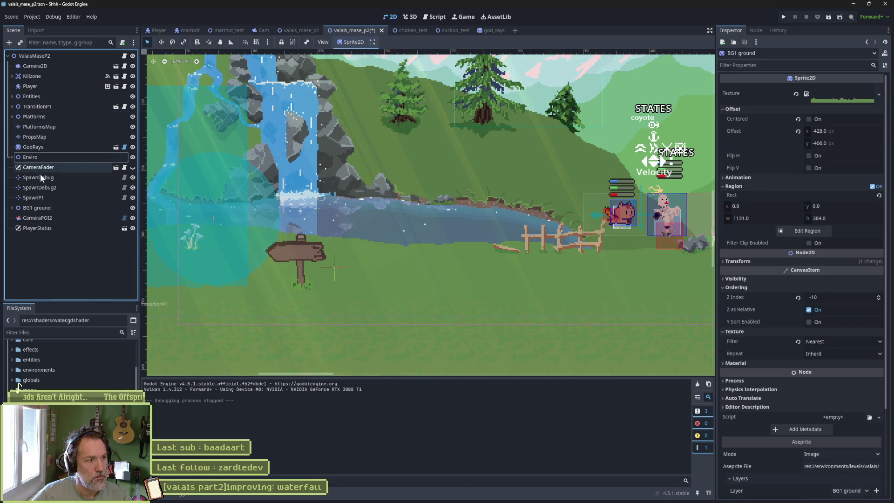
{"action": "left_click", "coordinate": [11, 106]}
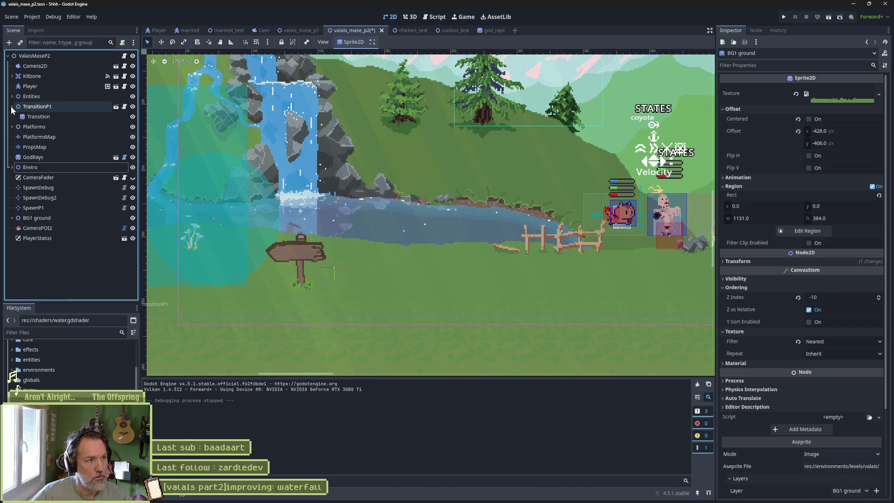
{"action": "left_click", "coordinate": [29, 117]}
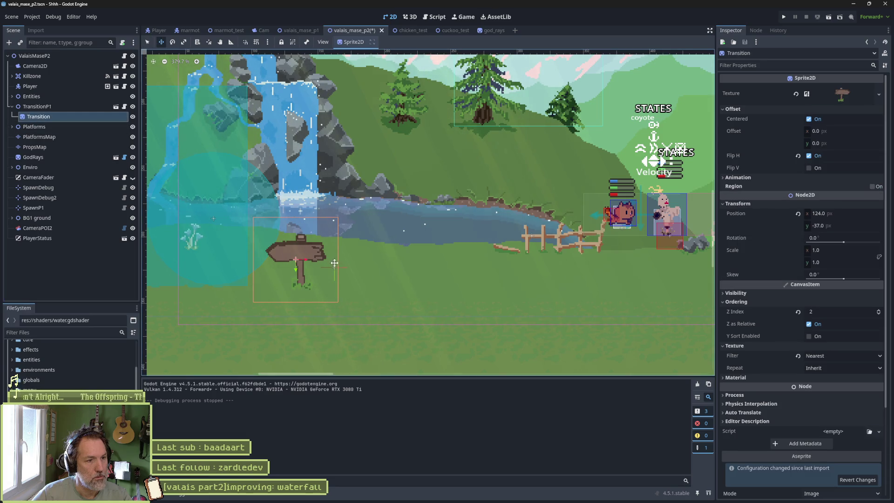
Shift the signpost left to about x 81 and run the level, walking left to check it.
{"action": "left_click_drag", "start_coordinate": [304, 258], "coordinate": [247, 258]}
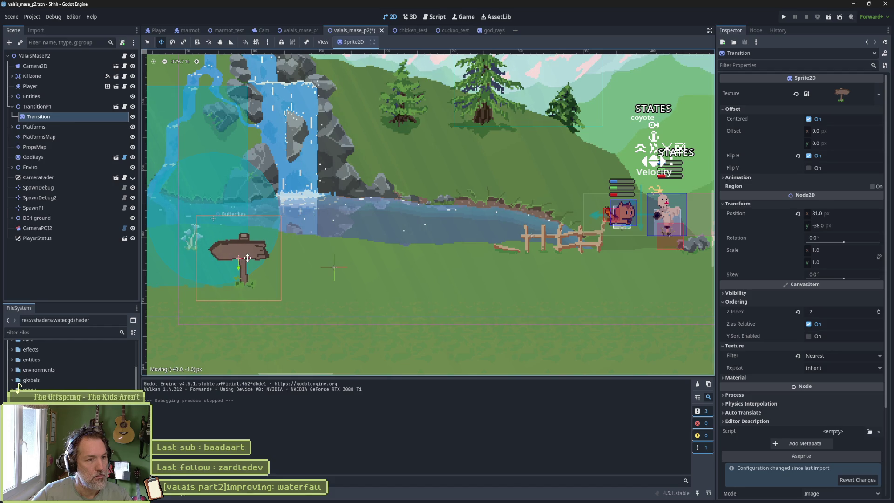
{"action": "key", "text": "F6"}
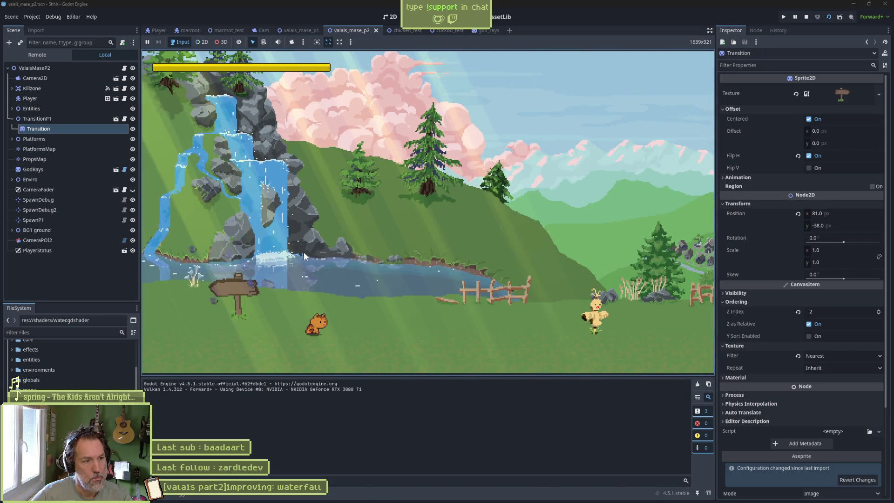
{"action": "key", "text": "Left"}
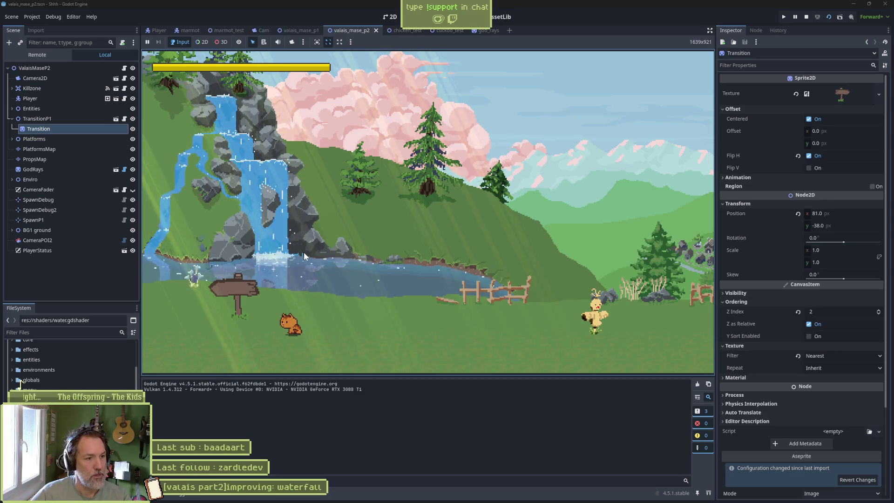
Stop the game and move the whole TransitionP1 trigger and sign to the left.
{"action": "key", "text": "F8"}
{"action": "scroll", "coordinate": [344, 211], "scroll_direction": "left", "scroll_amount": 3}
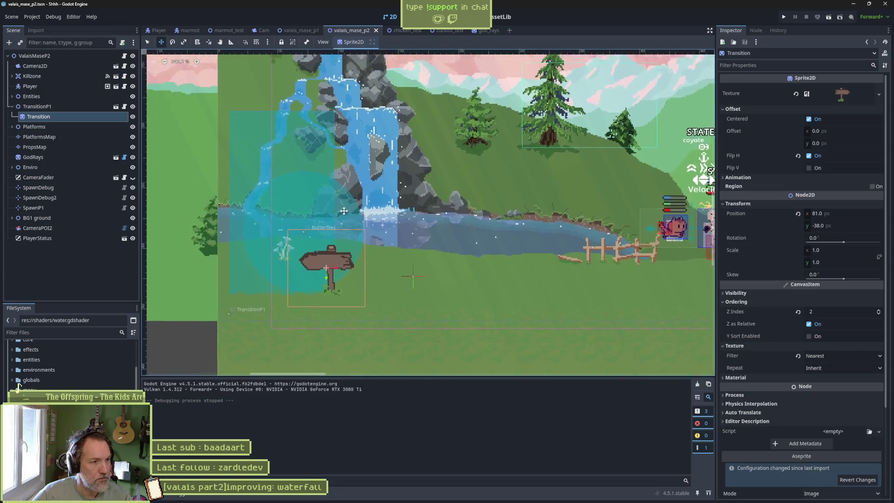
{"action": "scroll", "coordinate": [344, 211], "scroll_direction": "left", "scroll_amount": 3}
{"action": "left_click", "coordinate": [56, 106]}
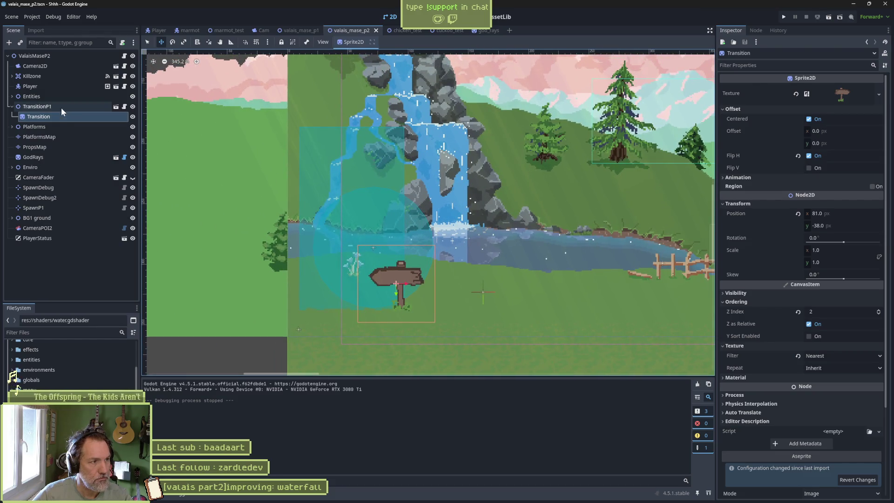
{"action": "left_click_drag", "start_coordinate": [308, 329], "coordinate": [238, 332]}
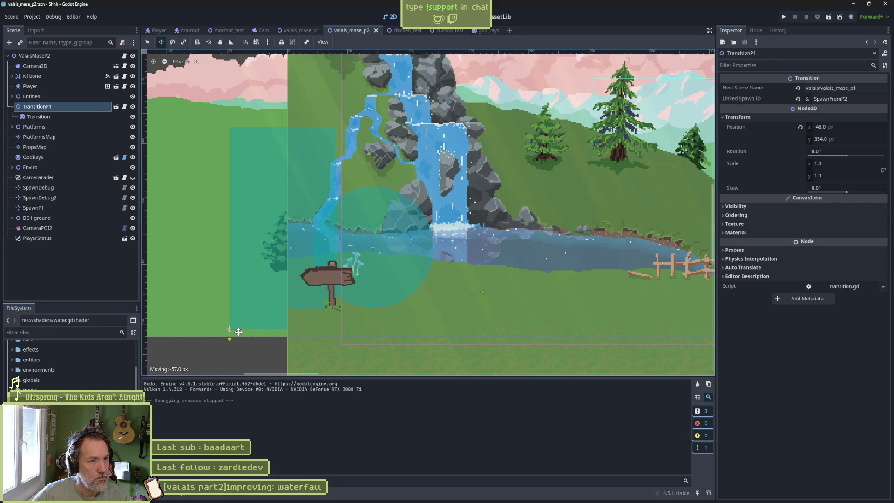
{"action": "left_click_drag", "start_coordinate": [239, 331], "coordinate": [239, 331]}
Nudge the signpost slightly right, then run the level and walk left into the transition.
{"action": "left_click", "coordinate": [38, 228]}
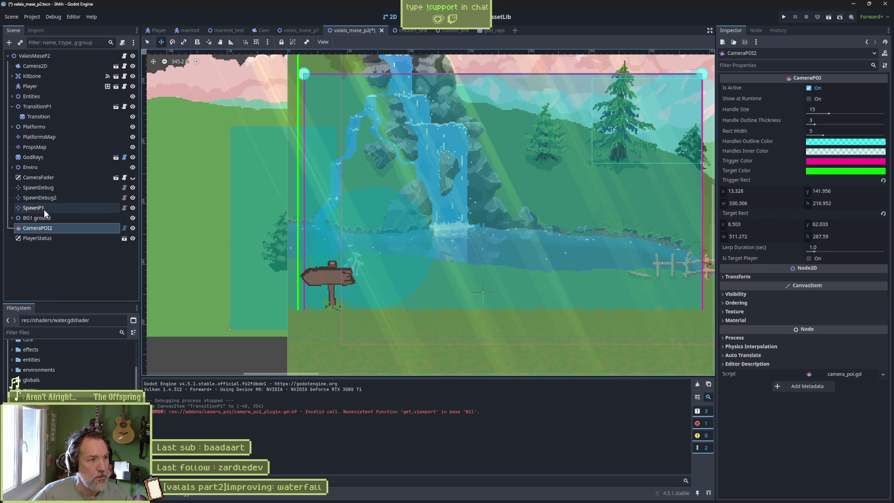
{"action": "left_click", "coordinate": [38, 117]}
{"action": "left_click_drag", "start_coordinate": [336, 283], "coordinate": [372, 280]}
{"action": "key", "text": "F6"}
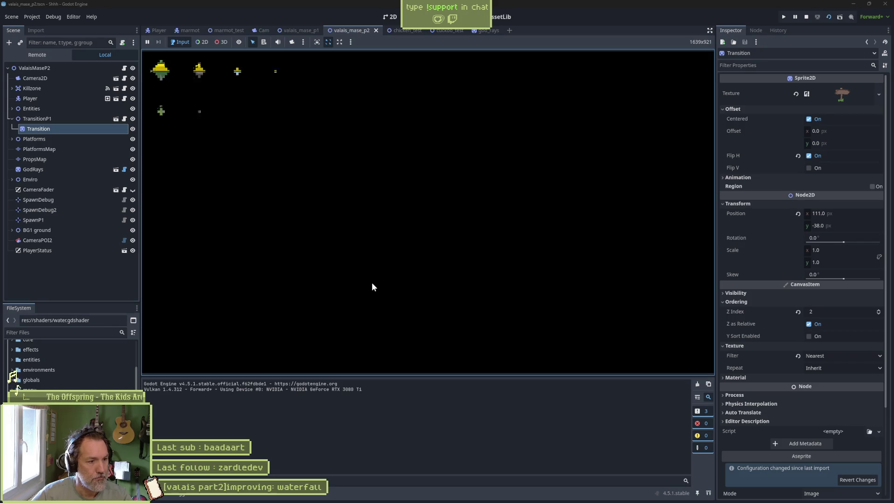
{"action": "key", "text": "Left"}
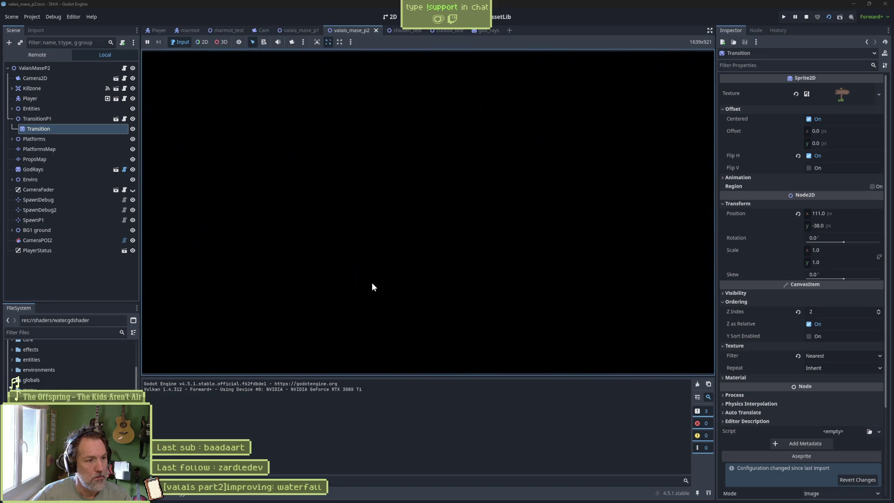
{"action": "key", "text": "F8"}
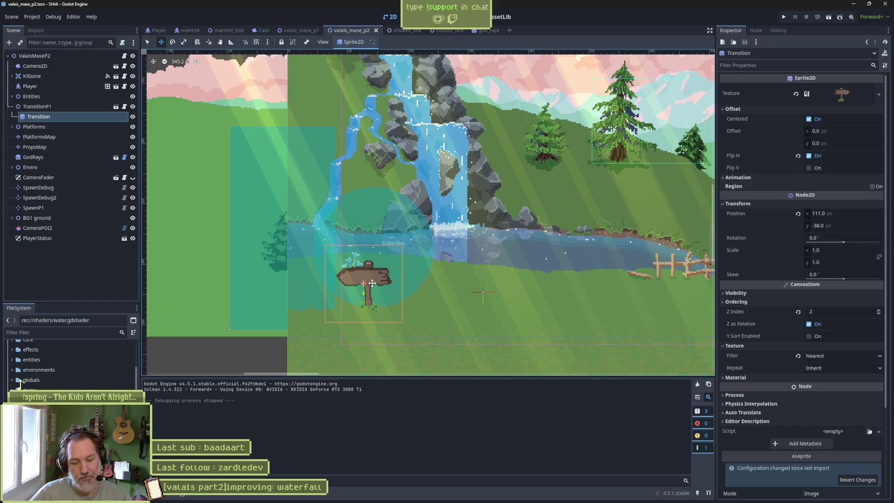
{"action": "scroll", "coordinate": [425, 228], "scroll_direction": "down", "scroll_amount": 2}
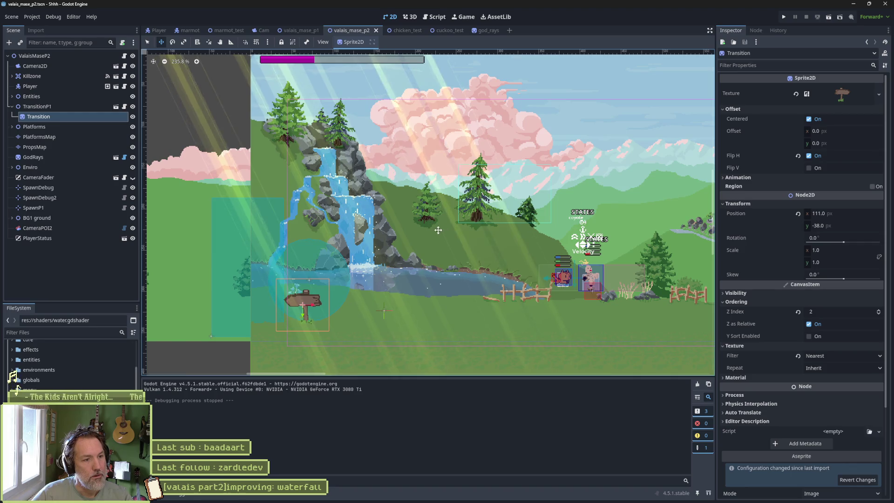
Extend CameraPOI2's trigger area left past the signpost, then playtest walking the cat left and right.
{"action": "left_click", "coordinate": [66, 231]}
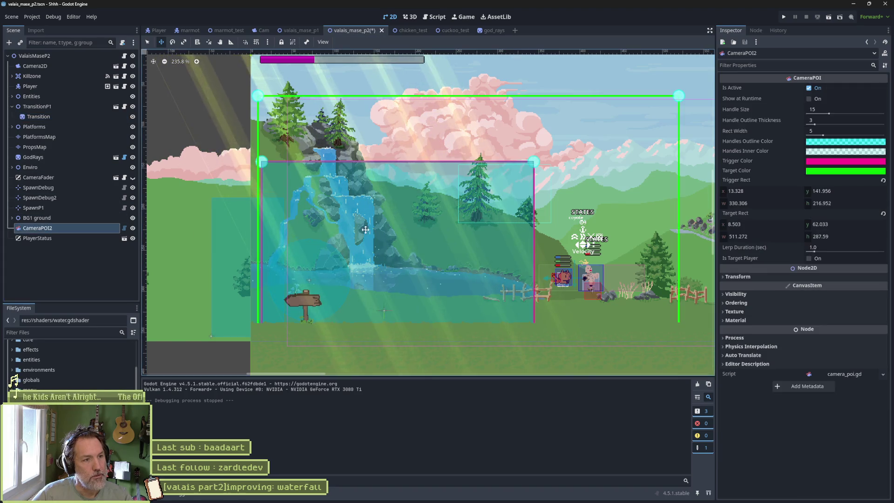
{"action": "left_click_drag", "start_coordinate": [262, 162], "coordinate": [169, 161]}
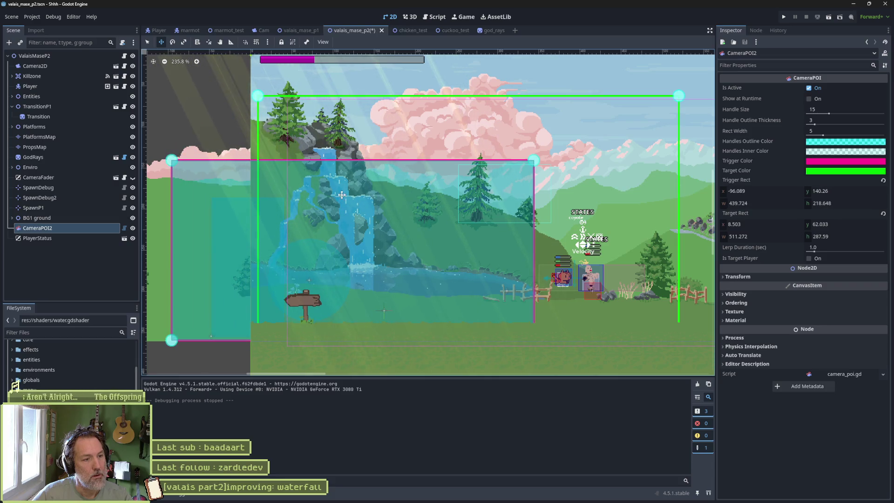
{"action": "key", "text": "F6"}
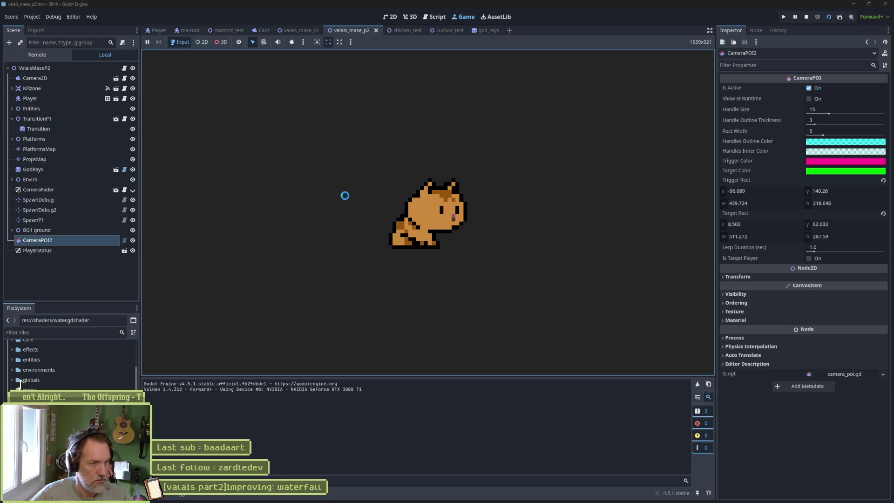
{"action": "key", "text": "Left"}
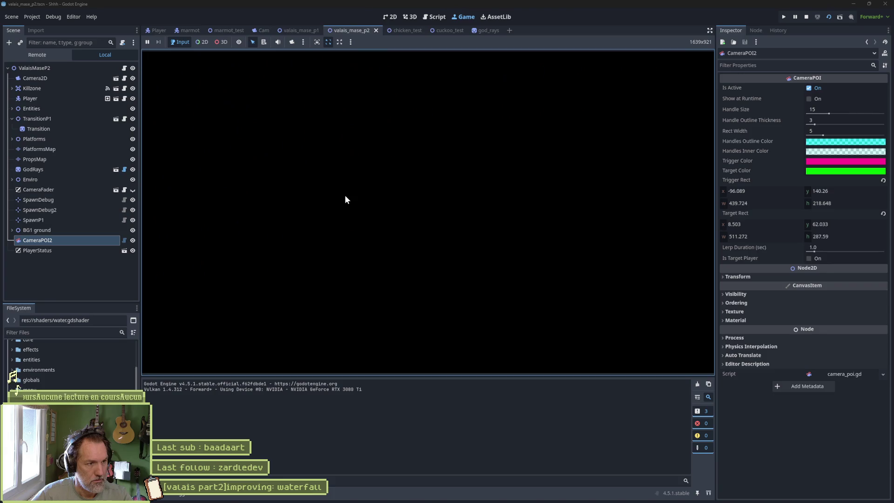
{"action": "key", "text": "Right"}
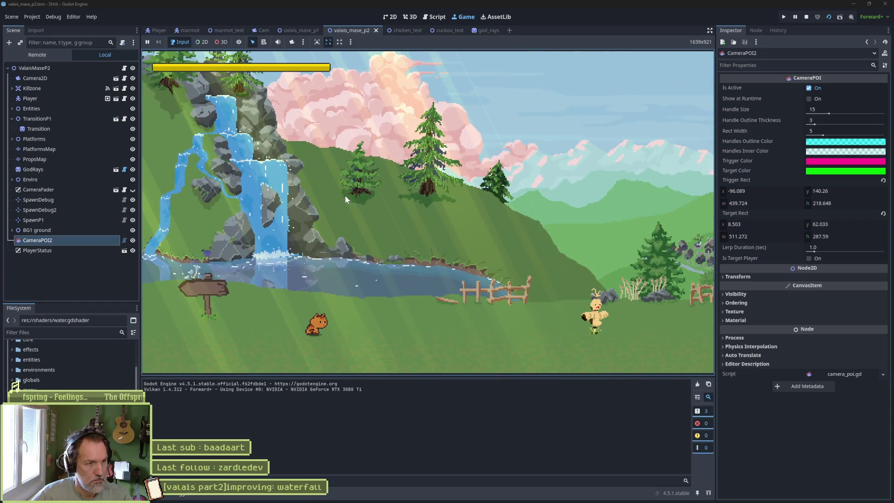
{"action": "key", "text": "F8"}
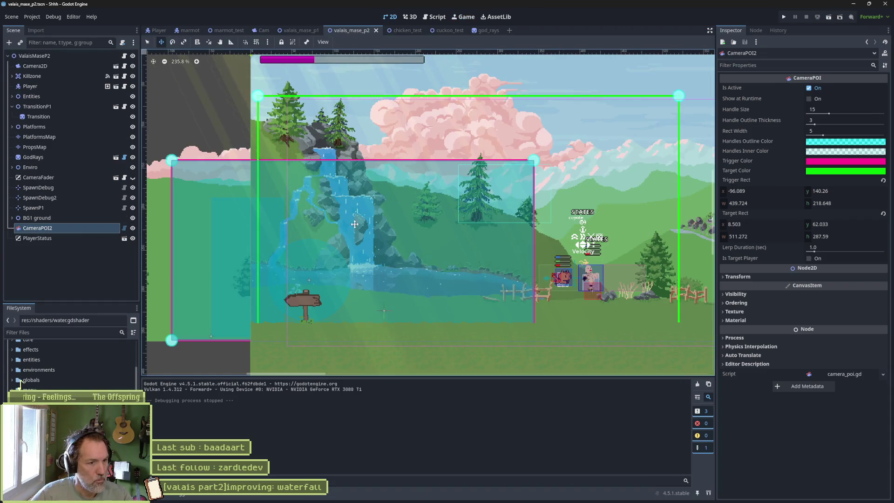
Move the SpawnP1 spawn point to 85, 322 next to the signpost.
{"action": "left_click", "coordinate": [385, 310]}
{"action": "key", "text": "w"}
{"action": "left_click_drag", "start_coordinate": [387, 313], "coordinate": [373, 316]}
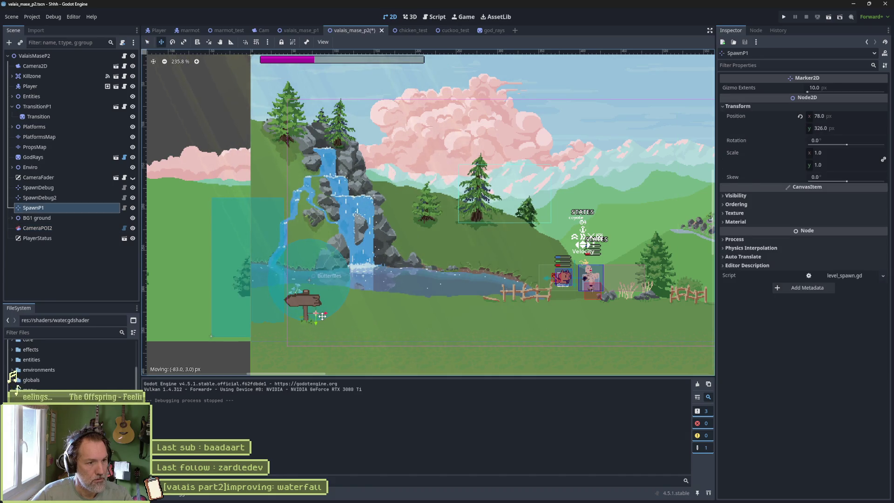
{"action": "left_click_drag", "start_coordinate": [327, 313], "coordinate": [327, 311]}
Save and playtest the spawn, walking the cat left off the screen edge.
{"action": "key", "text": "F6"}
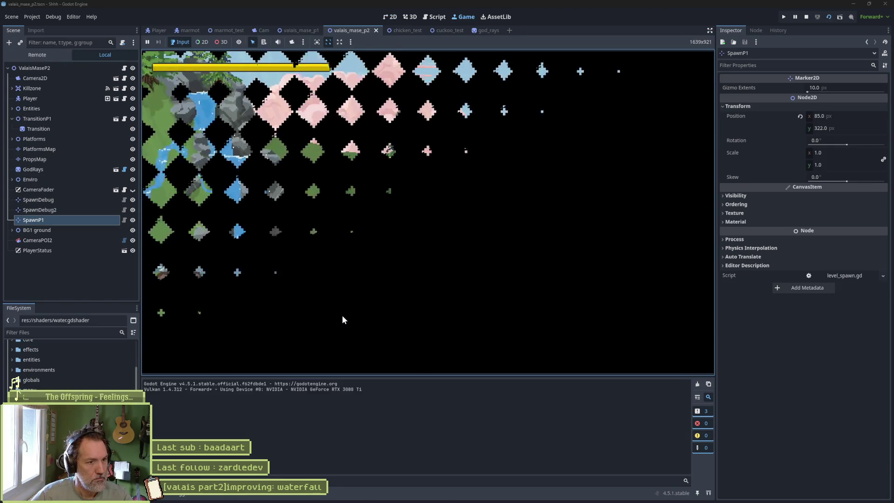
{"action": "key", "text": "Left"}
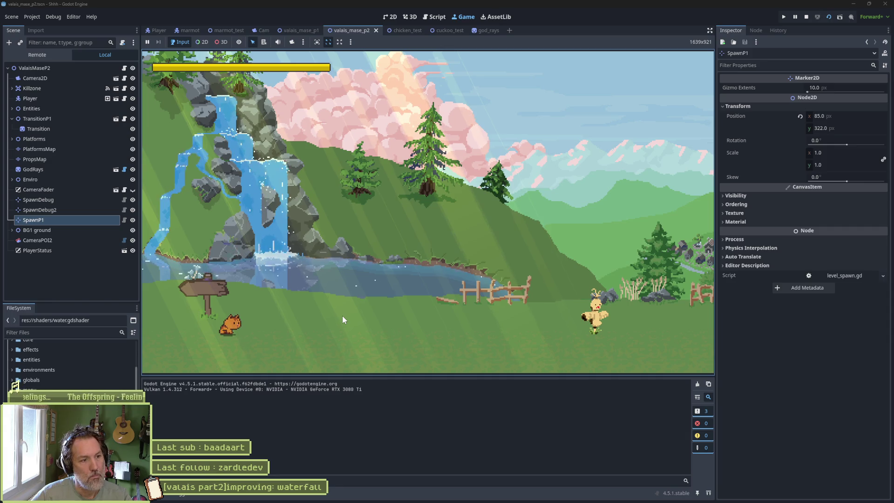
{"action": "key", "text": "F8"}
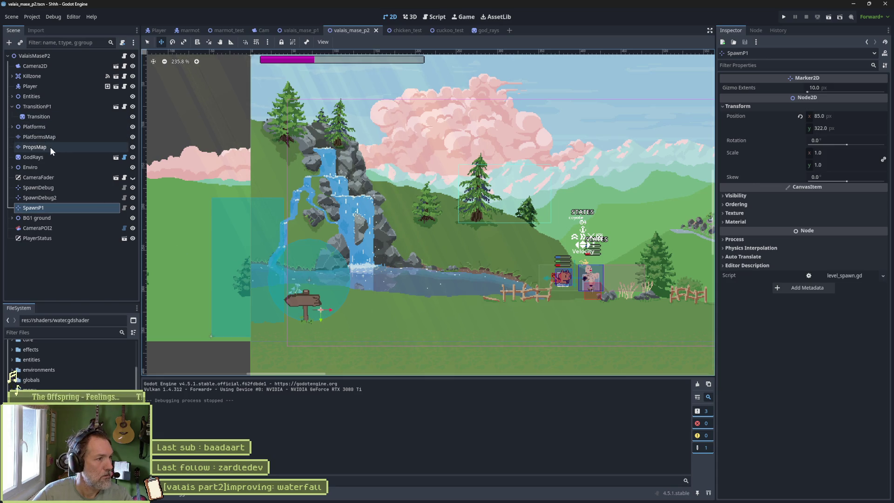
On the PropsMap layer, paint a plant tile and a pink-flower tile left of the signpost.
{"action": "left_click", "coordinate": [124, 147]}
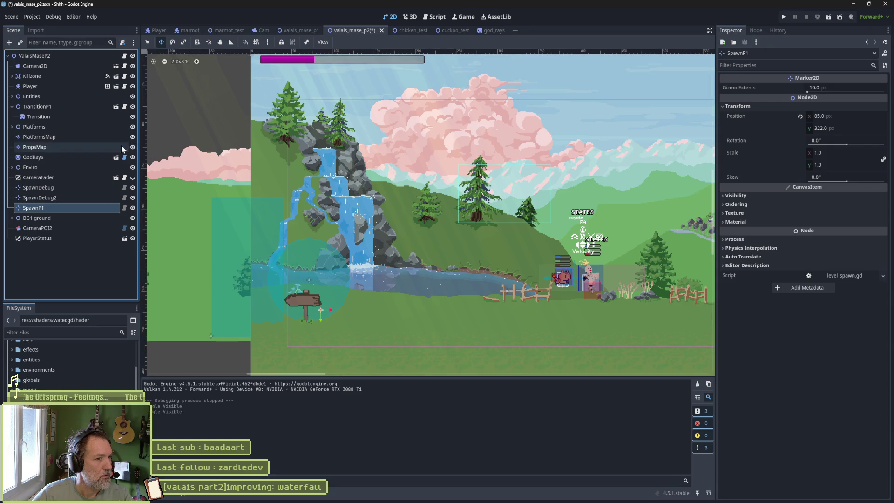
{"action": "scroll", "coordinate": [290, 303], "scroll_direction": "up", "scroll_amount": 3}
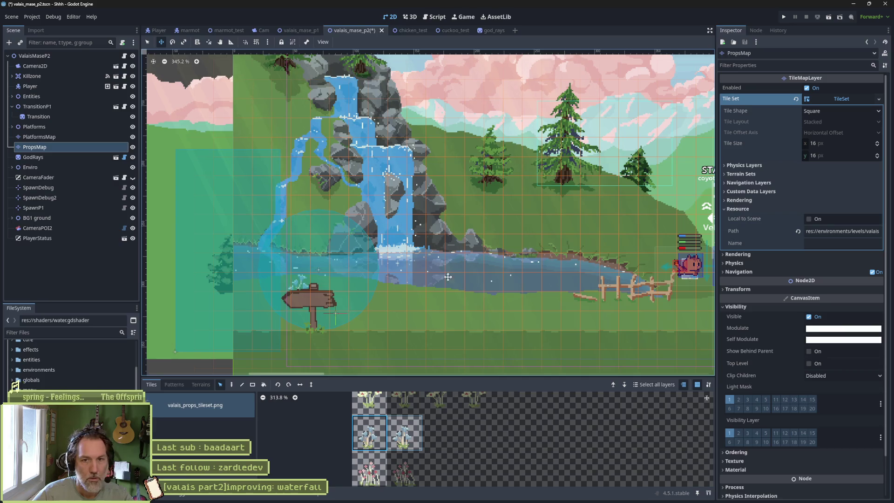
{"action": "key", "text": "q"}
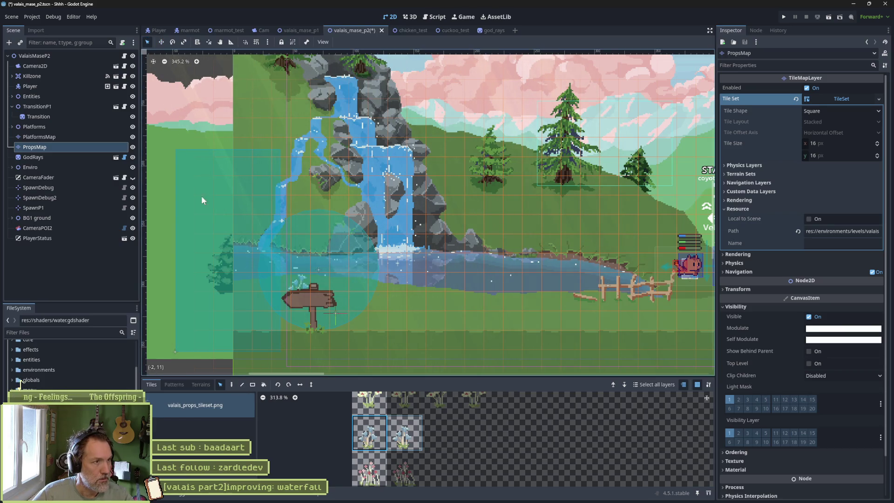
{"action": "left_click", "coordinate": [232, 384]}
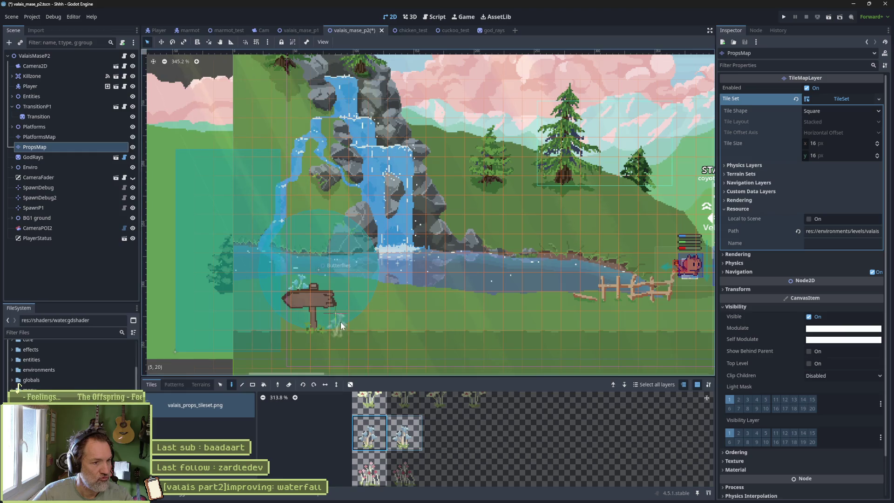
{"action": "left_click", "coordinate": [266, 278]}
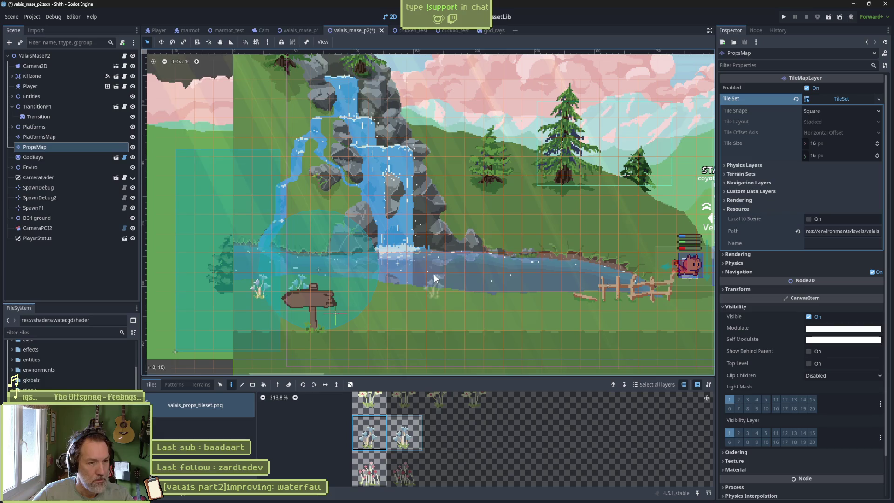
{"action": "left_click", "coordinate": [369, 468]}
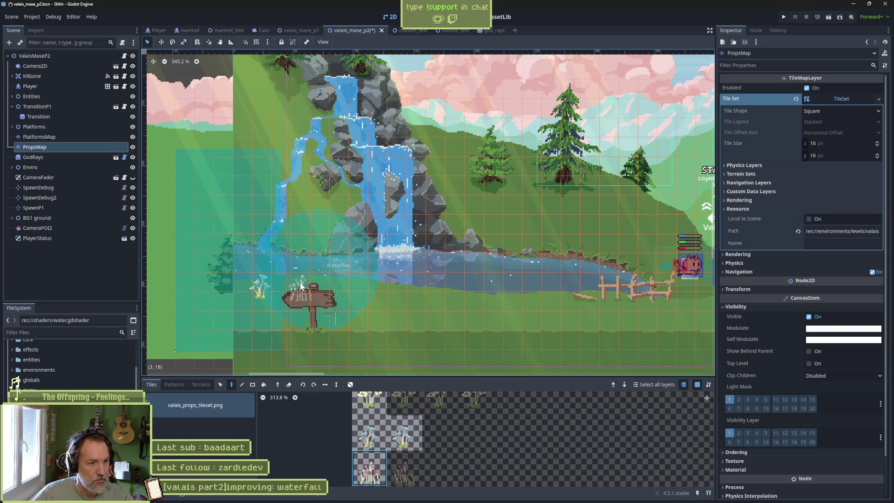
{"action": "left_click", "coordinate": [300, 285]}
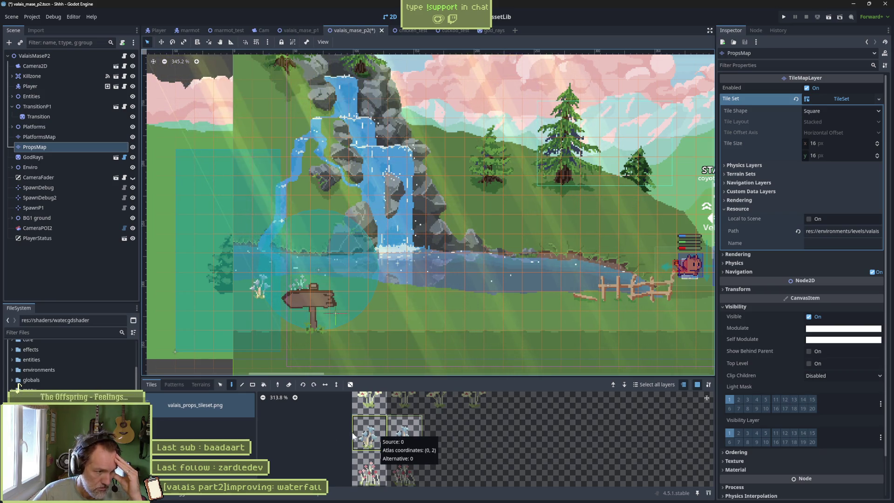
Look through the terrain sets, tile palette and the tileset's rendering settings.
{"action": "left_click", "coordinate": [190, 384]}
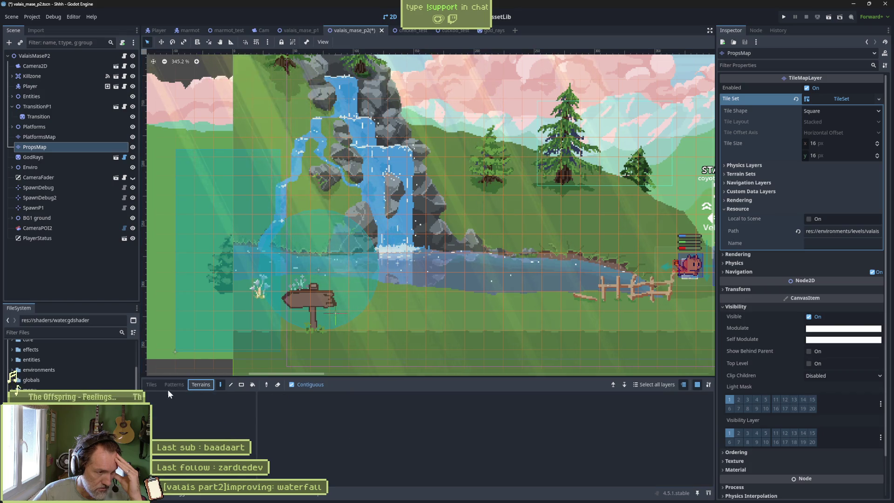
{"action": "left_click", "coordinate": [151, 384]}
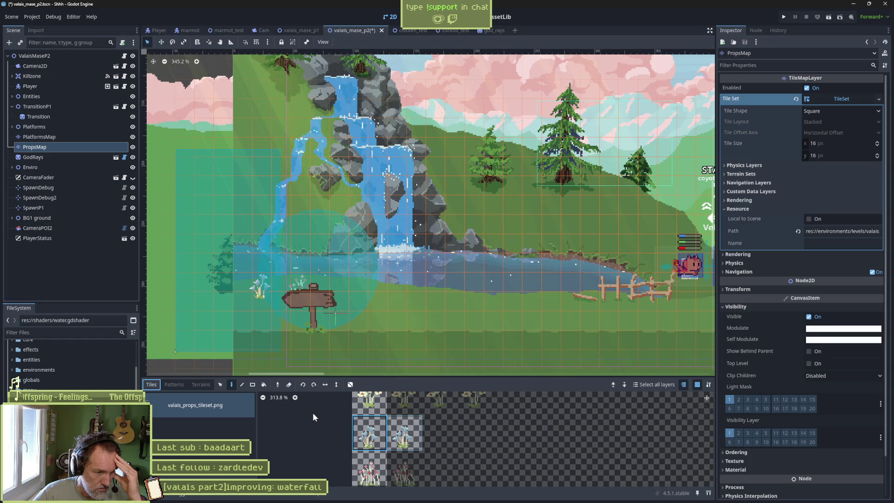
{"action": "left_click", "coordinate": [370, 437]}
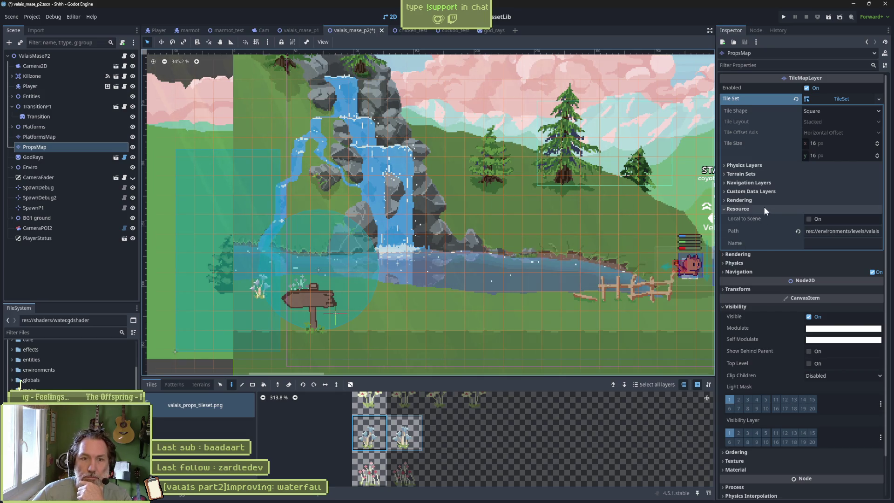
{"action": "left_click", "coordinate": [740, 200]}
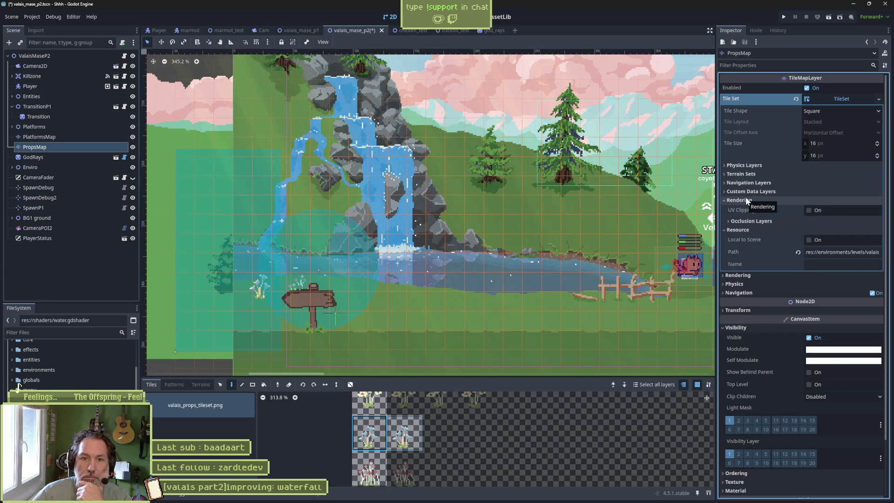
{"action": "left_click", "coordinate": [745, 199]}
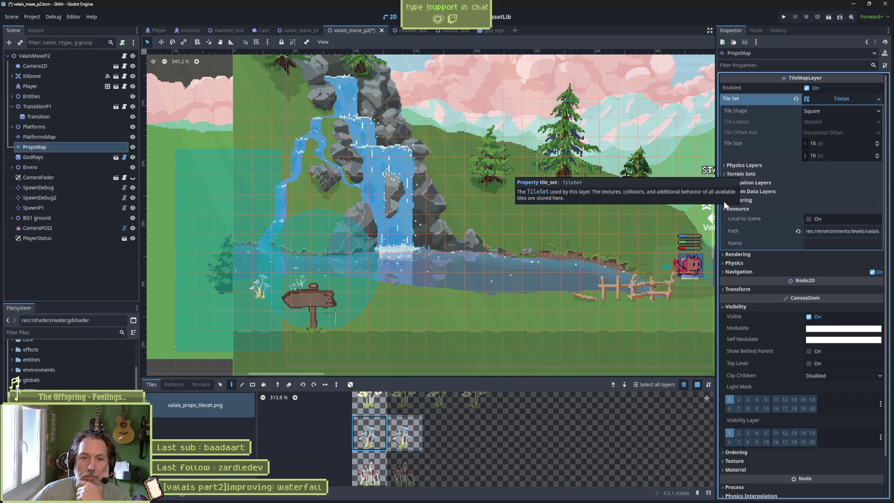
{"action": "left_click", "coordinate": [743, 255]}
{"action": "left_click", "coordinate": [744, 255]}
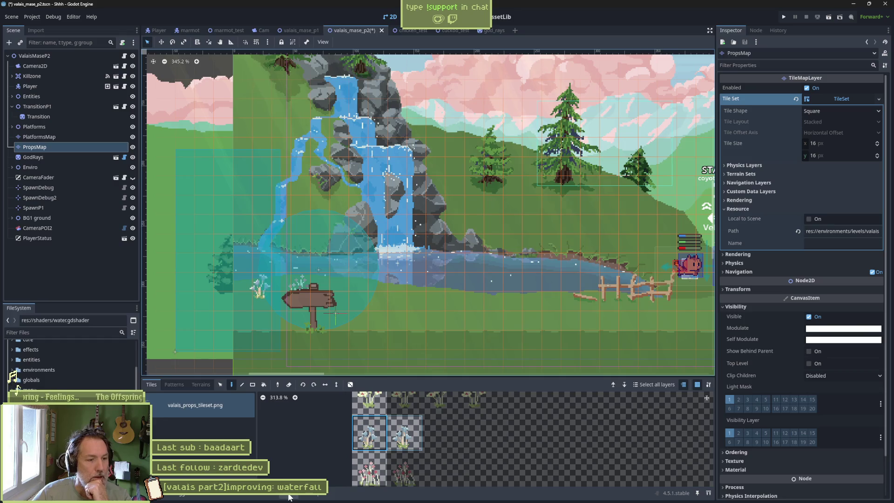
Open the props tileset in a larger editor and inspect the plant and pink-flower tiles' animation settings.
{"action": "double_click", "coordinate": [409, 435]}
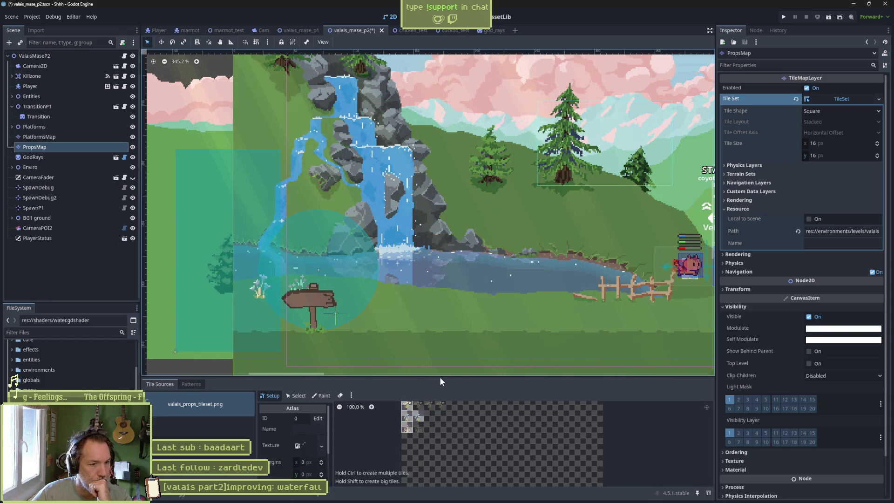
{"action": "left_click_drag", "start_coordinate": [441, 376], "coordinate": [439, 333]}
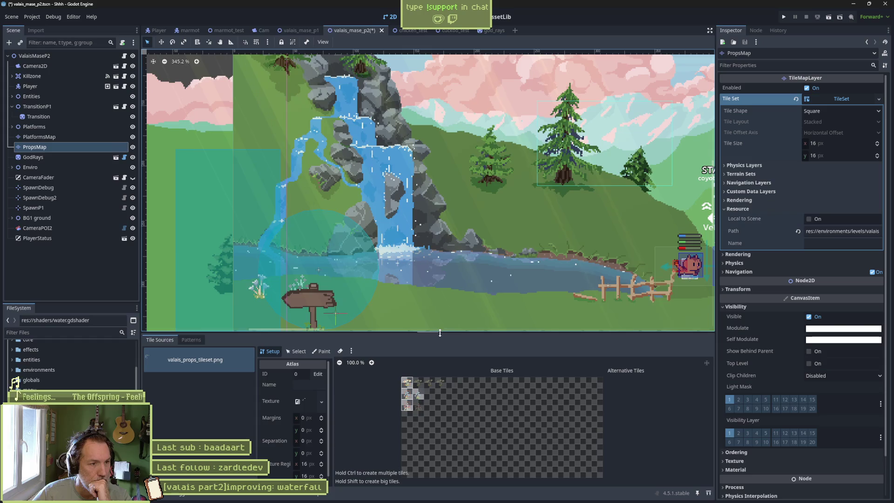
{"action": "scroll", "coordinate": [384, 316], "scroll_direction": "up", "scroll_amount": 4}
{"action": "scroll", "coordinate": [476, 379], "scroll_direction": "up", "scroll_amount": 5}
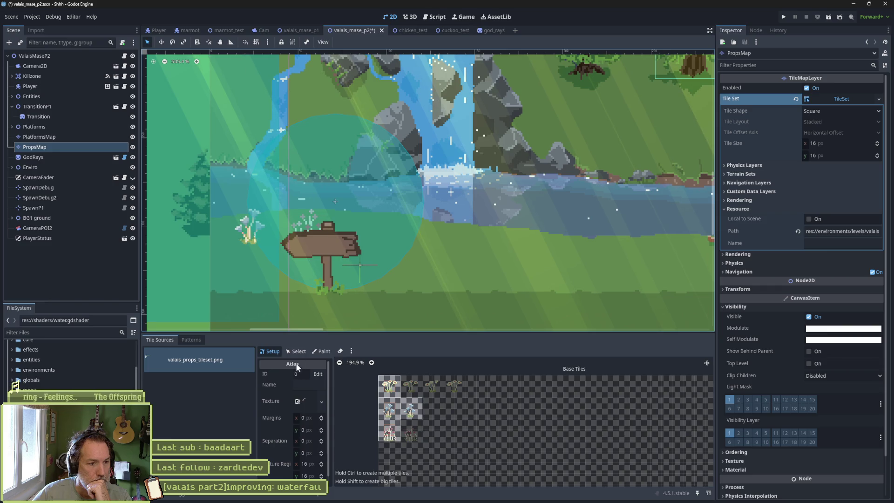
{"action": "left_click", "coordinate": [300, 351]}
{"action": "left_click", "coordinate": [386, 403]}
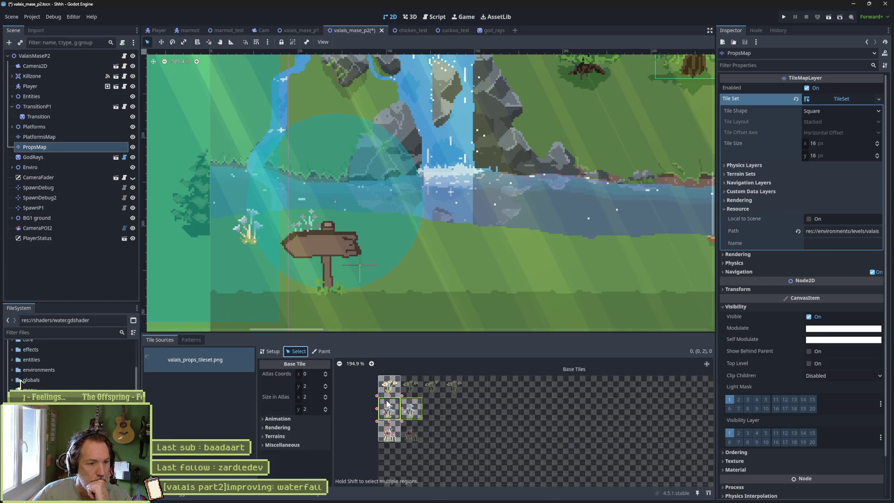
{"action": "left_click", "coordinate": [277, 420]}
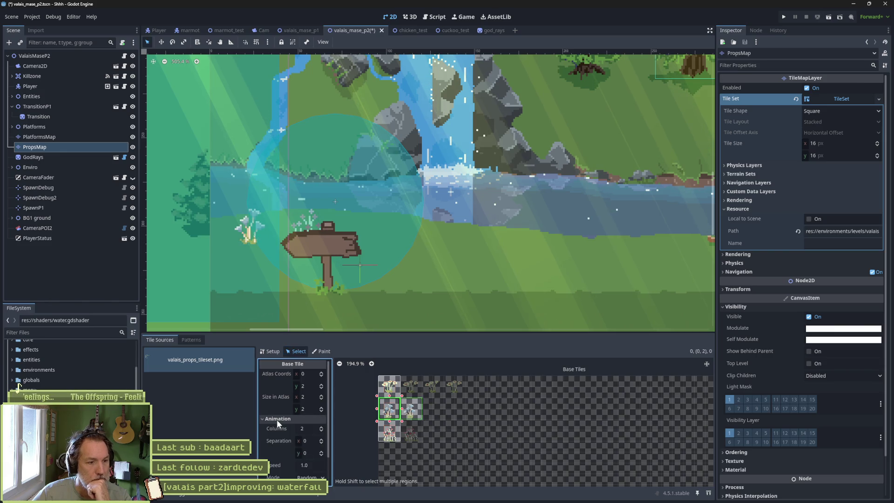
{"action": "scroll", "coordinate": [278, 438], "scroll_direction": "down", "scroll_amount": 1}
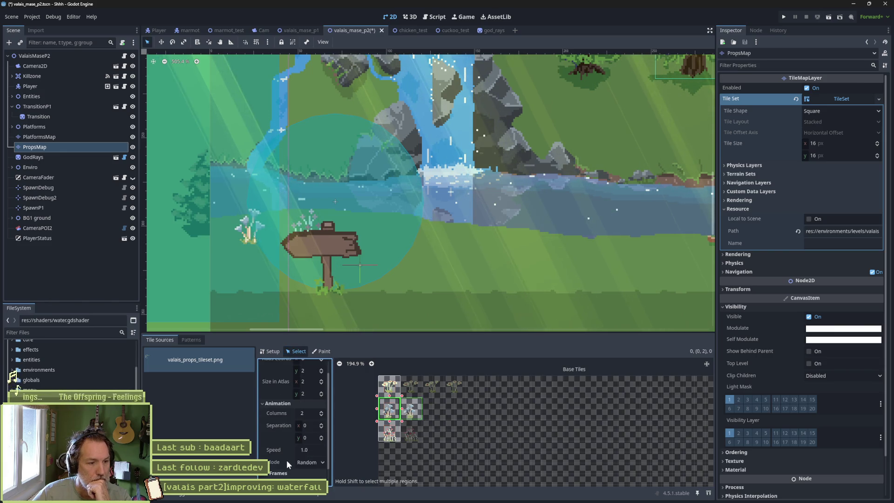
{"action": "scroll", "coordinate": [279, 459], "scroll_direction": "down", "scroll_amount": 1}
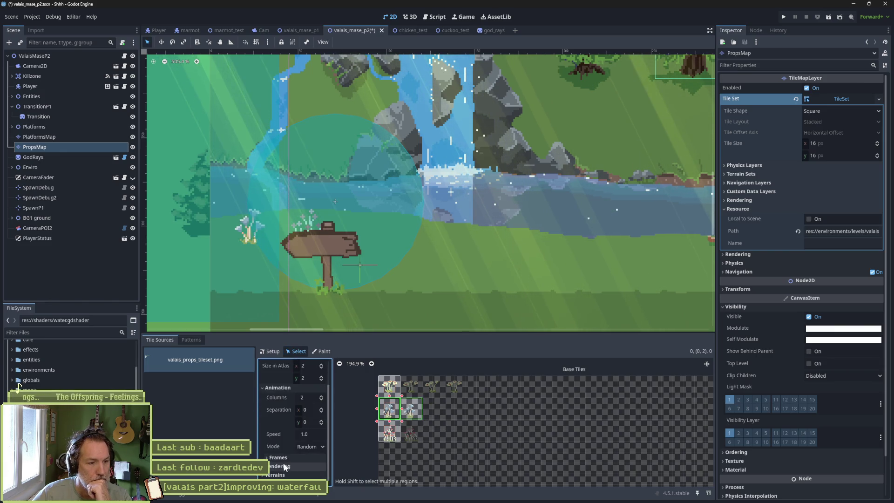
{"action": "left_click", "coordinate": [389, 432]}
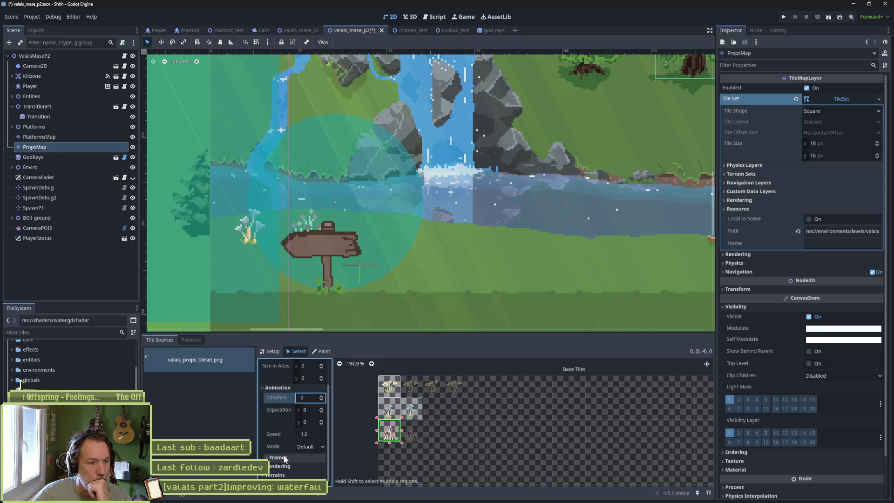
{"action": "scroll", "coordinate": [283, 454], "scroll_direction": "up", "scroll_amount": 1}
{"action": "scroll", "coordinate": [278, 429], "scroll_direction": "down", "scroll_amount": 3}
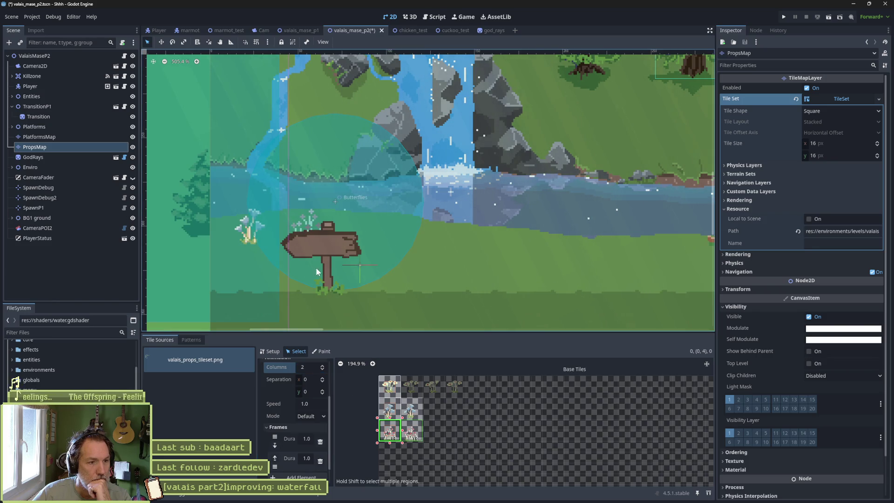
Animate the first flower tile with more animation columns and four frames in one row.
{"action": "left_click", "coordinate": [390, 386]}
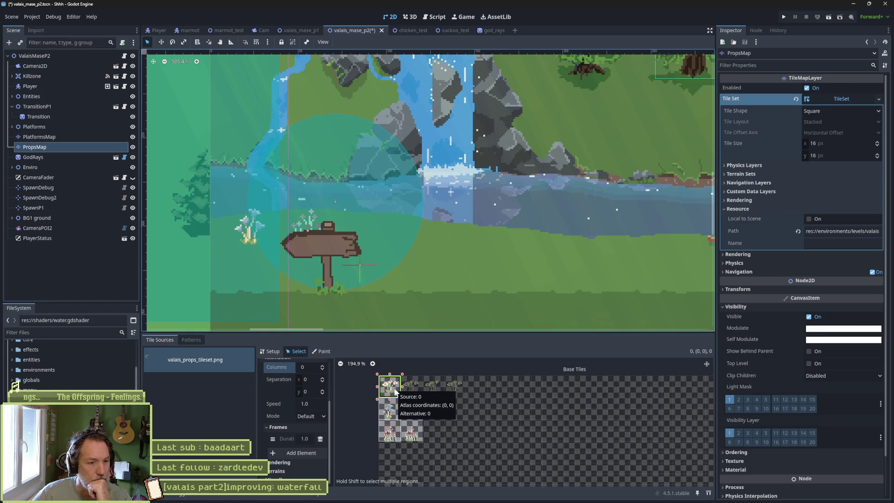
{"action": "left_click", "coordinate": [323, 366]}
{"action": "left_click", "coordinate": [323, 367]}
{"action": "left_click", "coordinate": [324, 367]}
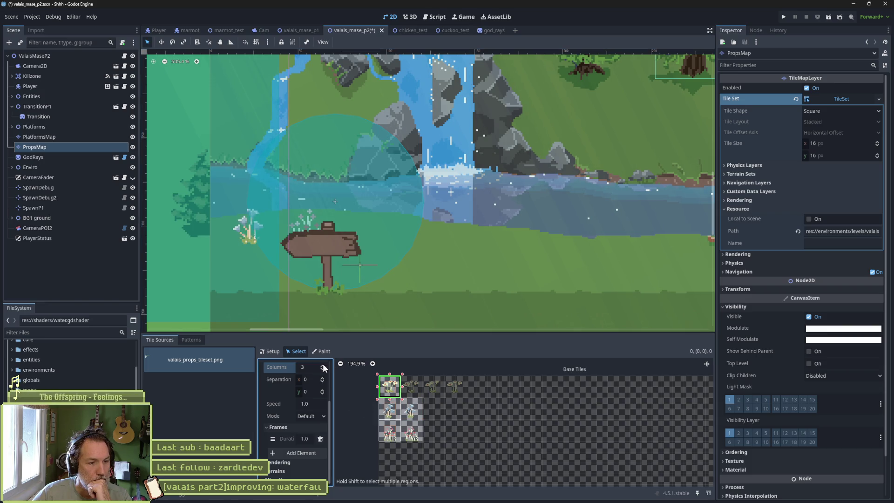
{"action": "left_click", "coordinate": [289, 452]}
{"action": "left_click", "coordinate": [295, 463]}
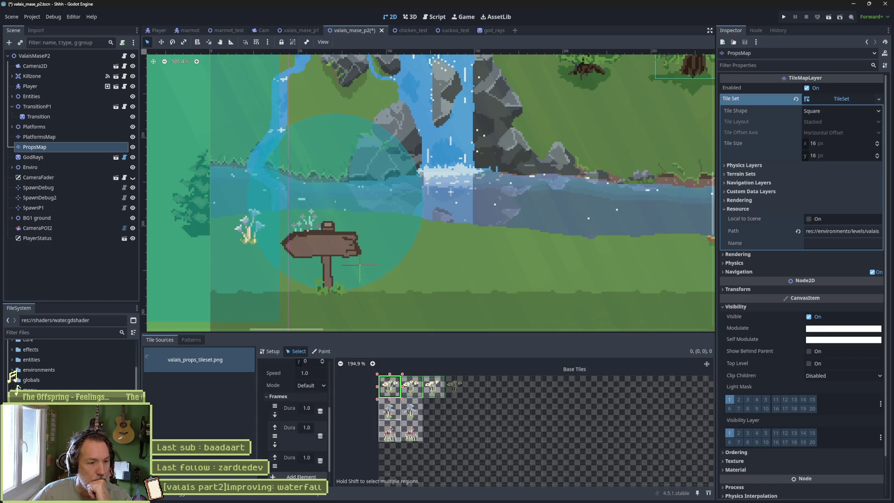
{"action": "left_click", "coordinate": [298, 476]}
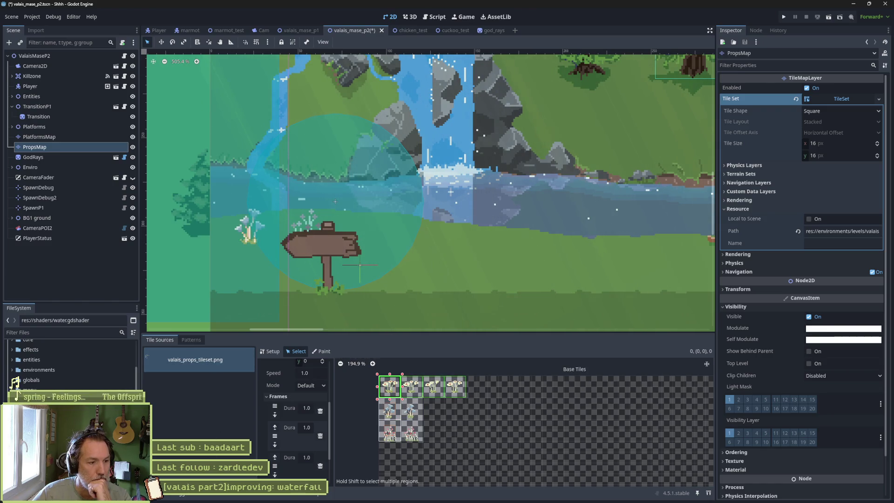
{"action": "left_click", "coordinate": [305, 497]}
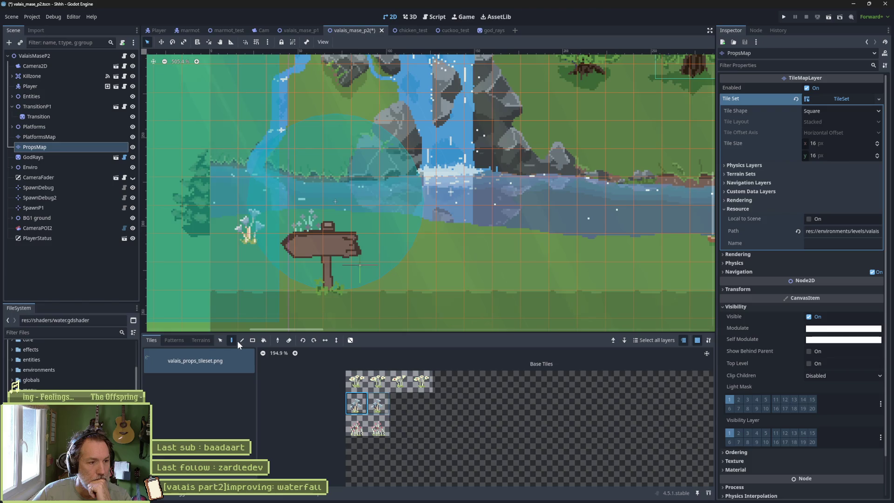
Paint the animated flower tile on the grass beside the pond.
{"action": "left_click", "coordinate": [356, 381]}
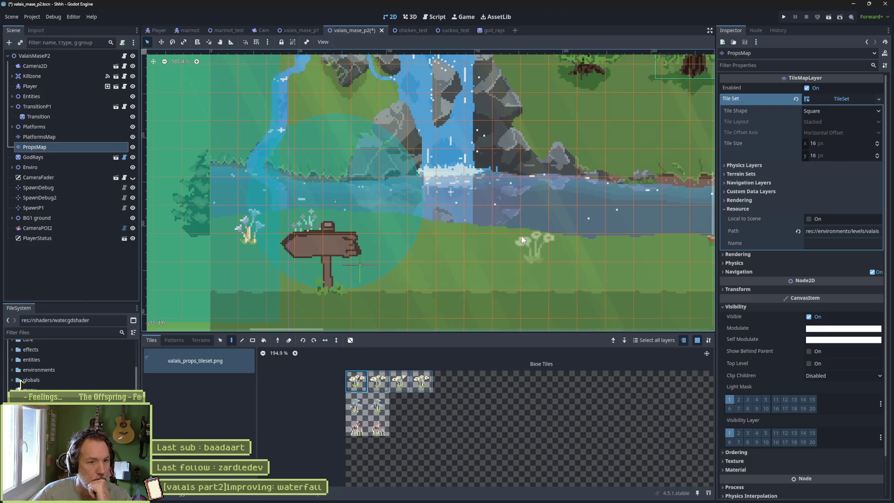
{"action": "scroll", "coordinate": [522, 236], "scroll_direction": "right", "scroll_amount": 5}
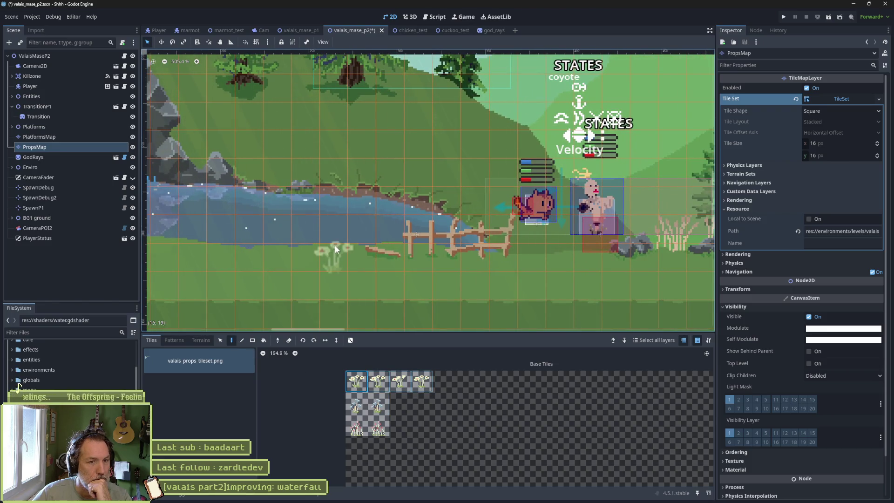
{"action": "scroll", "coordinate": [549, 242], "scroll_direction": "left", "scroll_amount": 5}
{"action": "scroll", "coordinate": [613, 241], "scroll_direction": "right", "scroll_amount": 2}
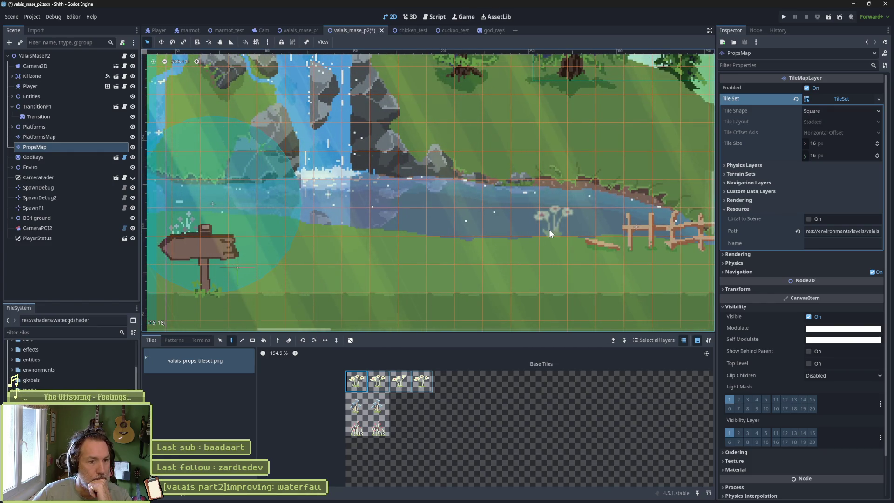
{"action": "left_click", "coordinate": [549, 229]}
Save and playtest the scene, then frame the pond and flower in the view.
{"action": "key", "text": "F6"}
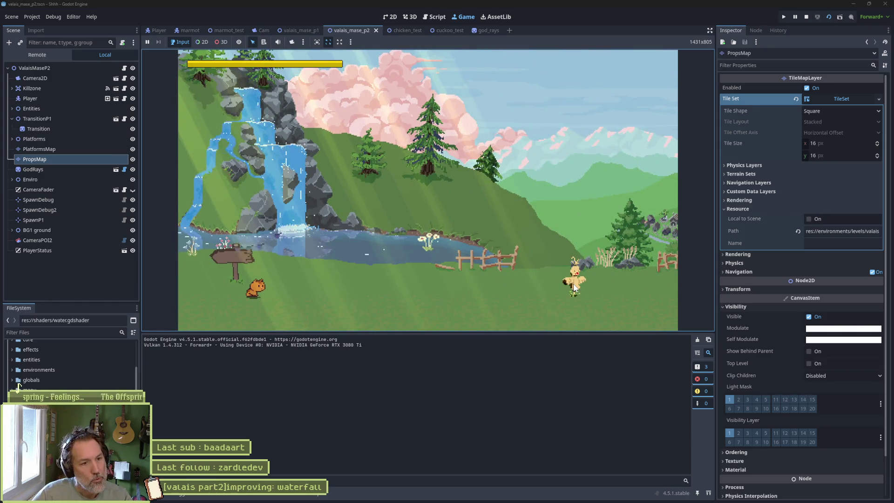
{"action": "key", "text": "F8"}
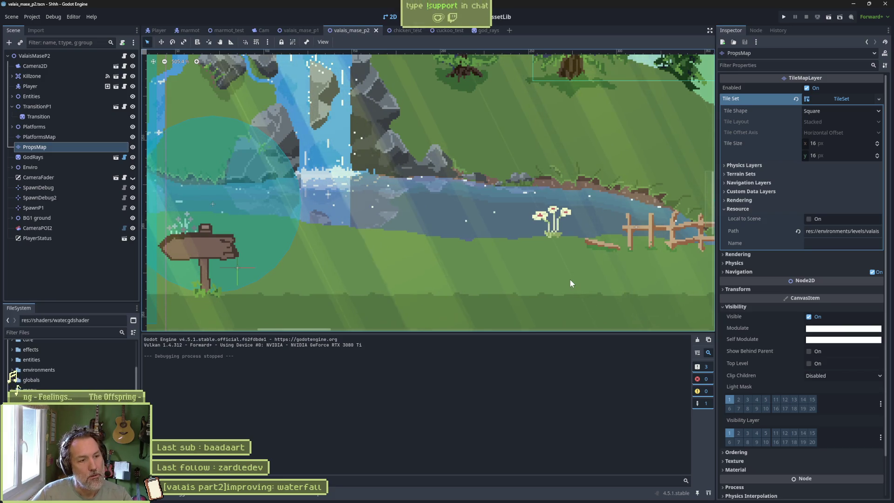
{"action": "scroll", "coordinate": [467, 270], "scroll_direction": "down", "scroll_amount": 2}
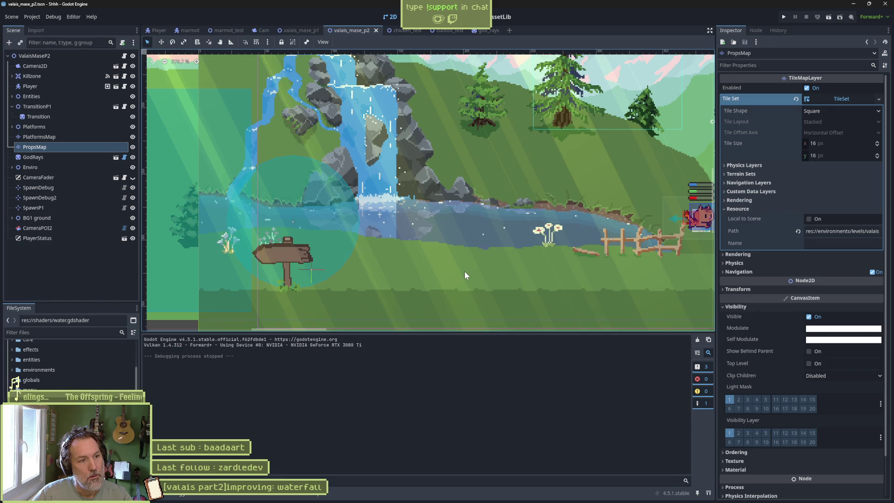
{"action": "mouse_move", "coordinate": [608, 269]}
{"action": "left_mouse_down"}
{"action": "mouse_move", "coordinate": [404, 252]}
{"action": "mouse_move", "coordinate": [470, 252]}
{"action": "left_mouse_up"}
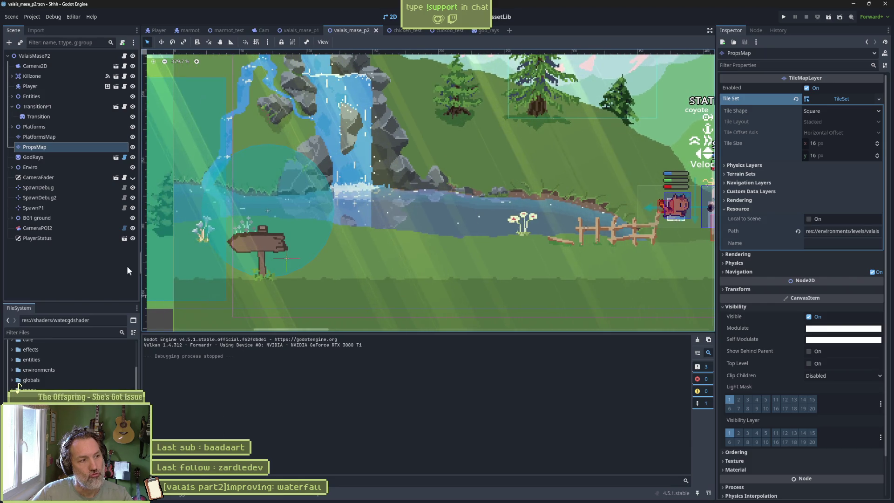
Bring up the tile palette, then playtest walking the marmot right and left past the flower.
{"action": "left_click", "coordinate": [313, 498]}
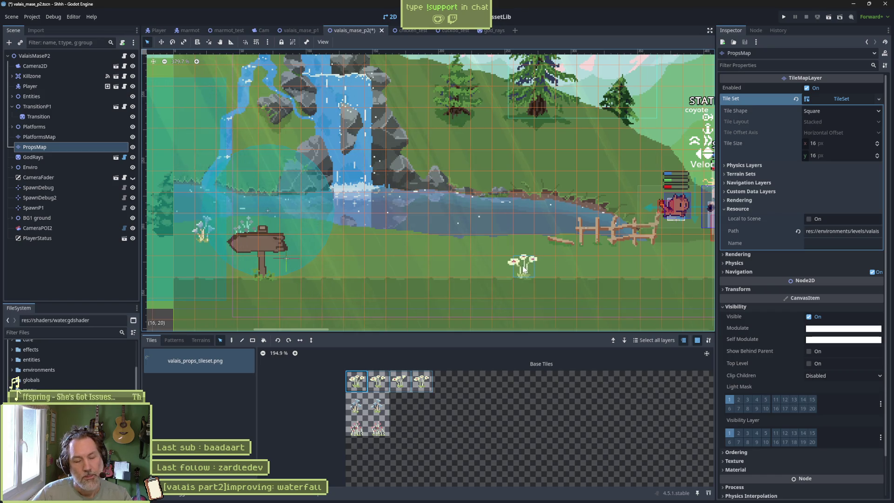
{"action": "key", "text": "F6"}
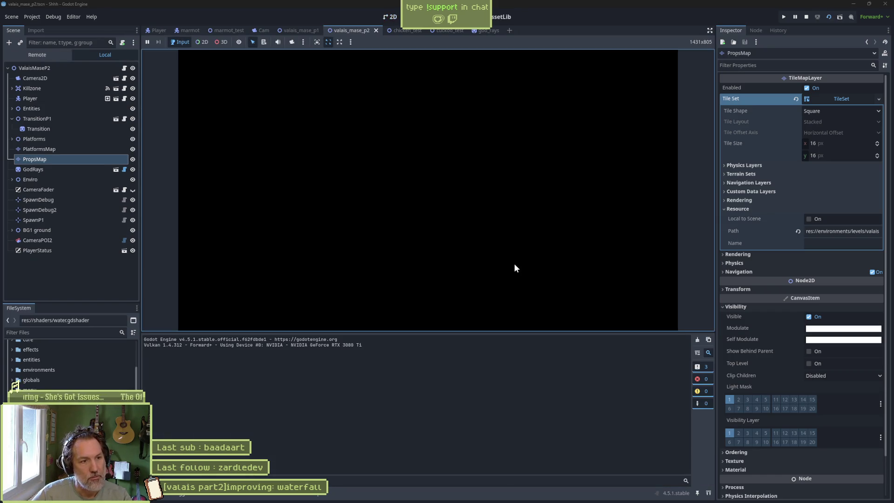
{"action": "key", "text": "Right"}
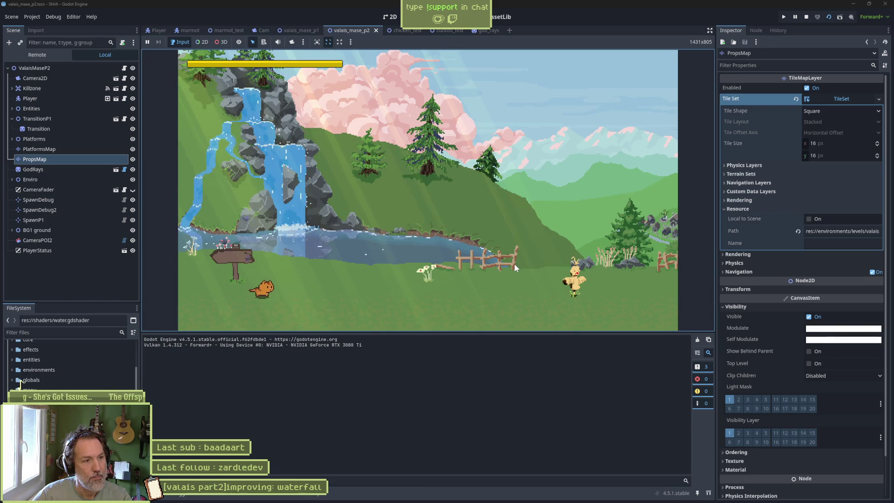
{"action": "key", "text": "Right"}
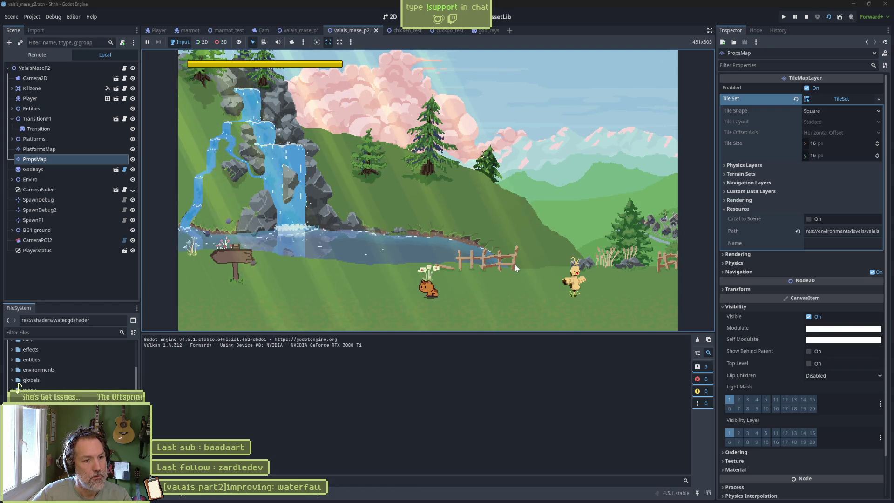
{"action": "key", "text": "Left"}
{"action": "key", "text": "Left"}
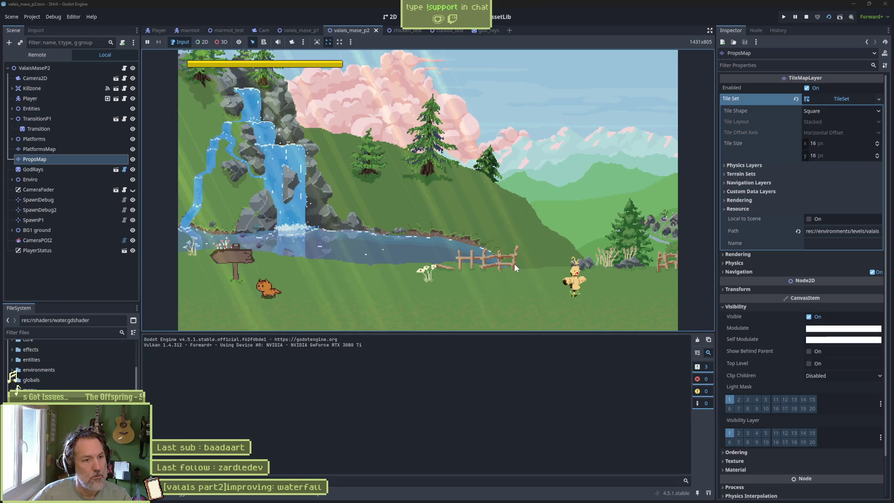
{"action": "key", "text": "Right"}
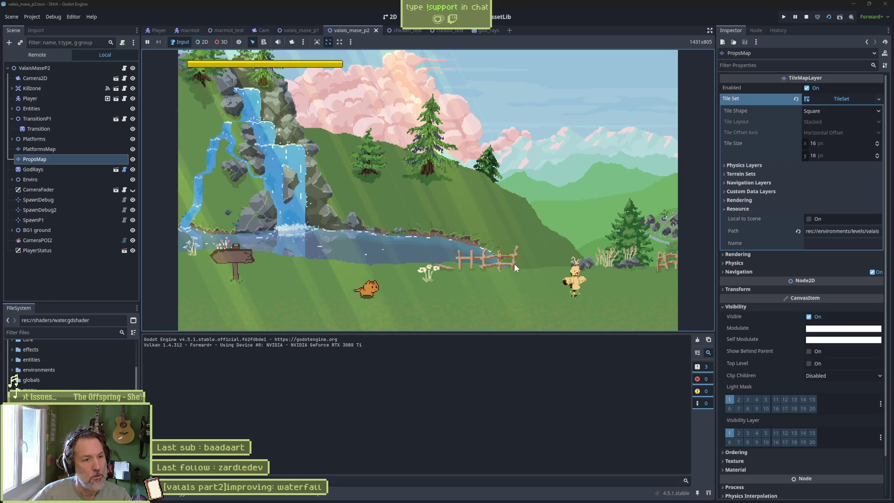
{"action": "key", "text": "Left"}
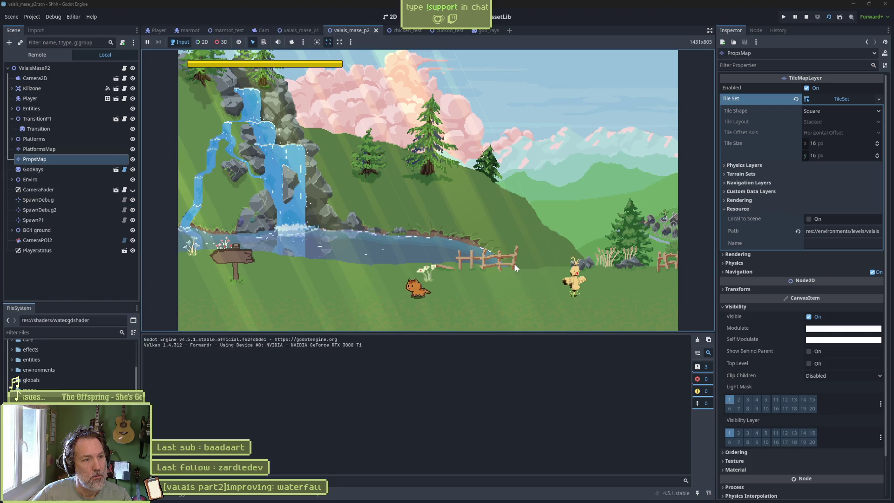
{"action": "key", "text": "F8"}
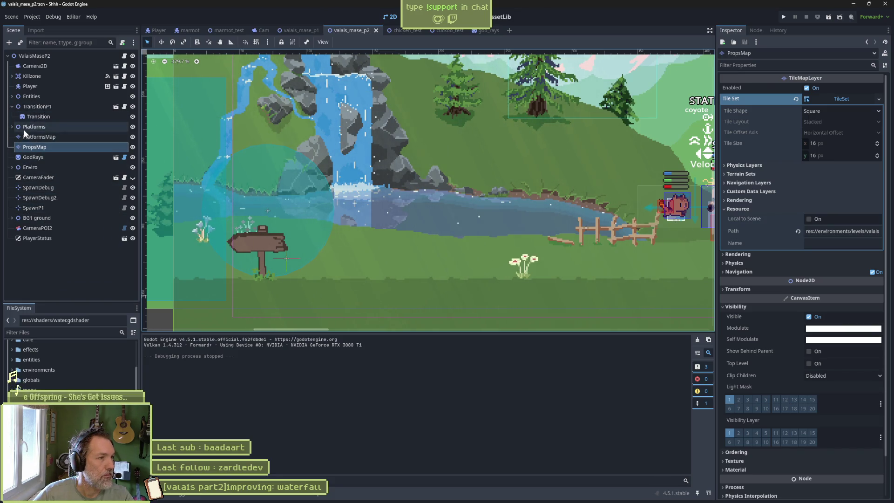
Instance butterflies.tscn under Enviro as a new Butterflies2 node.
{"action": "left_click", "coordinate": [12, 167]}
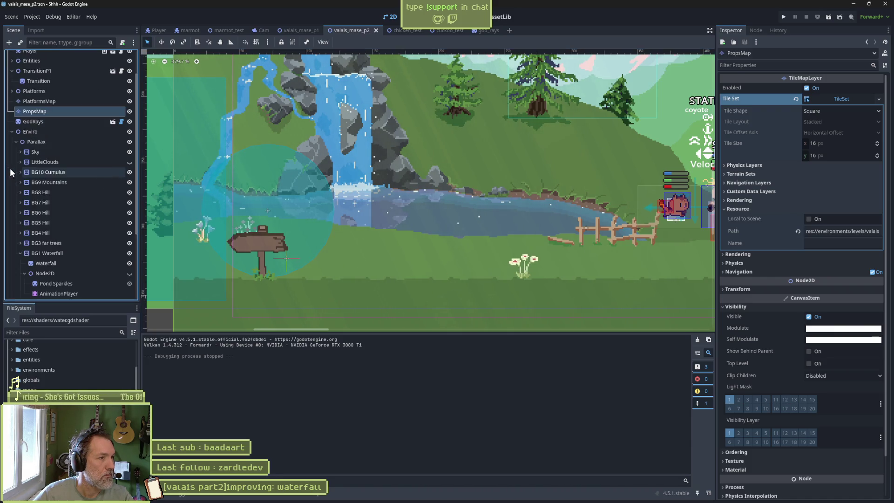
{"action": "left_click", "coordinate": [20, 253]}
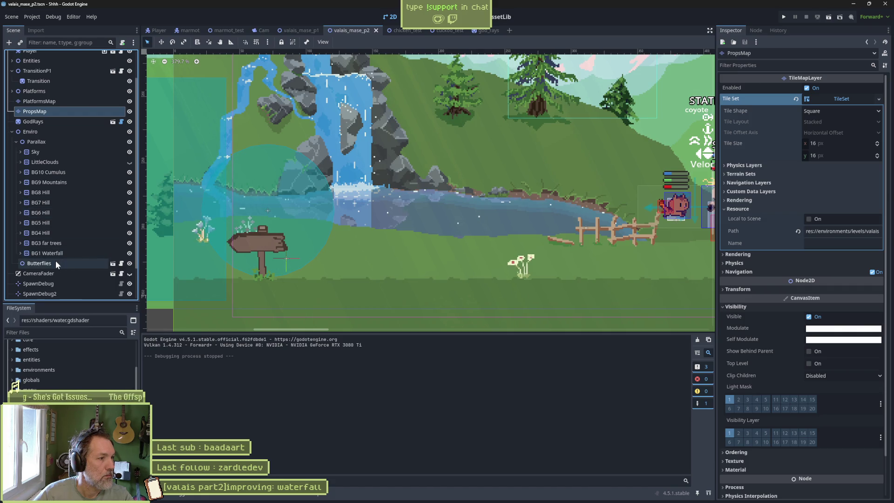
{"action": "left_click", "coordinate": [56, 264]}
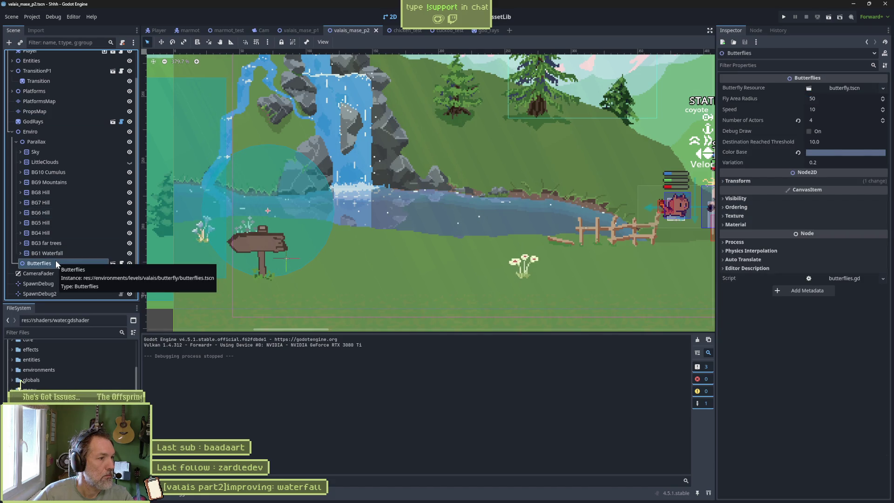
{"action": "left_click", "coordinate": [40, 133]}
{"action": "key", "text": "ctrl+shift+a"}
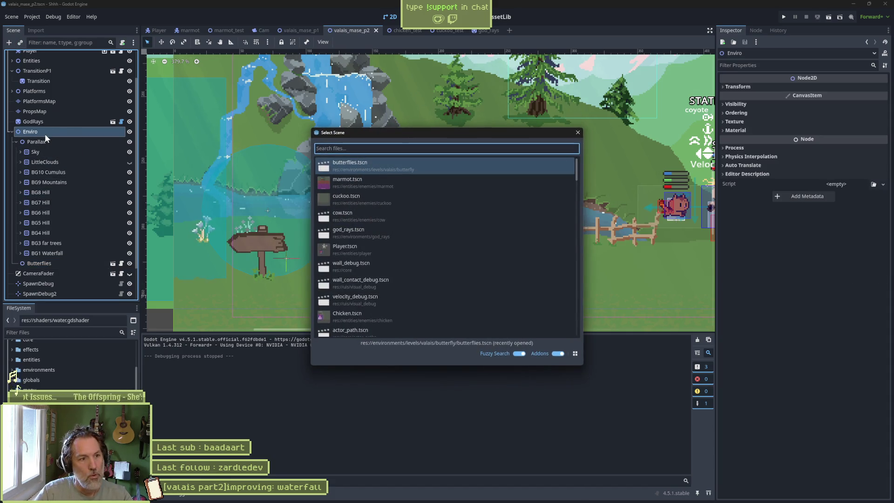
{"action": "key", "text": "Return"}
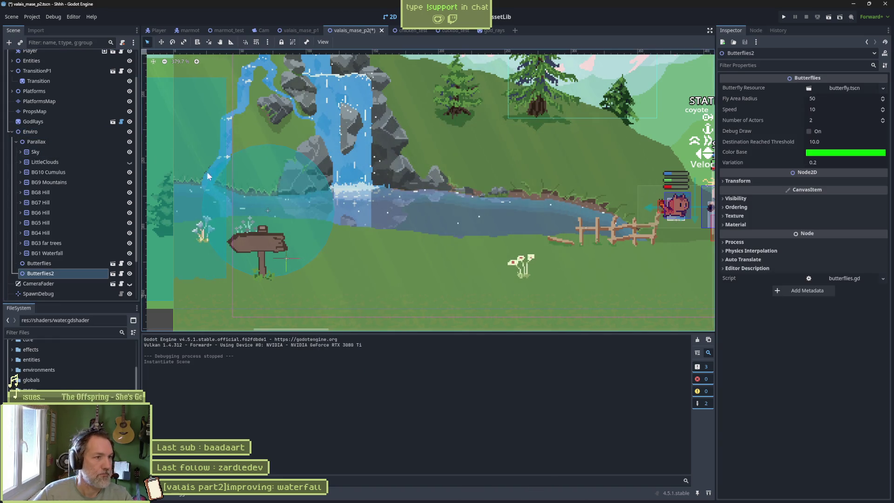
Place Butterflies2 over the flower with Color Base #c66468, then playtest it.
{"action": "scroll", "coordinate": [241, 172], "scroll_direction": "down", "scroll_amount": 2}
{"action": "mouse_move", "coordinate": [285, 155]}
{"action": "left_mouse_down"}
{"action": "mouse_move", "coordinate": [238, 162]}
{"action": "mouse_move", "coordinate": [308, 200]}
{"action": "mouse_move", "coordinate": [375, 256]}
{"action": "left_mouse_up"}
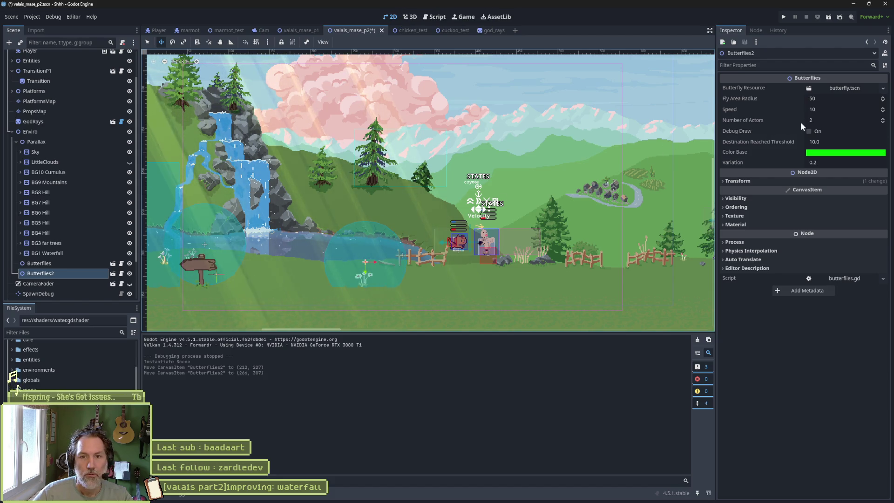
{"action": "scroll", "coordinate": [372, 253], "scroll_direction": "up", "scroll_amount": 5}
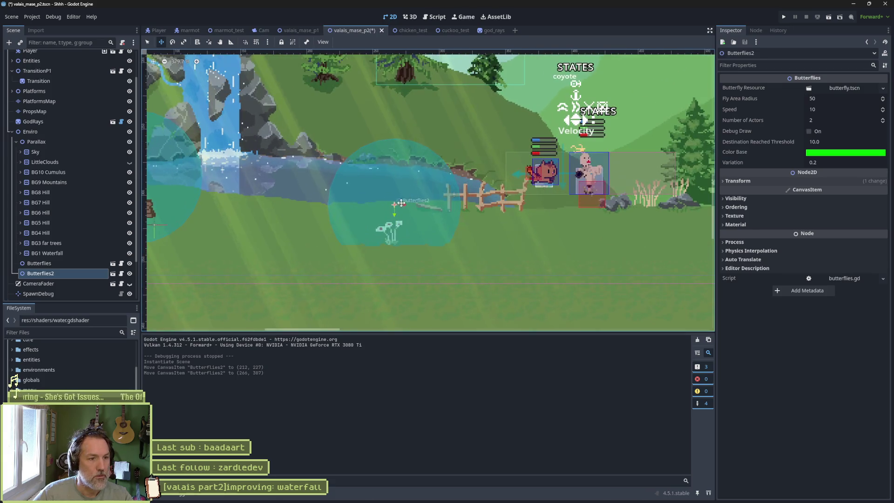
{"action": "left_click_drag", "start_coordinate": [397, 207], "coordinate": [468, 195]}
{"action": "left_click", "coordinate": [820, 152]}
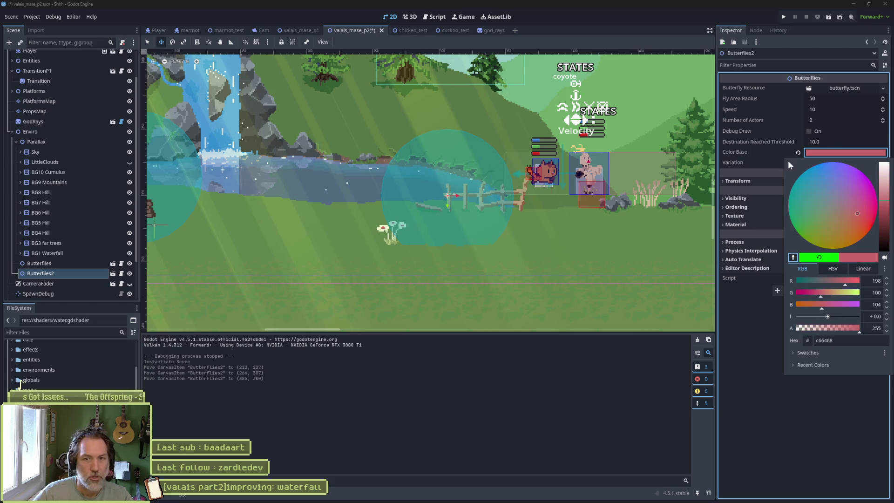
{"action": "left_click", "coordinate": [762, 276]}
{"action": "left_click_drag", "start_coordinate": [460, 206], "coordinate": [407, 210]}
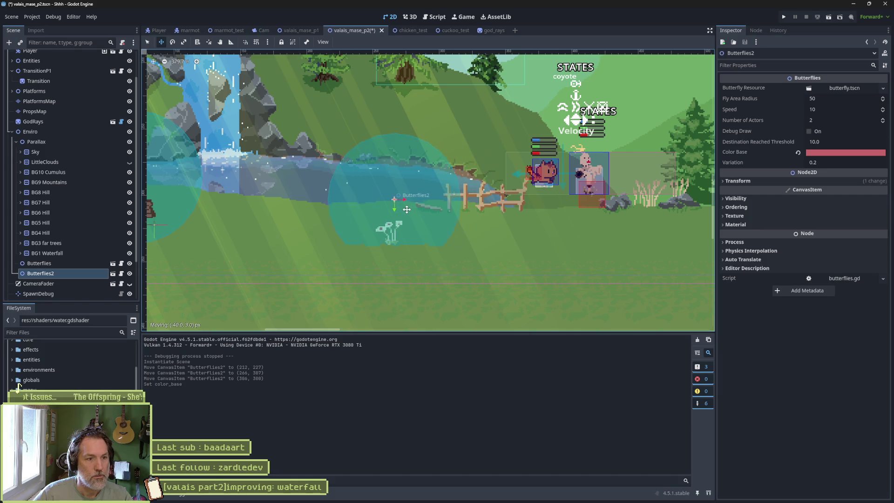
{"action": "key", "text": "F5"}
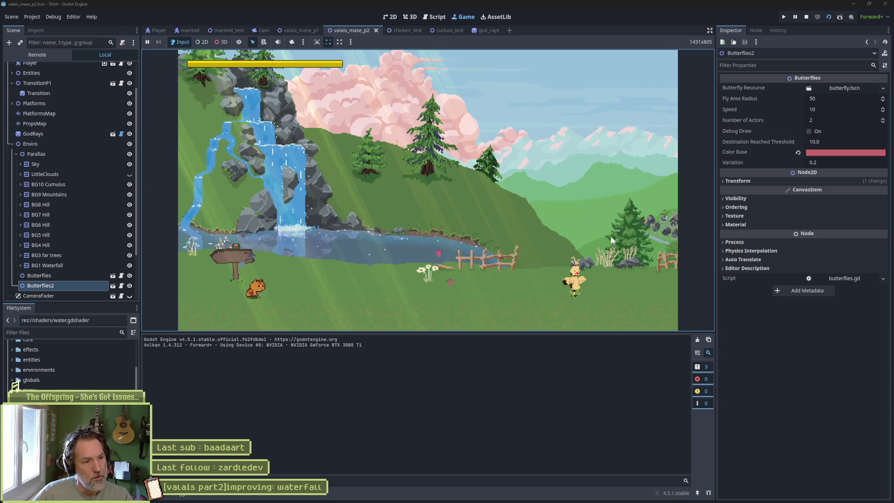
{"action": "key", "text": "F8"}
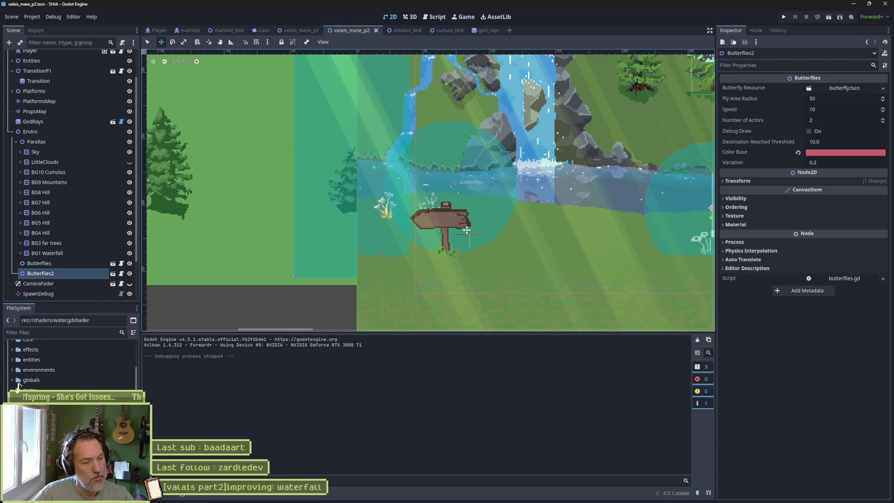
Set the Transition signpost's Z Index to 1, save the level and run it.
{"action": "scroll", "coordinate": [68, 253], "scroll_direction": "down", "scroll_amount": 3}
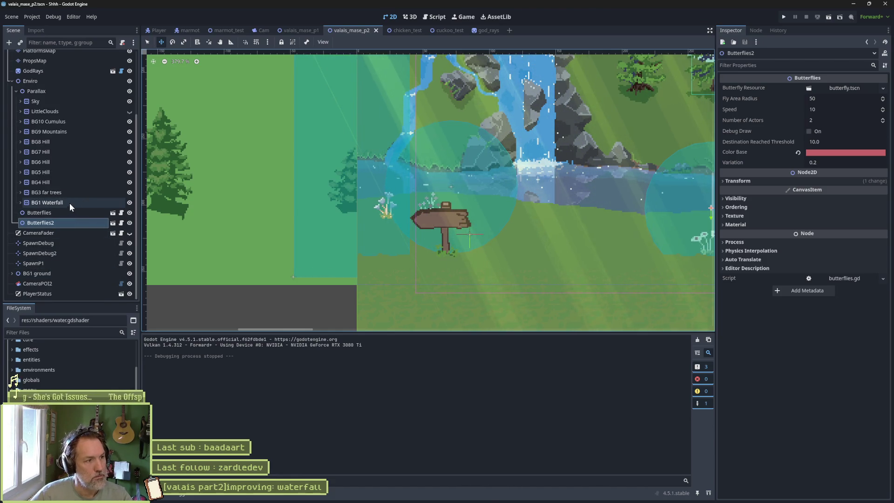
{"action": "scroll", "coordinate": [69, 203], "scroll_direction": "up", "scroll_amount": 3}
{"action": "scroll", "coordinate": [51, 223], "scroll_direction": "up", "scroll_amount": 3}
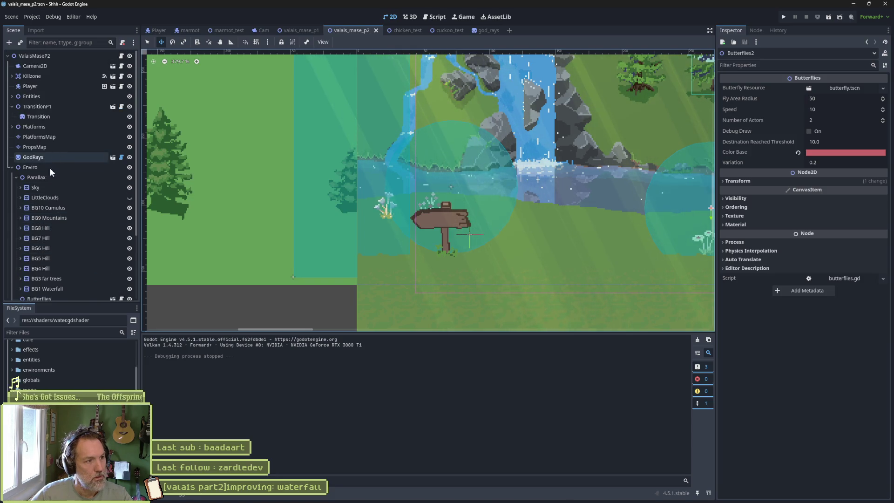
{"action": "left_click", "coordinate": [12, 168]}
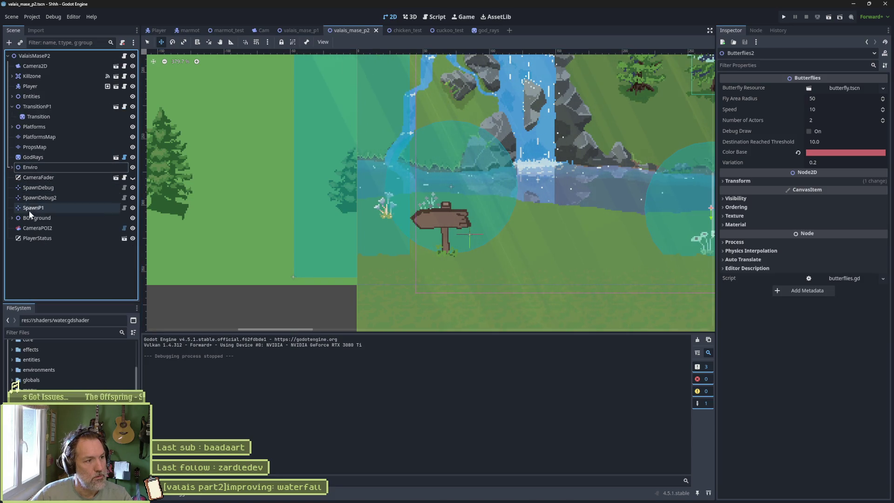
{"action": "left_click", "coordinate": [26, 117]}
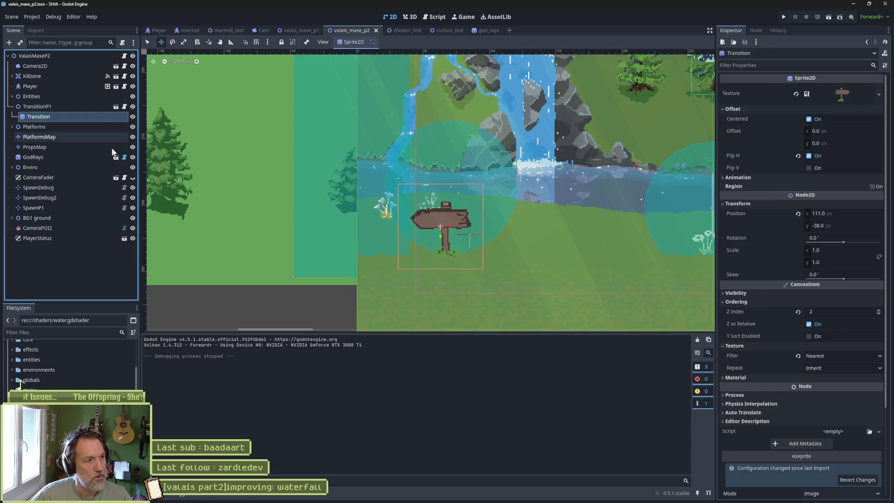
{"action": "left_click", "coordinate": [878, 314]}
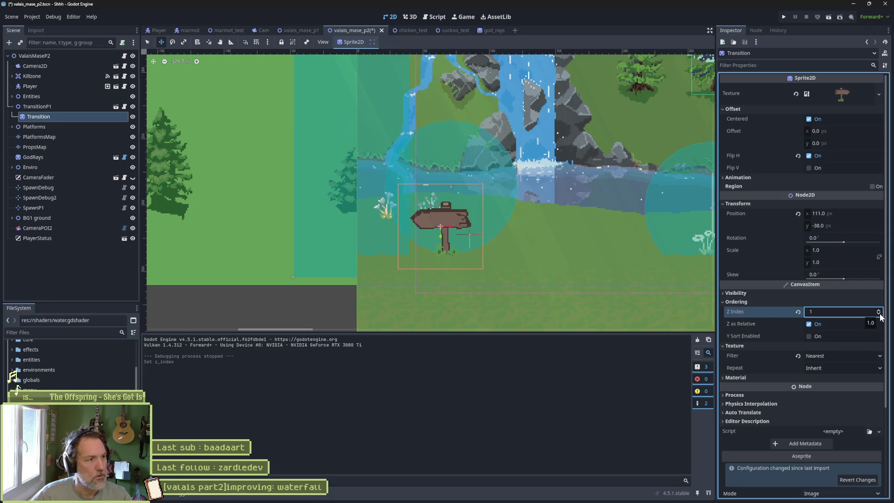
{"action": "left_click", "coordinate": [878, 314]}
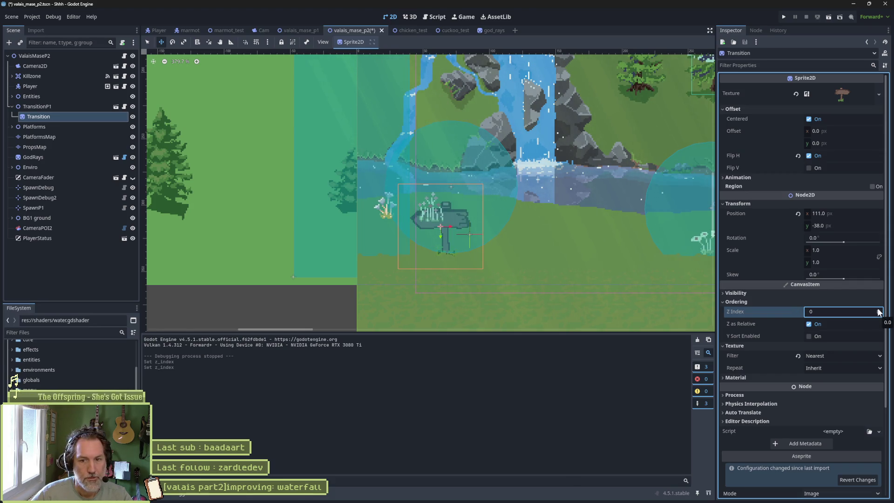
{"action": "left_click", "coordinate": [879, 311]}
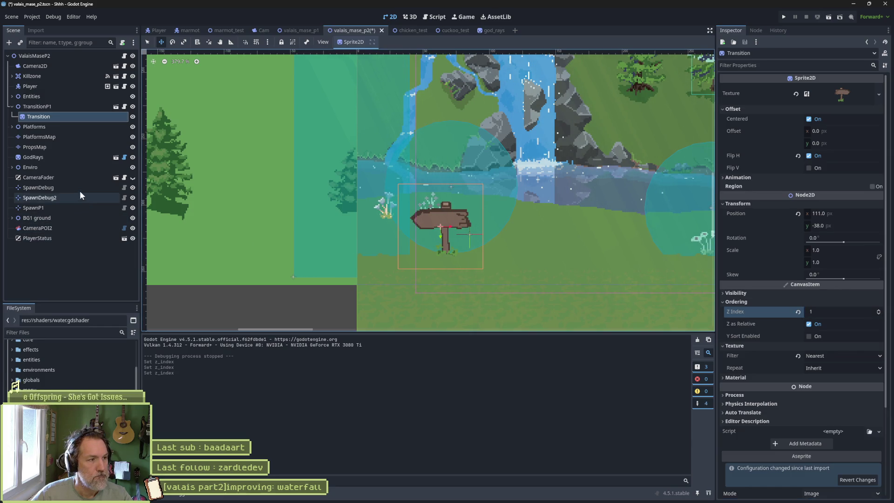
{"action": "key", "text": "ctrl+s"}
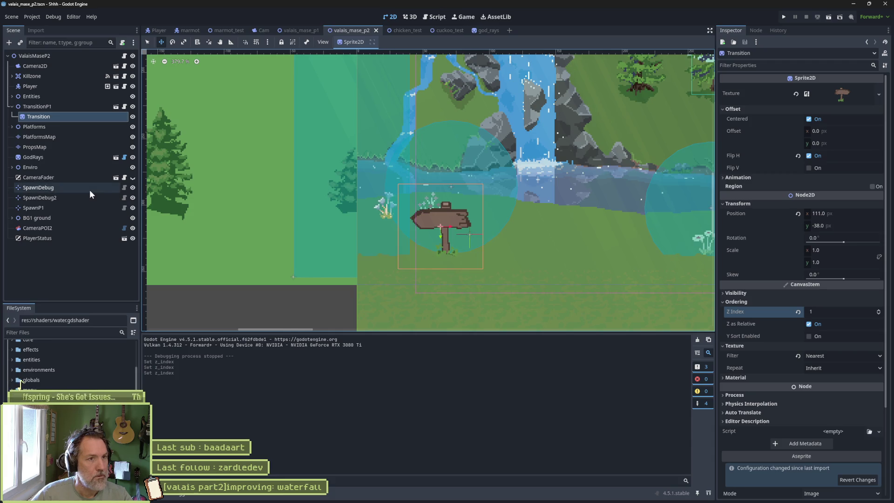
{"action": "key", "text": "F6"}
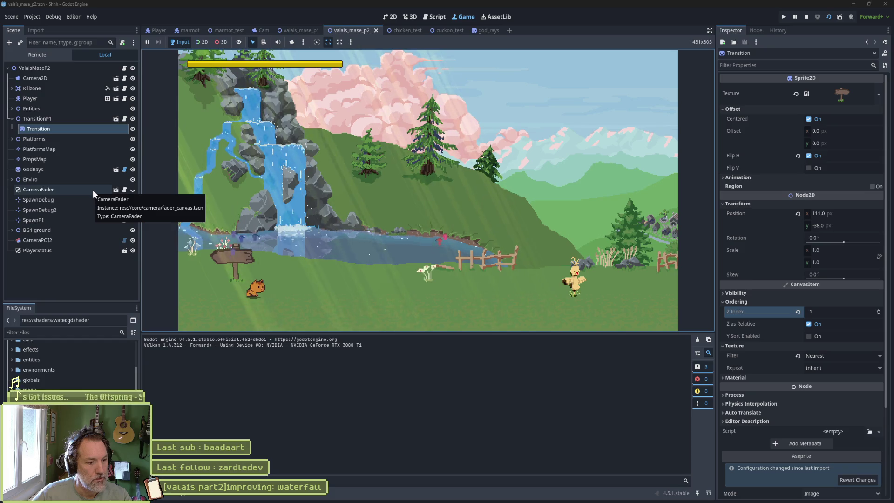
Lower the first Butterflies node's Z Index to -2, test-running at -1 and -2.
{"action": "key", "text": "F8"}
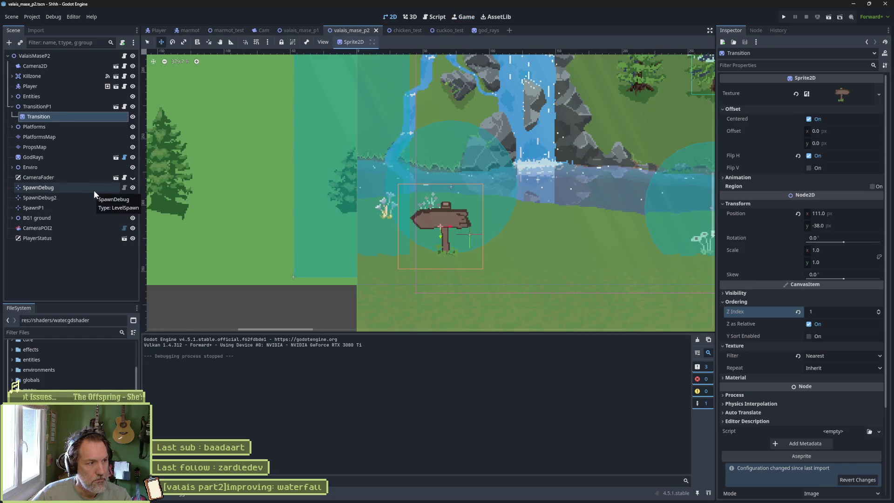
{"action": "left_click", "coordinate": [12, 167]}
{"action": "scroll", "coordinate": [60, 218], "scroll_direction": "down", "scroll_amount": 3}
{"action": "left_click", "coordinate": [69, 214]}
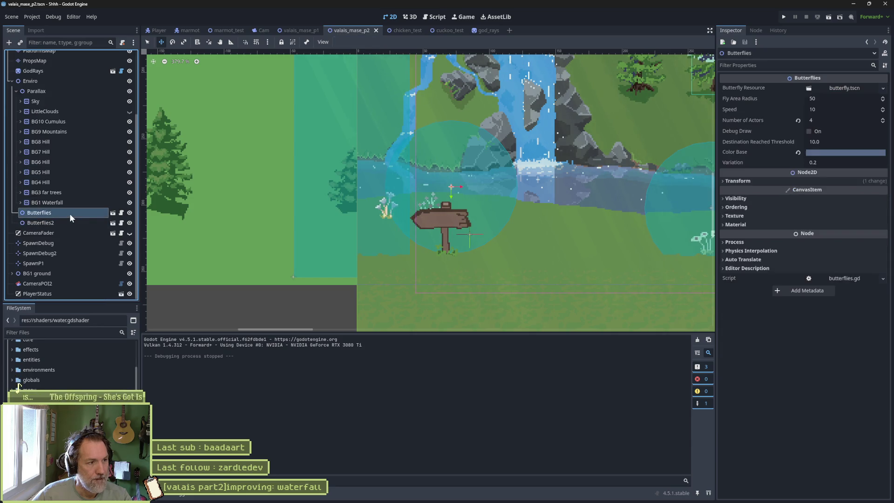
{"action": "left_click", "coordinate": [745, 207]}
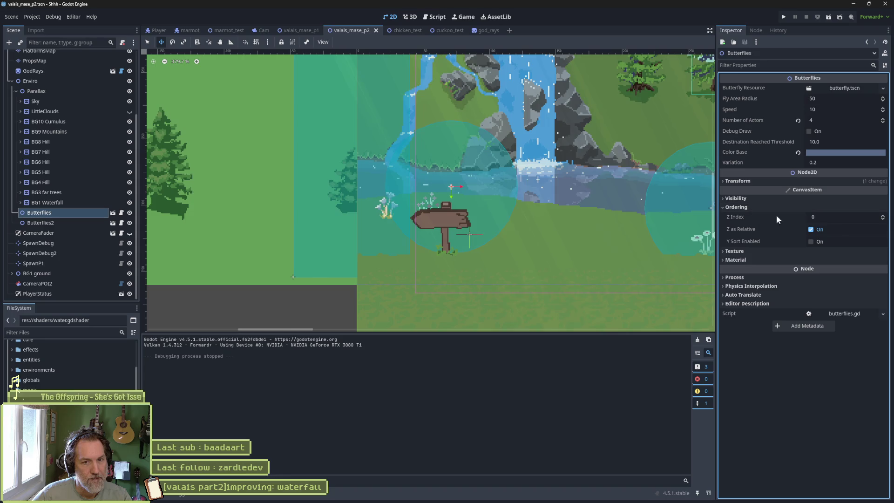
{"action": "left_click", "coordinate": [882, 219]}
{"action": "key", "text": "F5"}
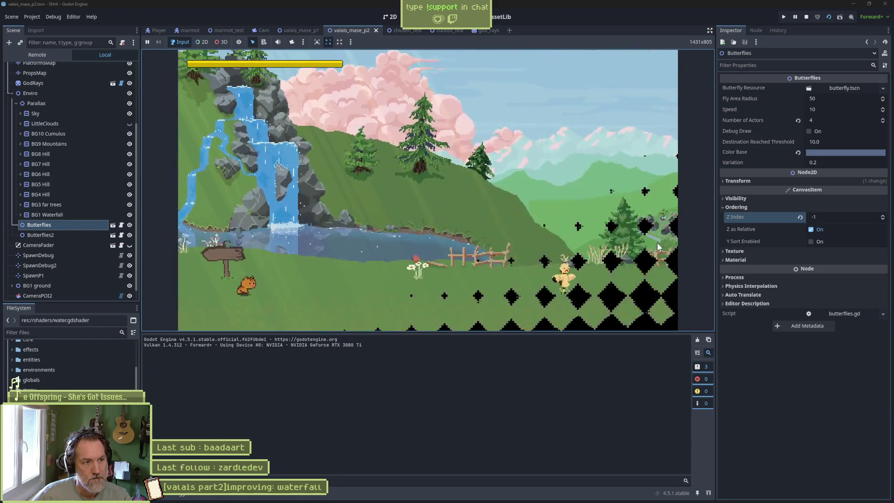
{"action": "key", "text": "F8"}
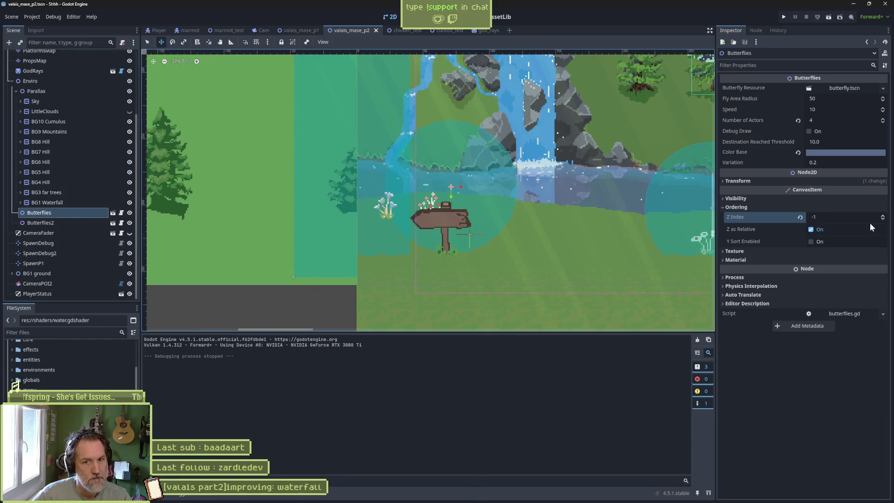
{"action": "left_click", "coordinate": [882, 218]}
{"action": "key", "text": "F5"}
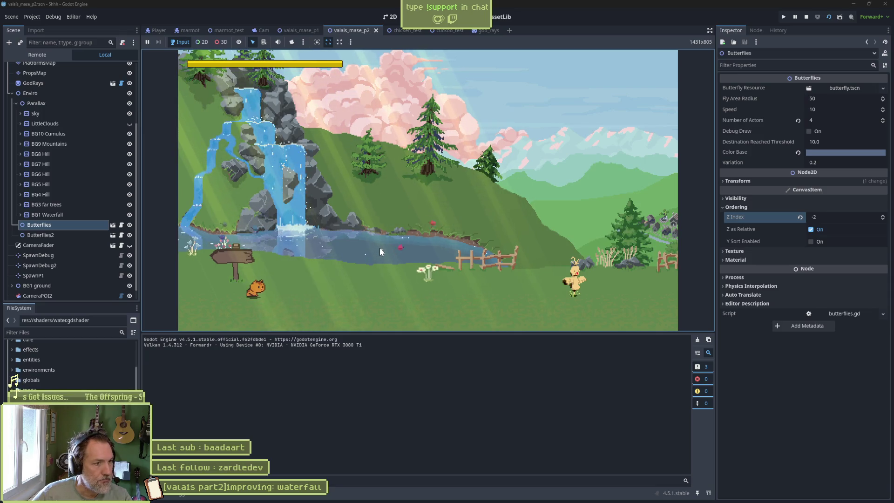
{"action": "key", "text": "F8"}
Move the Butterflies left to 27, 283 beside the signpost and adjust their count.
{"action": "left_click_drag", "start_coordinate": [449, 194], "coordinate": [395, 193]}
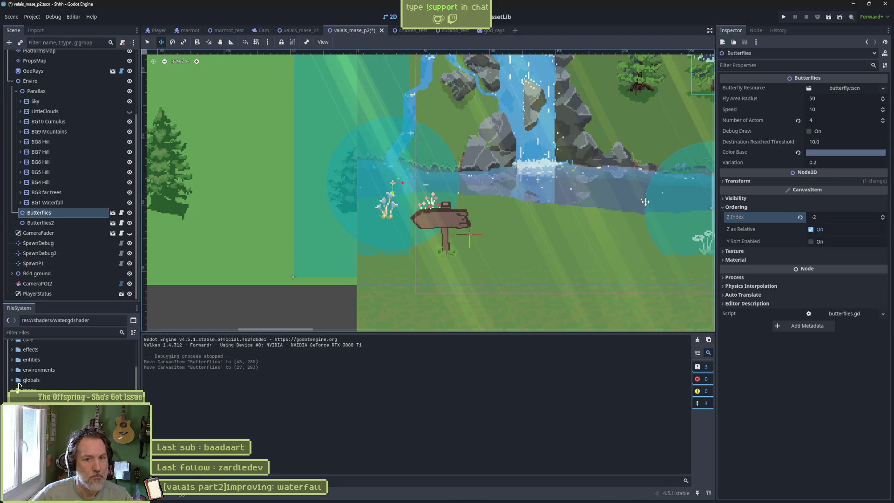
{"action": "left_click", "coordinate": [881, 121]}
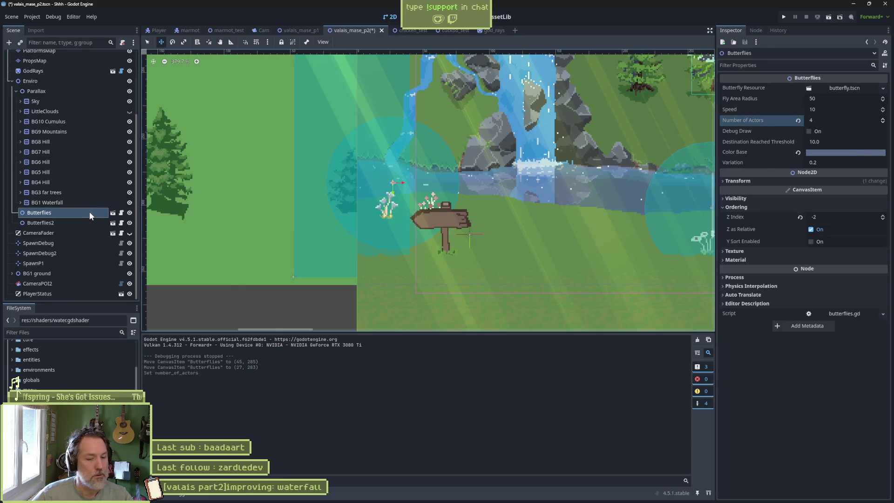
{"action": "left_click", "coordinate": [55, 82]}
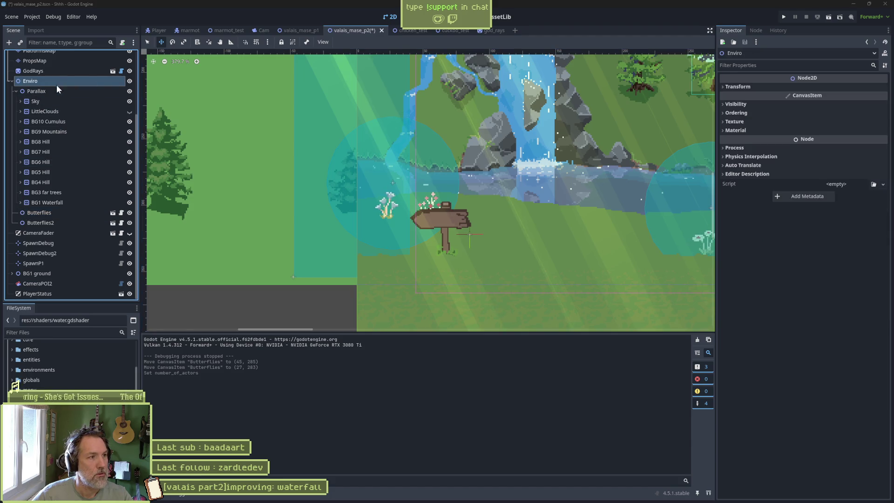
Instance butterflies.tscn under Enviro as Butterflies3 and place it near the signpost.
{"action": "key", "text": "ctrl+shift+a"}
{"action": "key", "text": "Return"}
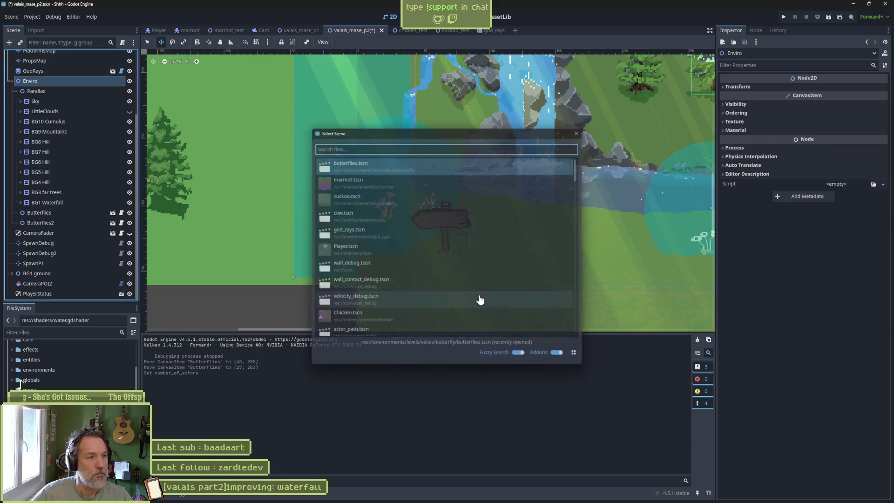
{"action": "scroll", "coordinate": [320, 229], "scroll_direction": "down", "scroll_amount": 2}
{"action": "mouse_move", "coordinate": [320, 229]}
{"action": "left_mouse_down"}
{"action": "mouse_move", "coordinate": [422, 203]}
{"action": "mouse_move", "coordinate": [412, 212]}
{"action": "left_mouse_up"}
{"action": "scroll", "coordinate": [426, 193], "scroll_direction": "down", "scroll_amount": 2}
{"action": "scroll", "coordinate": [421, 222], "scroll_direction": "up", "scroll_amount": 5}
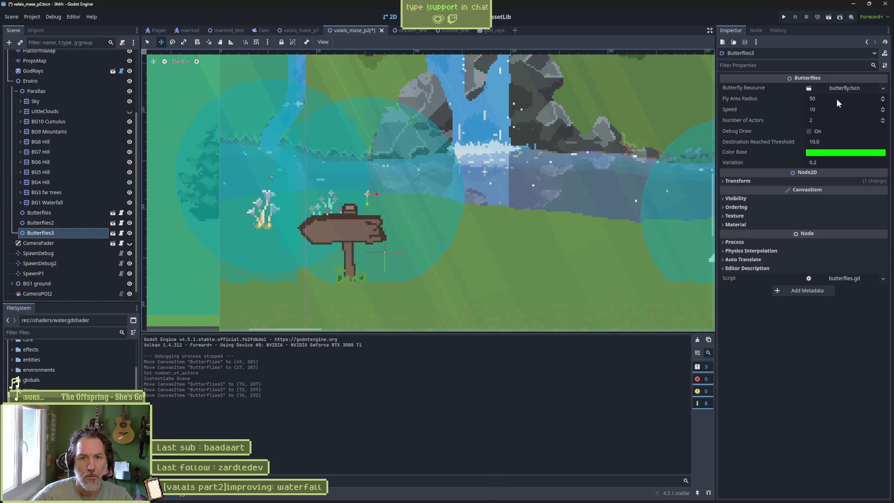
Give Butterflies3 fly radius 30 and a flower-pink Color Base beside the signpost, then run the level.
{"action": "left_click_drag", "start_coordinate": [840, 99], "coordinate": [819, 98]}
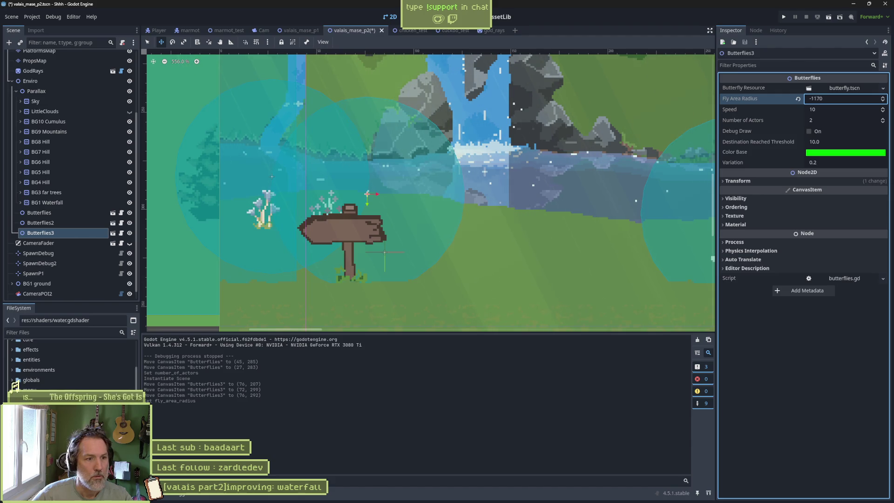
{"action": "left_click", "coordinate": [849, 98]}
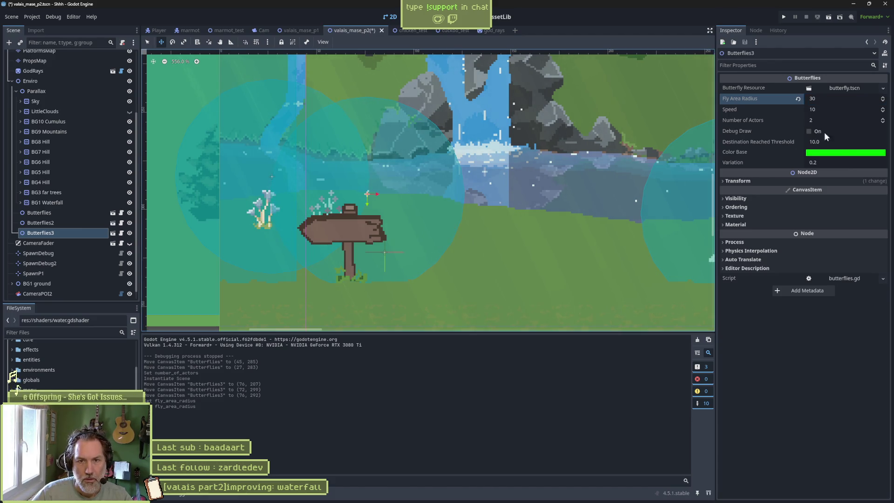
{"action": "left_click_drag", "start_coordinate": [401, 189], "coordinate": [493, 146]}
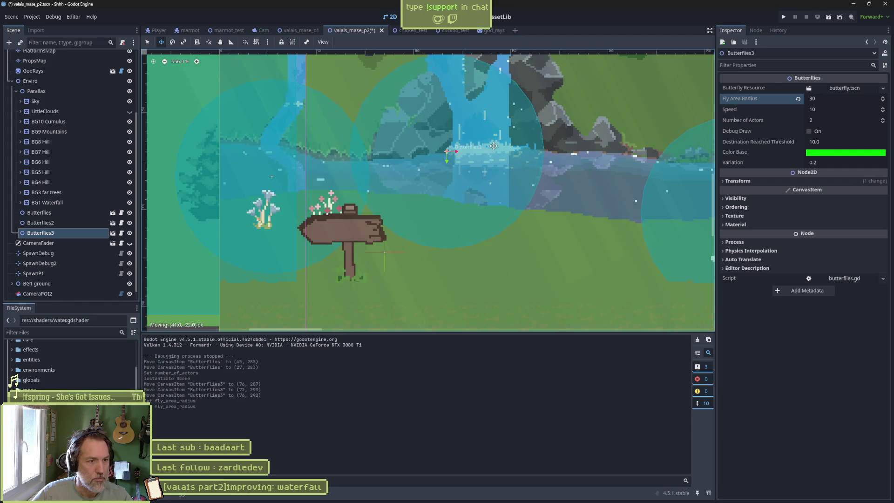
{"action": "left_click", "coordinate": [811, 153]}
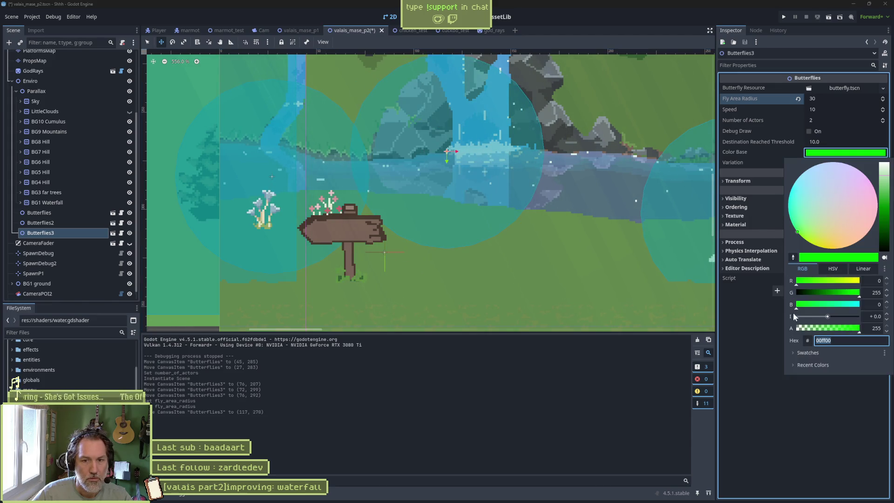
{"action": "left_click", "coordinate": [793, 257]}
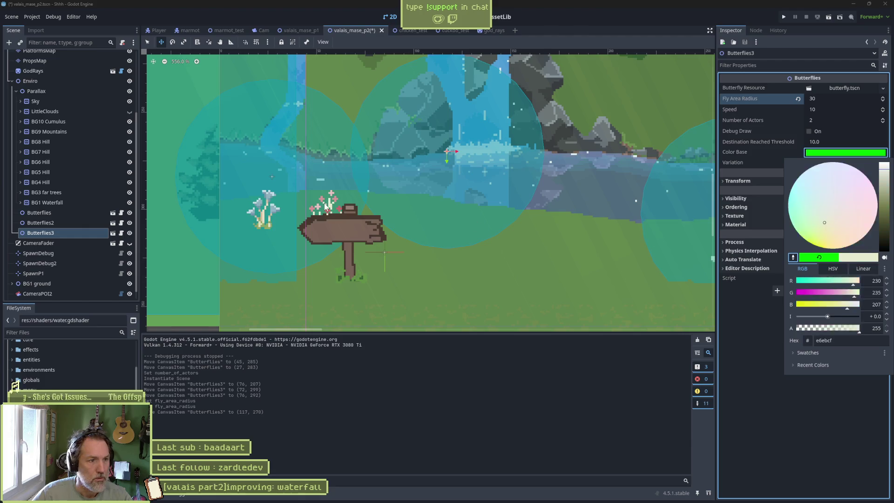
{"action": "left_click", "coordinate": [755, 419]}
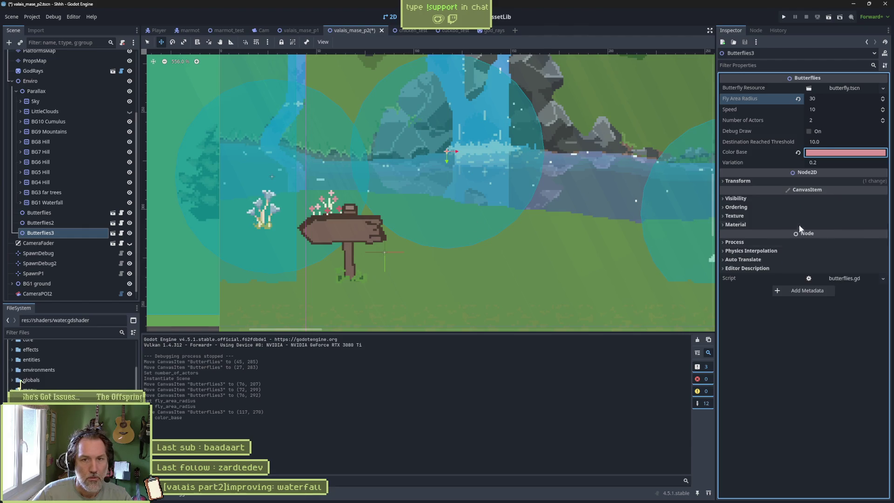
{"action": "left_click_drag", "start_coordinate": [446, 179], "coordinate": [348, 215]}
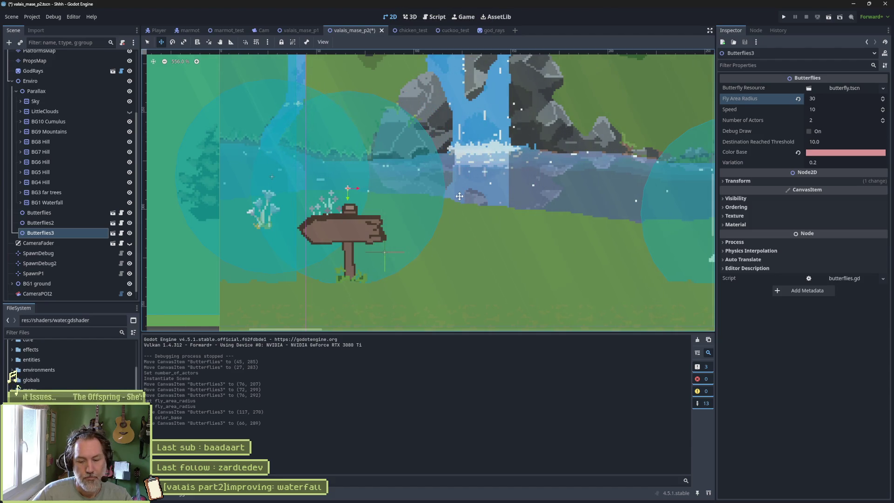
{"action": "key", "text": "F6"}
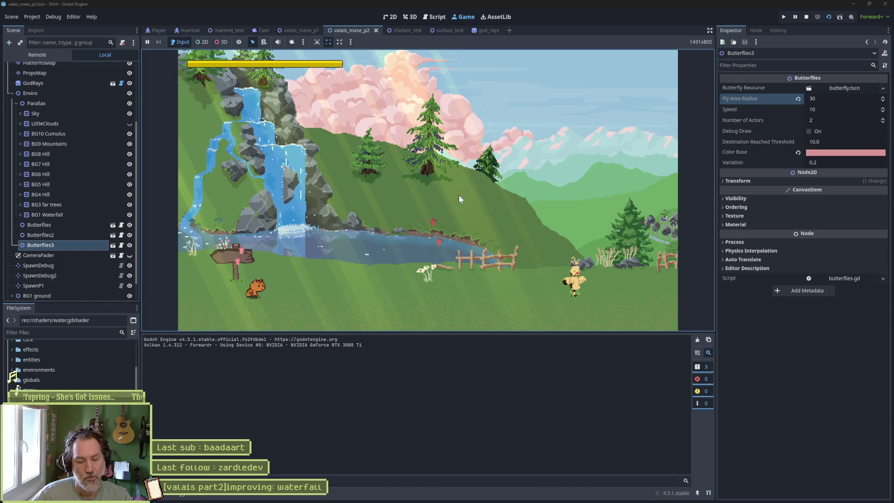
Set Butterflies3's Z Index to -2 and playtest the level again.
{"action": "key", "text": "F8"}
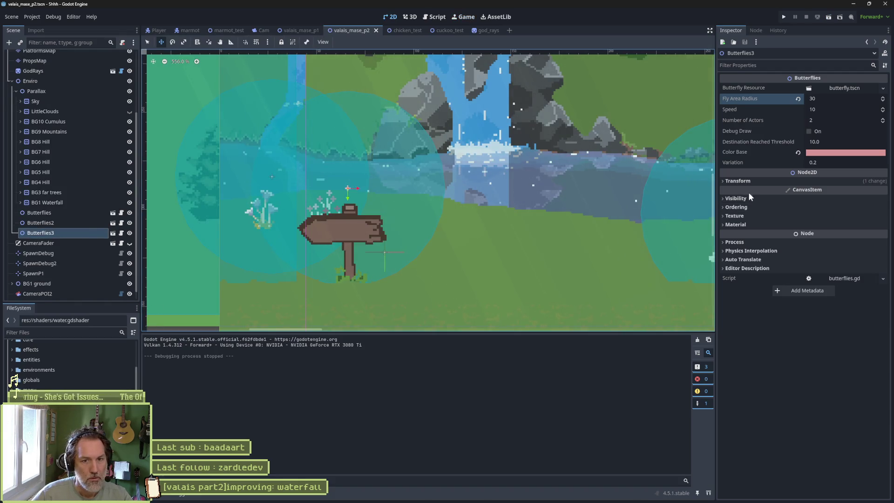
{"action": "left_click", "coordinate": [791, 207]}
{"action": "double_click", "coordinate": [882, 219]}
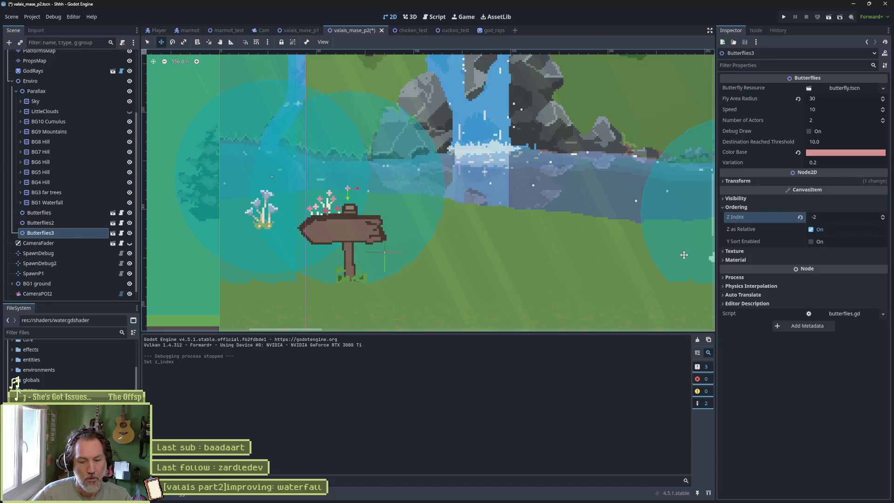
{"action": "key", "text": "F6"}
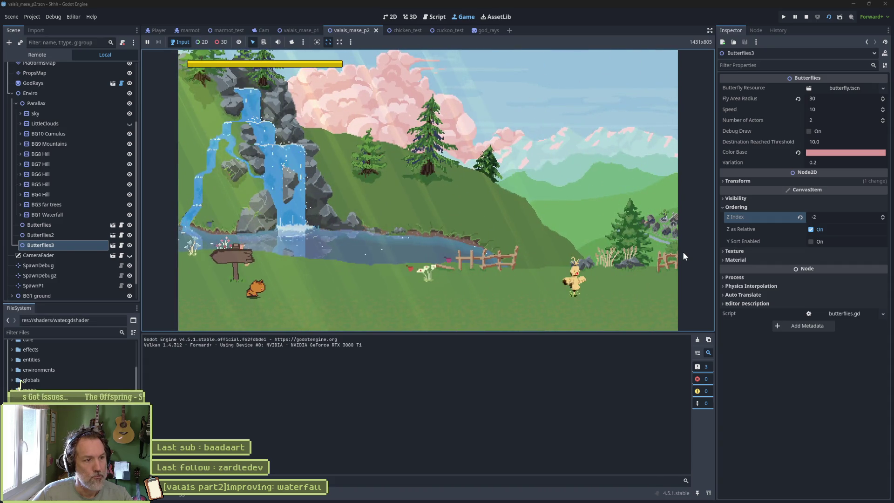
{"action": "key", "text": "F8"}
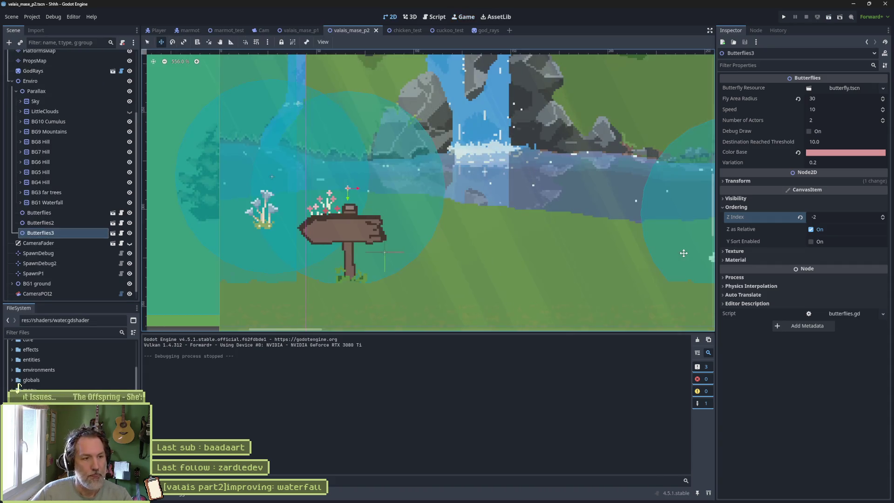
Move Butterflies3 slightly left and up and set its Fly Area Radius to 60.
{"action": "left_click_drag", "start_coordinate": [458, 197], "coordinate": [404, 179]}
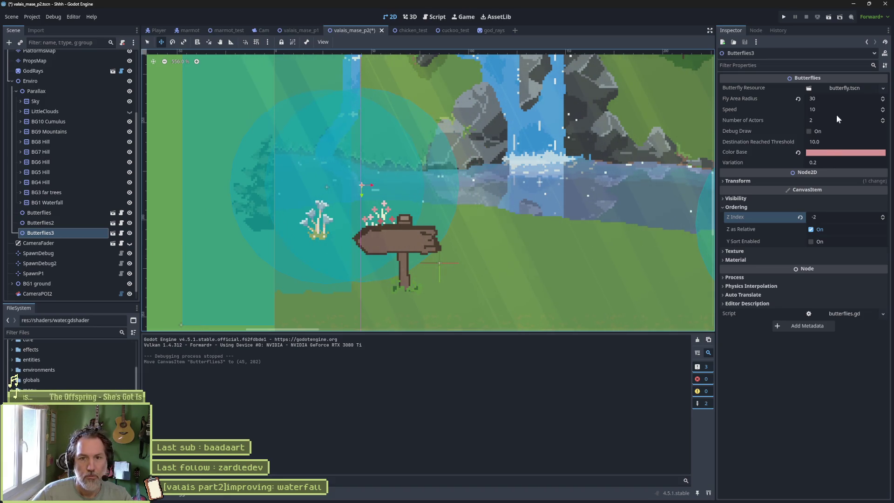
{"action": "left_click", "coordinate": [842, 98]}
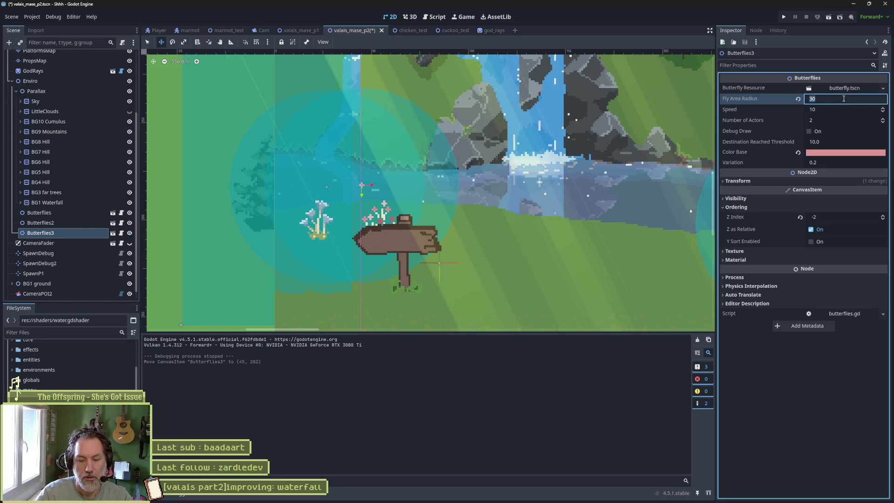
{"action": "type", "text": "60"}
{"action": "key", "text": "Return"}
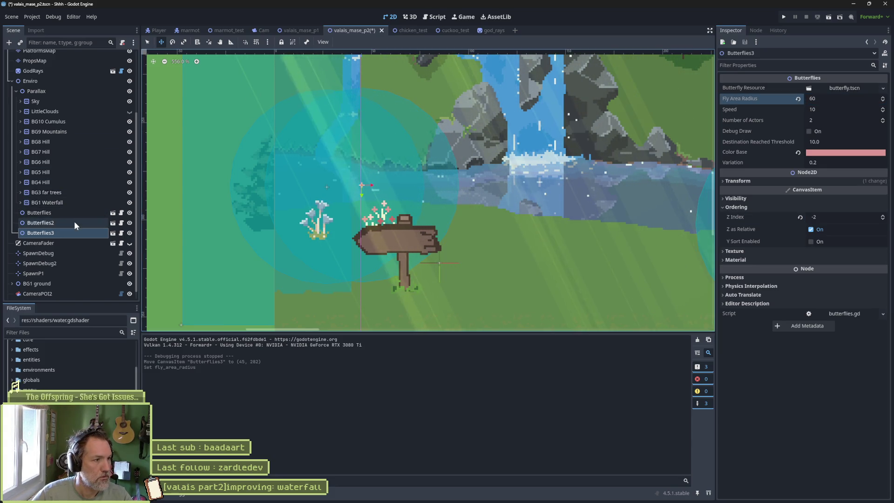
Nudge the Butterflies group right, playtest the level, then switch to Asana.
{"action": "left_click", "coordinate": [74, 224]}
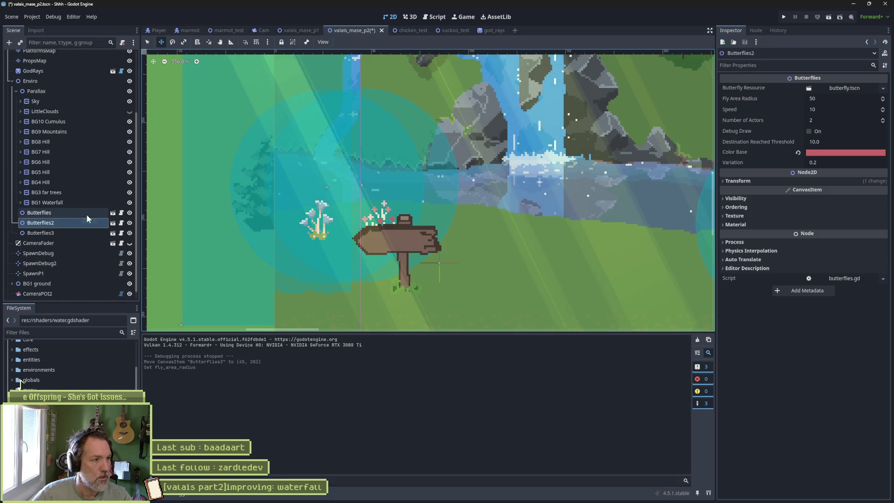
{"action": "left_click", "coordinate": [56, 212]}
{"action": "left_click_drag", "start_coordinate": [354, 214], "coordinate": [391, 208]}
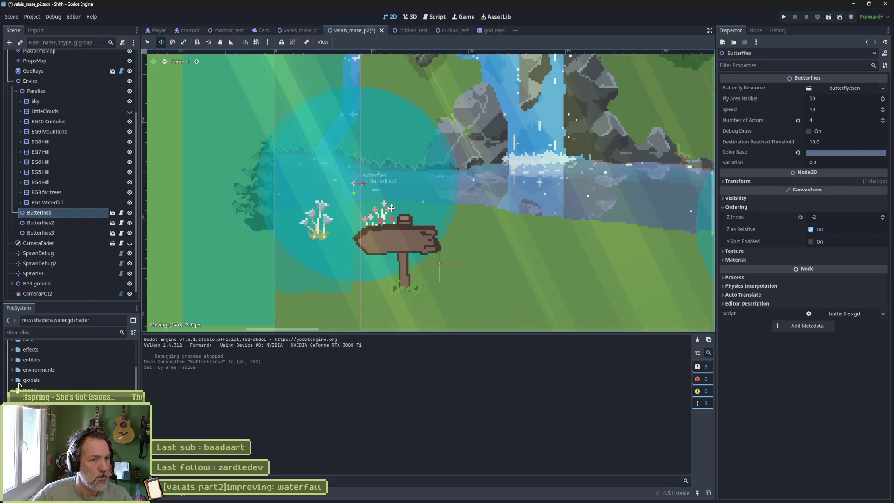
{"action": "key", "text": "F6"}
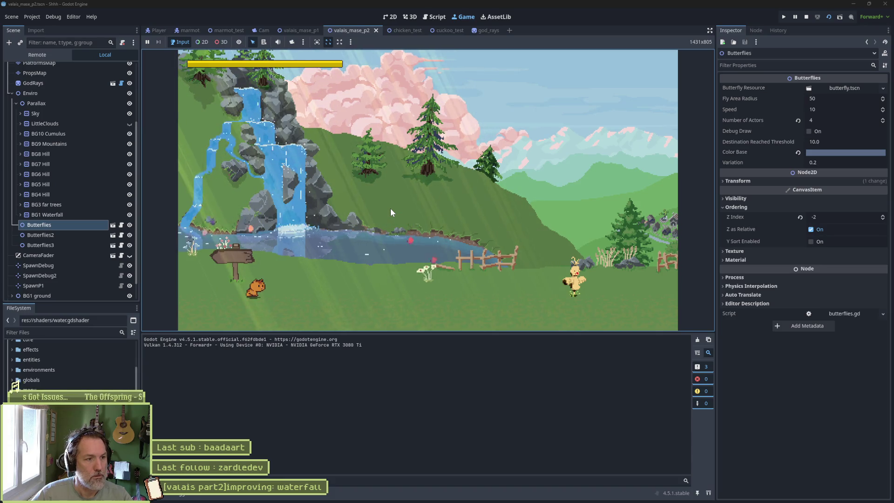
{"action": "key", "text": "F8"}
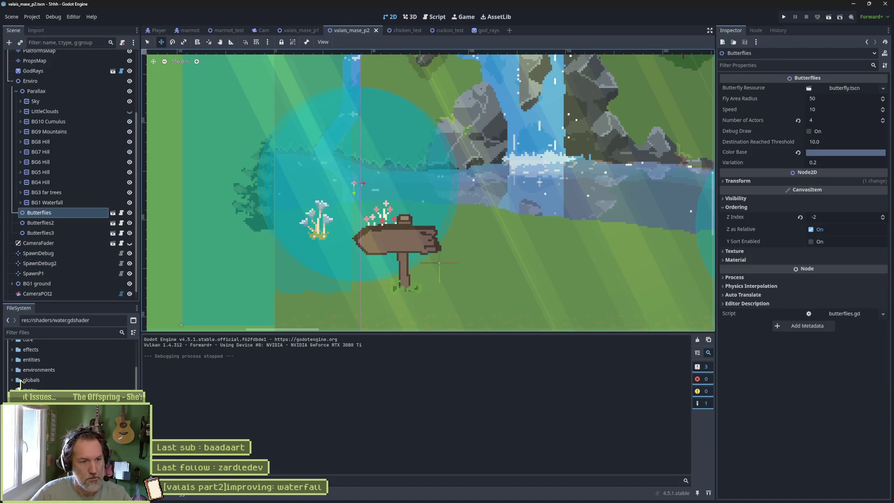
{"action": "key", "text": "alt+Tab"}
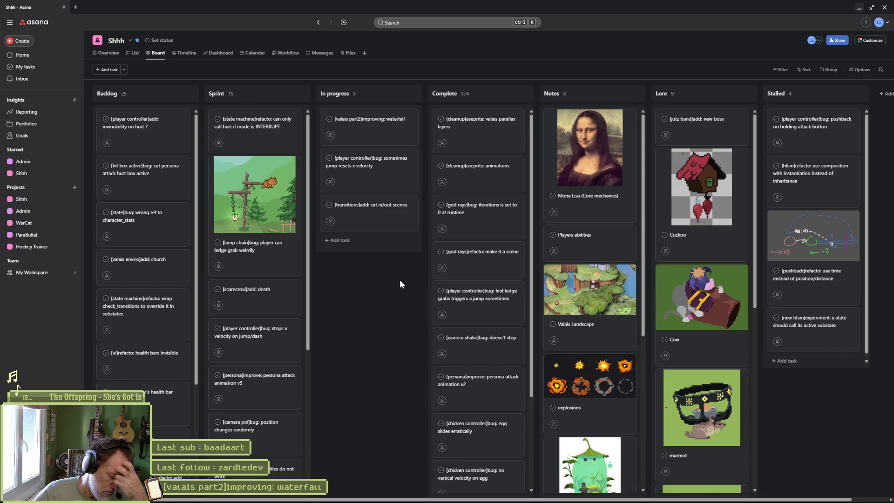
Add '[butterflies]improve: desync wing flaps' under In progress, then return to Godot and playtest.
{"action": "left_click", "coordinate": [357, 242]}
{"action": "type", "text": "[butterflies]improve: desync vo"}
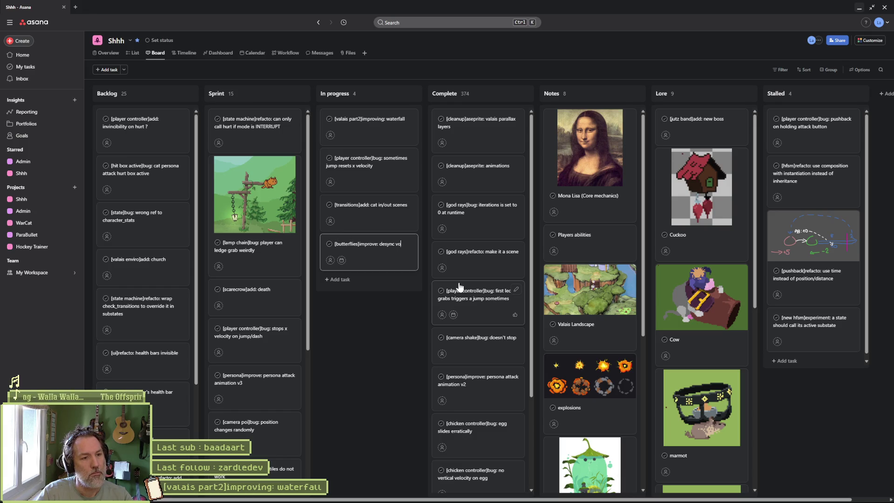
{"action": "type", "text": "laps"}
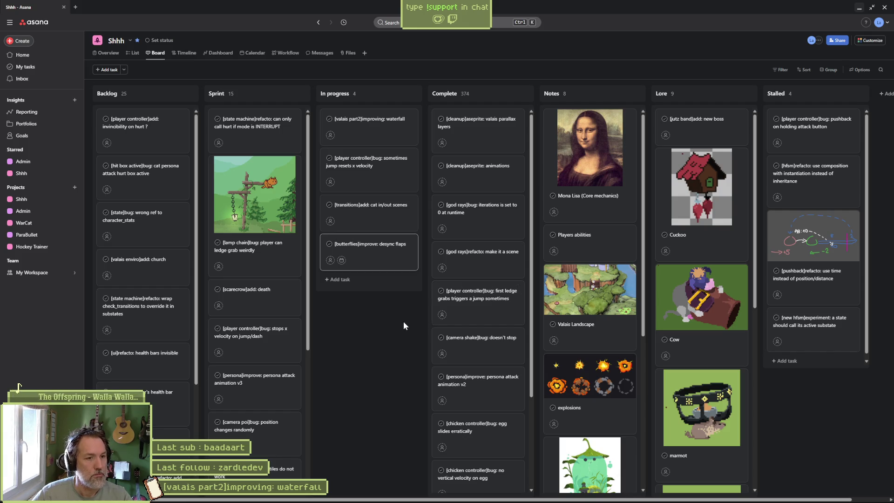
{"action": "type", "text": "wing"}
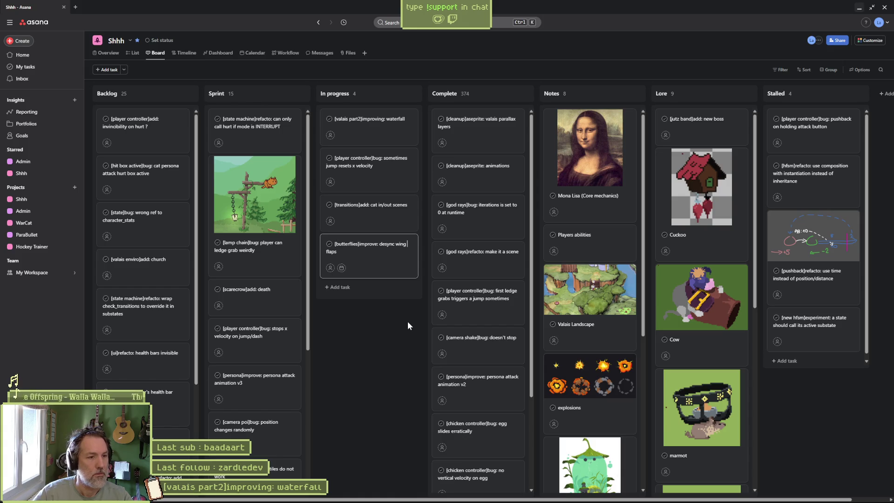
{"action": "left_click", "coordinate": [406, 322]}
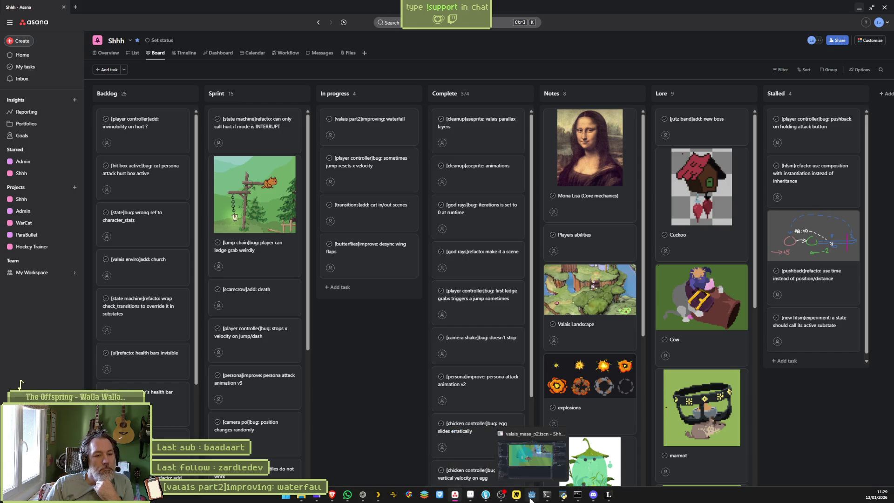
{"action": "left_click", "coordinate": [530, 497]}
{"action": "key", "text": "F6"}
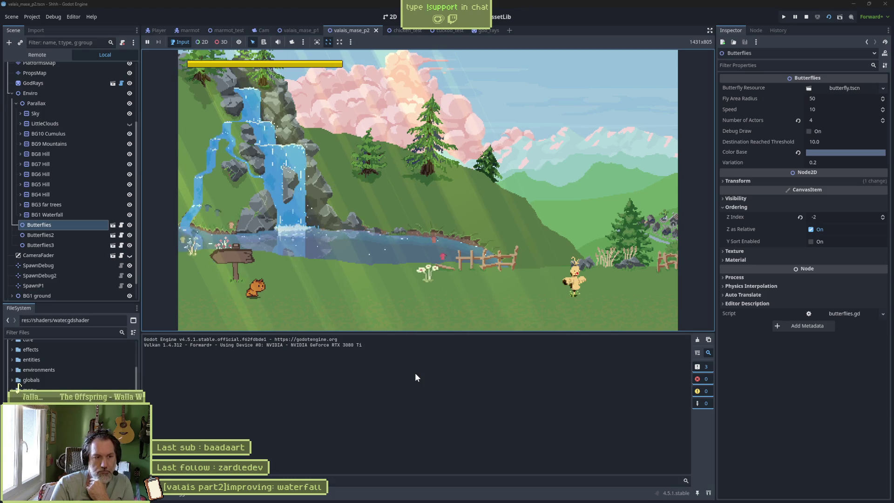
Stop the game, zoom out over the fence and characters, and select GodRays.
{"action": "key", "text": "F8"}
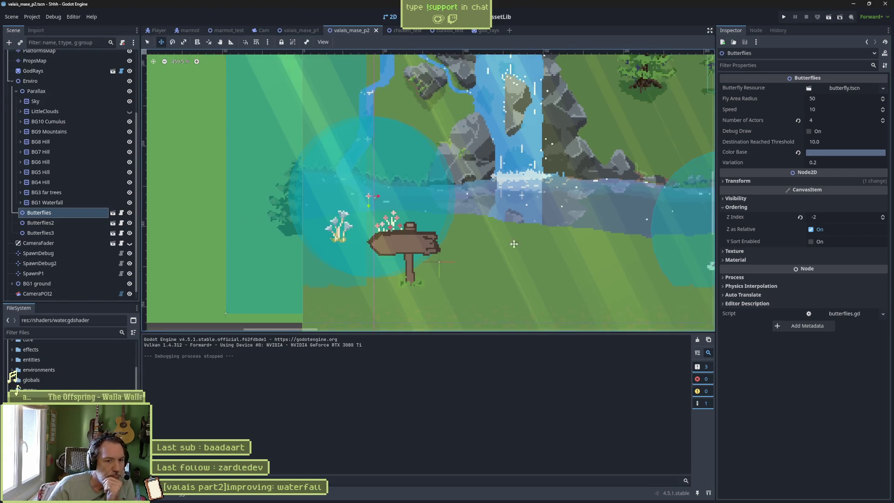
{"action": "scroll", "coordinate": [514, 244], "scroll_direction": "down", "scroll_amount": 4}
{"action": "mouse_move", "coordinate": [466, 214]}
{"action": "left_mouse_down"}
{"action": "mouse_move", "coordinate": [348, 157]}
{"action": "mouse_move", "coordinate": [326, 125]}
{"action": "mouse_move", "coordinate": [343, 100]}
{"action": "mouse_move", "coordinate": [345, 170]}
{"action": "mouse_move", "coordinate": [351, 148]}
{"action": "left_mouse_up"}
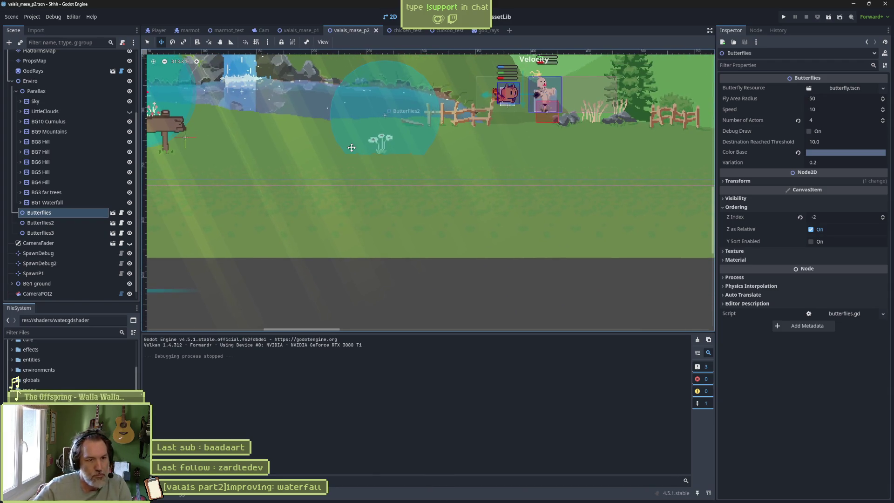
{"action": "scroll", "coordinate": [354, 142], "scroll_direction": "down", "scroll_amount": 8}
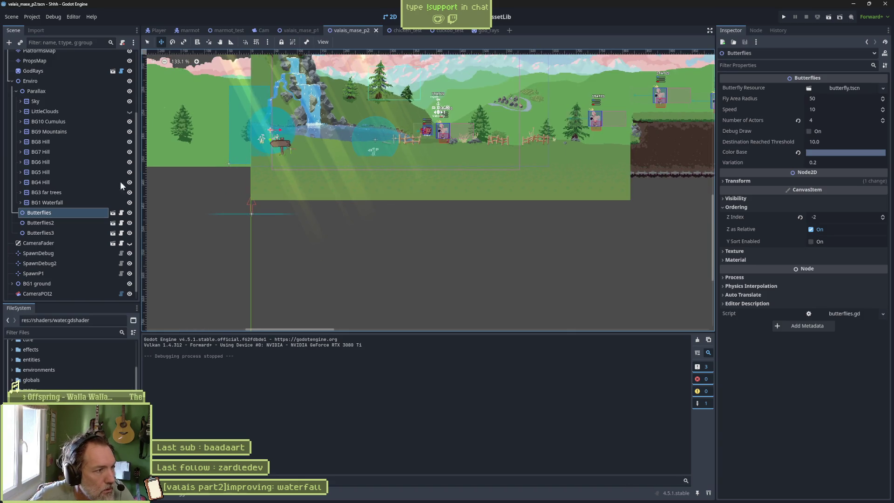
{"action": "left_click", "coordinate": [54, 72]}
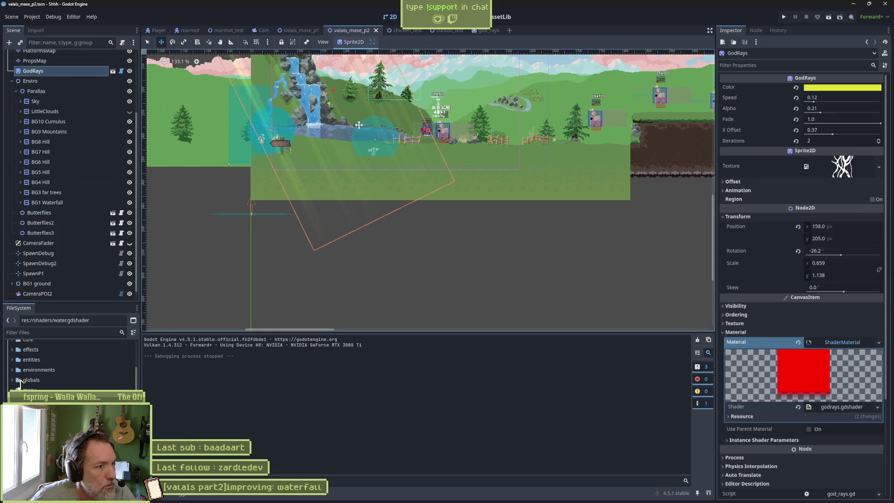
Move the GodRays sprite up-left to position 120, 129 and run the level.
{"action": "scroll", "coordinate": [324, 163], "scroll_direction": "up", "scroll_amount": 3}
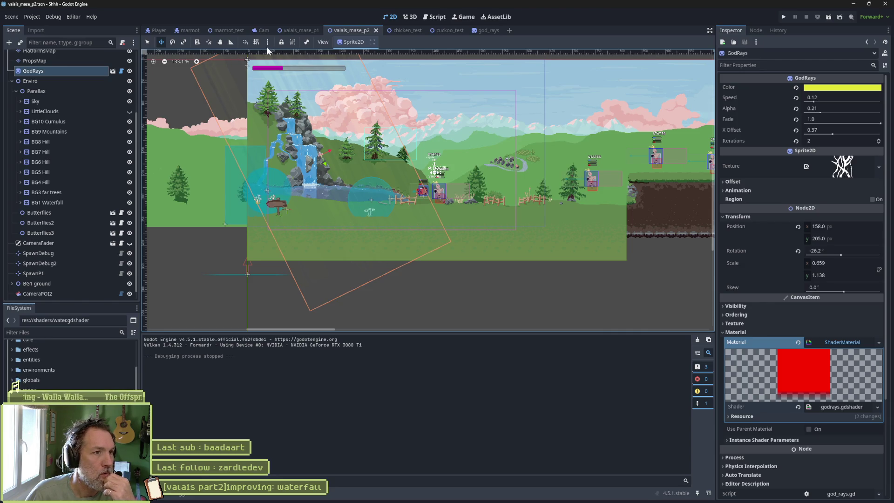
{"action": "left_click", "coordinate": [267, 42]}
{"action": "left_click", "coordinate": [269, 44]}
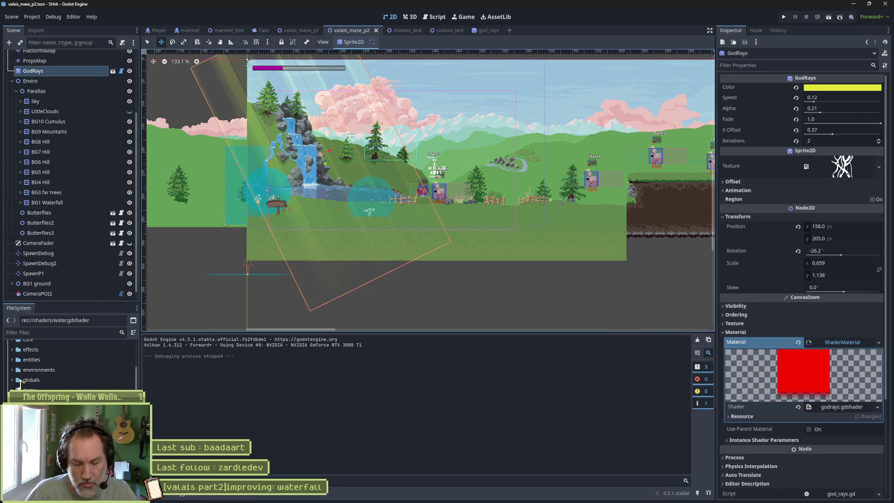
{"action": "left_click_drag", "start_coordinate": [325, 162], "coordinate": [310, 122]}
{"action": "key", "text": "F6"}
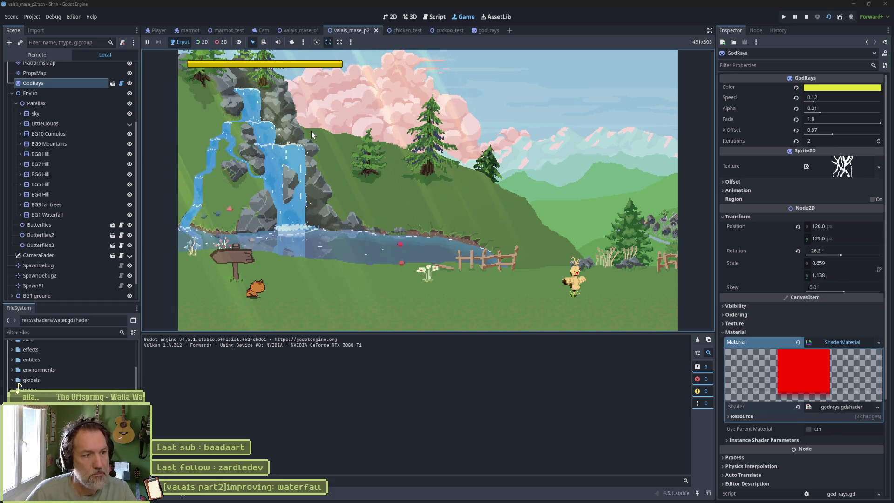
Rerun the game several times with a taller game view and save the scene.
{"action": "key", "text": "F8"}
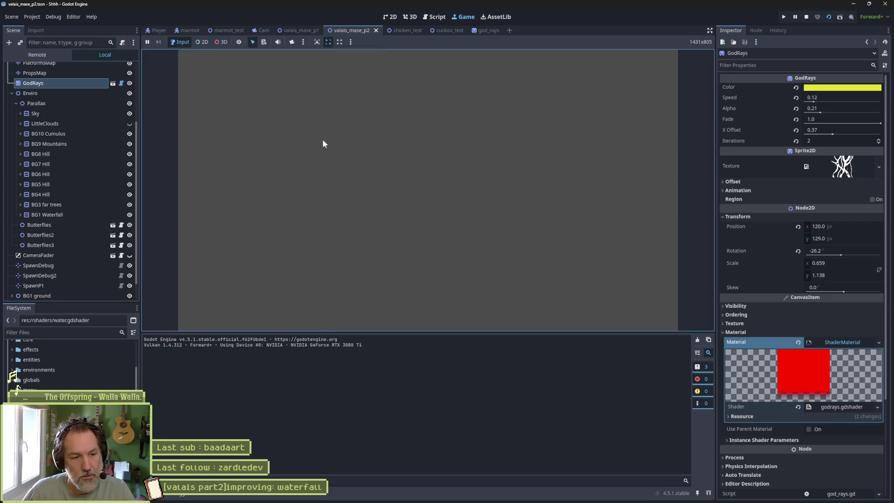
{"action": "key", "text": "F5"}
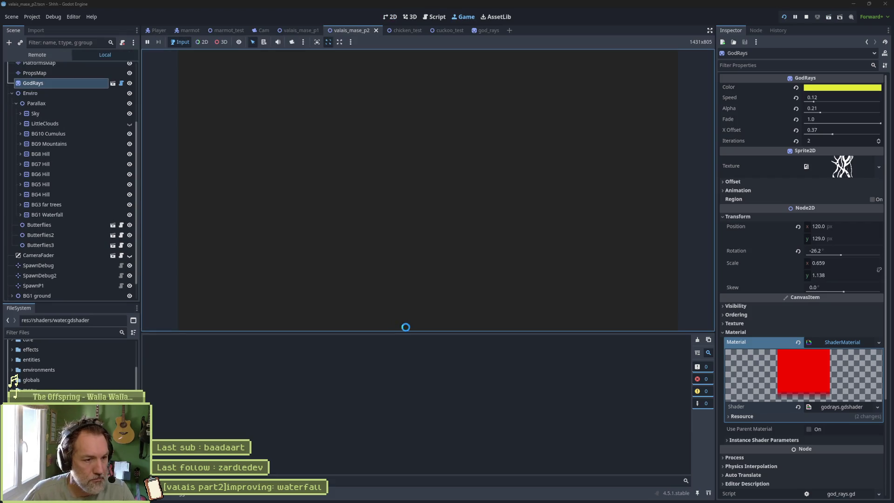
{"action": "left_click_drag", "start_coordinate": [409, 333], "coordinate": [406, 372]}
{"action": "key", "text": "F5"}
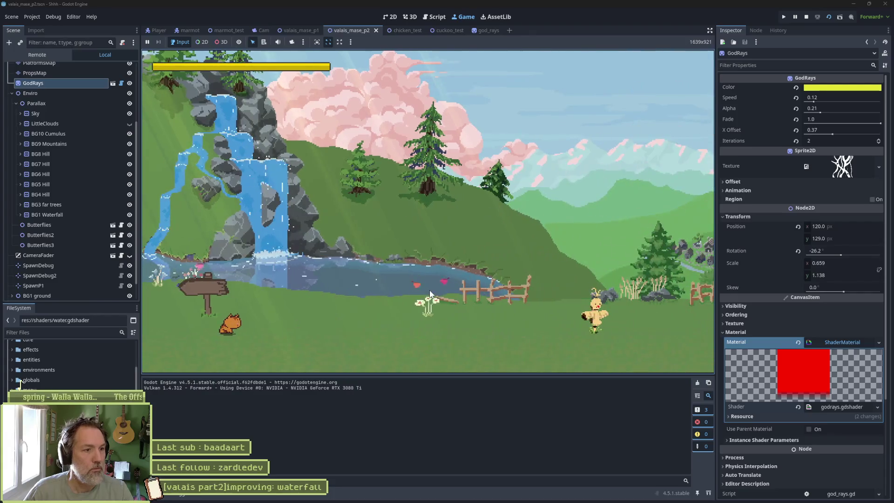
{"action": "key", "text": "F5"}
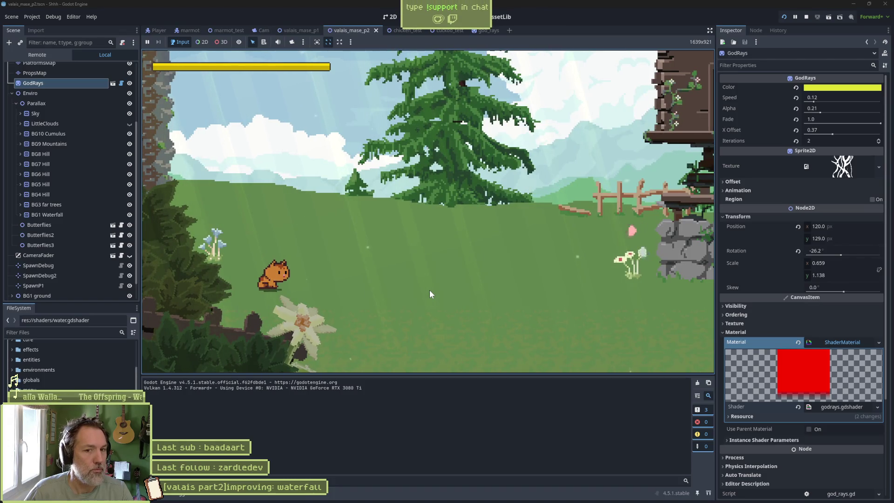
{"action": "key", "text": "F6"}
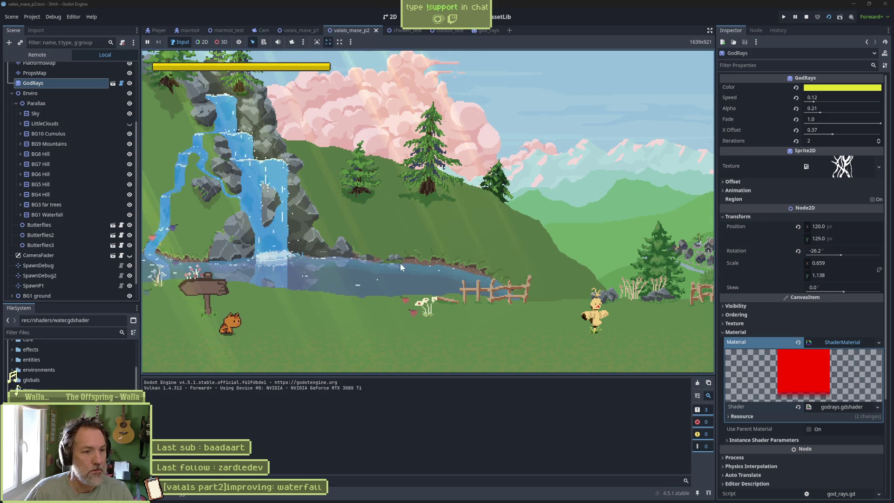
Stop the game and expand BG1 Waterfall in the Scene dock.
{"action": "key", "text": "F8"}
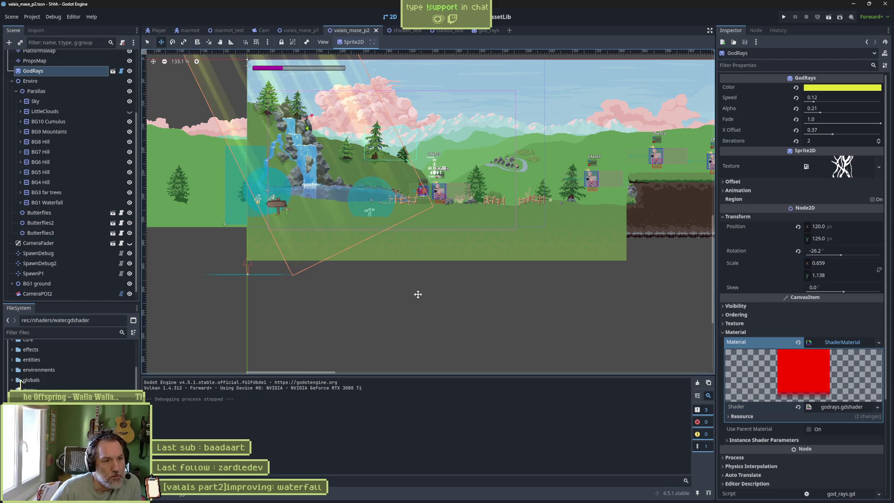
{"action": "scroll", "coordinate": [370, 239], "scroll_direction": "up", "scroll_amount": 3}
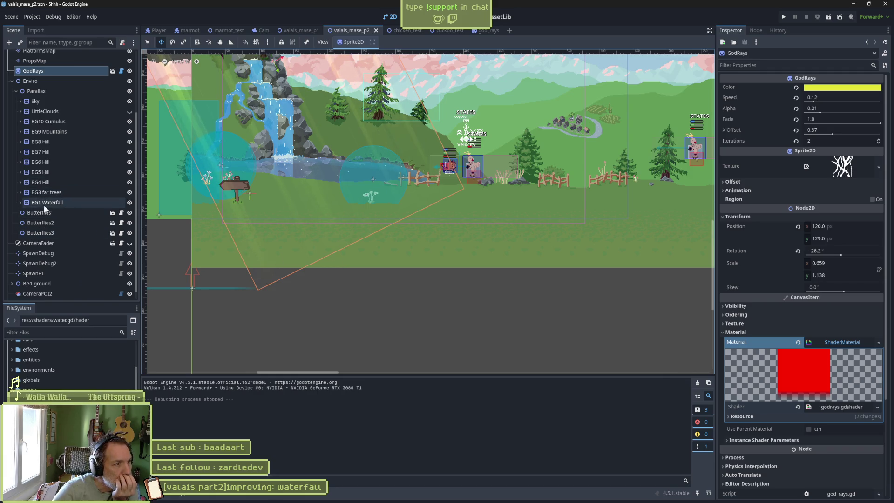
{"action": "left_click", "coordinate": [20, 203]}
Briefly hide and reshow Pond Sparkles, Node2D and Waterfall to compare the scene.
{"action": "left_click", "coordinate": [129, 233]}
{"action": "left_click", "coordinate": [129, 233]}
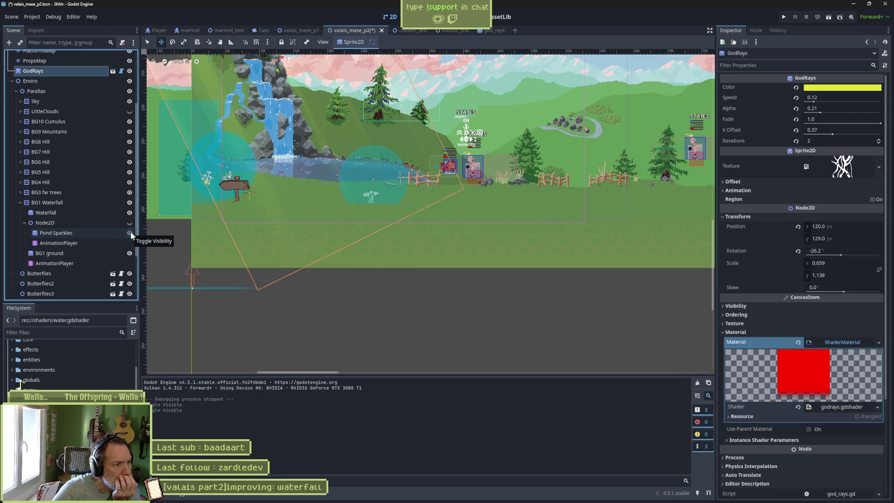
{"action": "left_click", "coordinate": [130, 224]}
{"action": "left_click", "coordinate": [129, 221]}
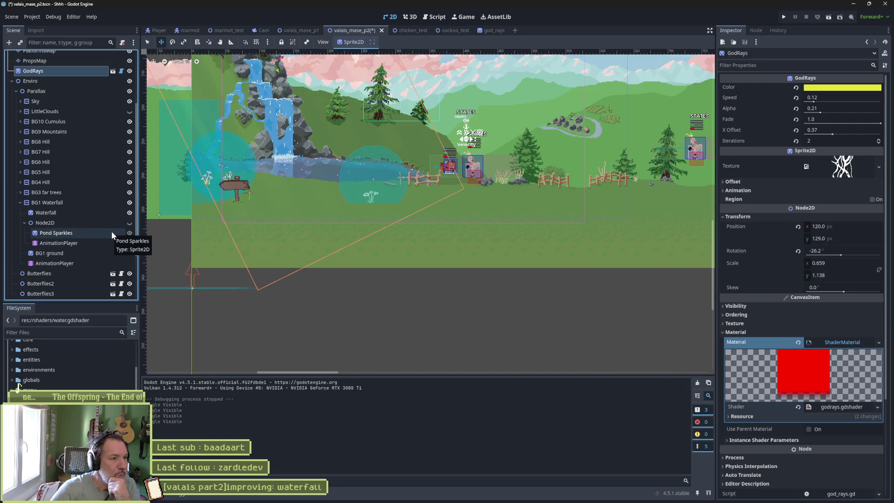
{"action": "left_click", "coordinate": [130, 212]}
{"action": "left_click", "coordinate": [130, 213]}
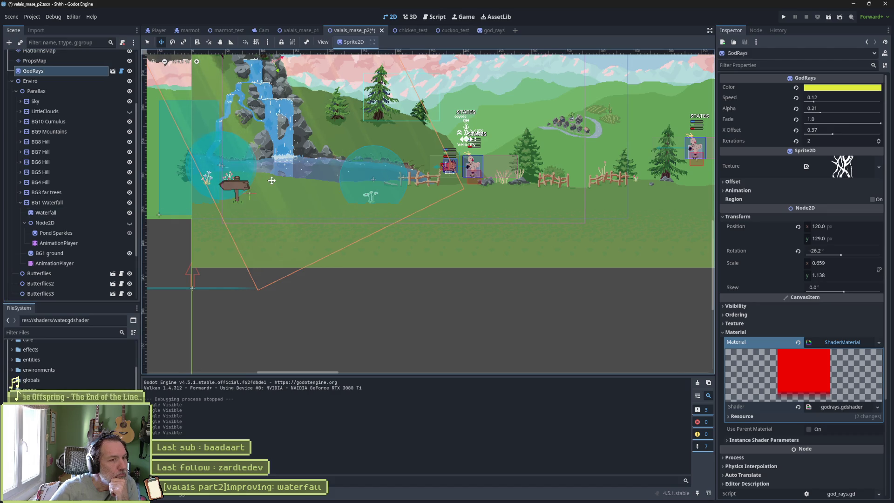
Zoom into the waterfall and pond, then switch to waterfall.aseprite in Aseprite.
{"action": "scroll", "coordinate": [271, 114], "scroll_direction": "up", "scroll_amount": 2}
{"action": "scroll", "coordinate": [271, 114], "scroll_direction": "up", "scroll_amount": 3}
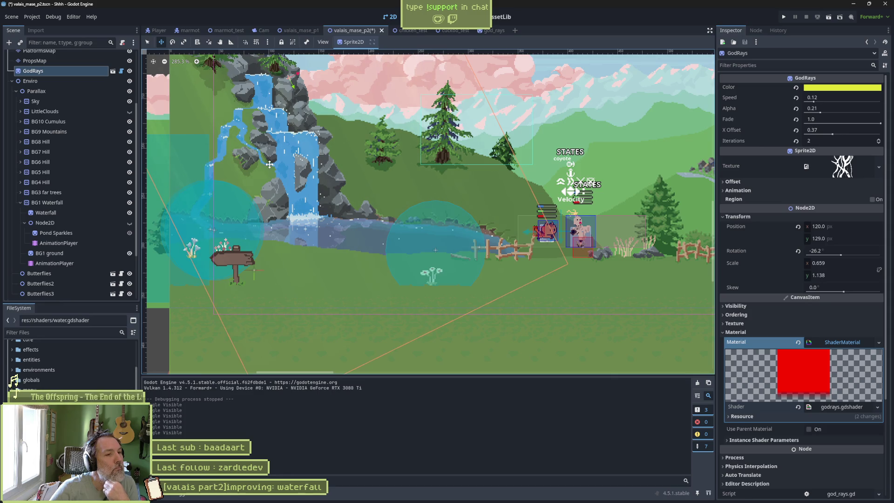
{"action": "left_click", "coordinate": [298, 496]}
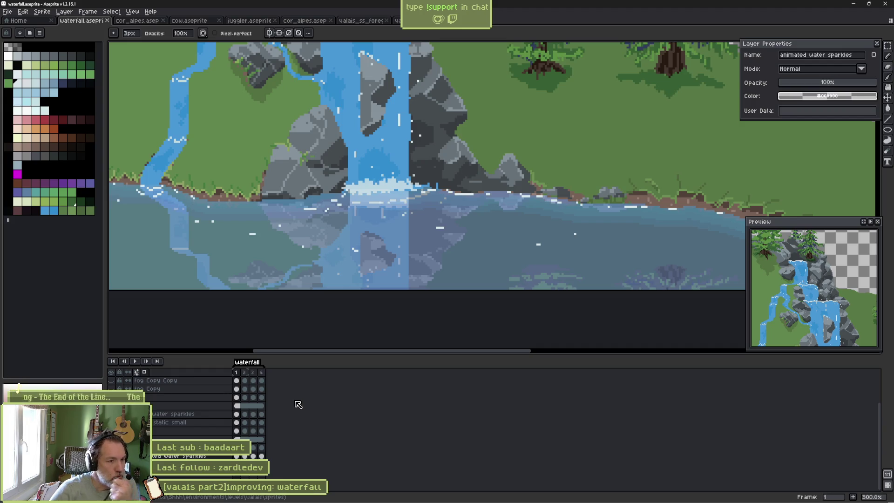
Delete the duplicate 'reflection Copy' layer from the waterfall sprite.
{"action": "scroll", "coordinate": [174, 431], "scroll_direction": "up", "scroll_amount": 2}
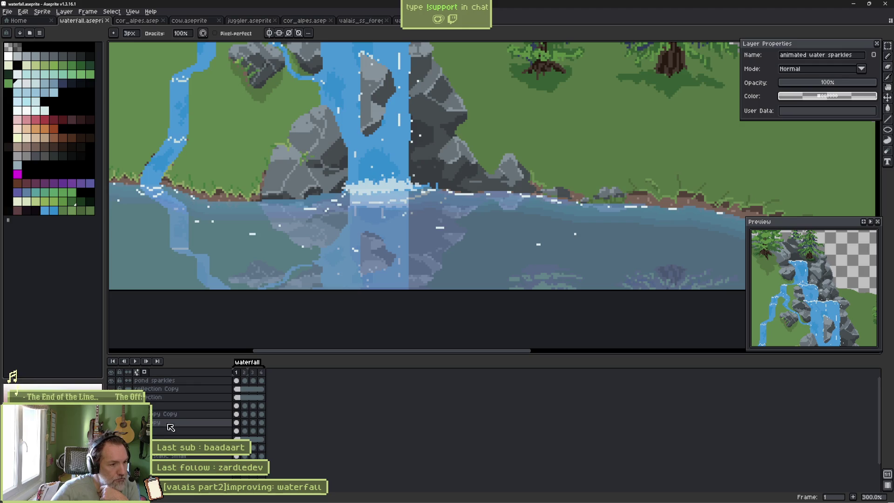
{"action": "left_click", "coordinate": [111, 388]}
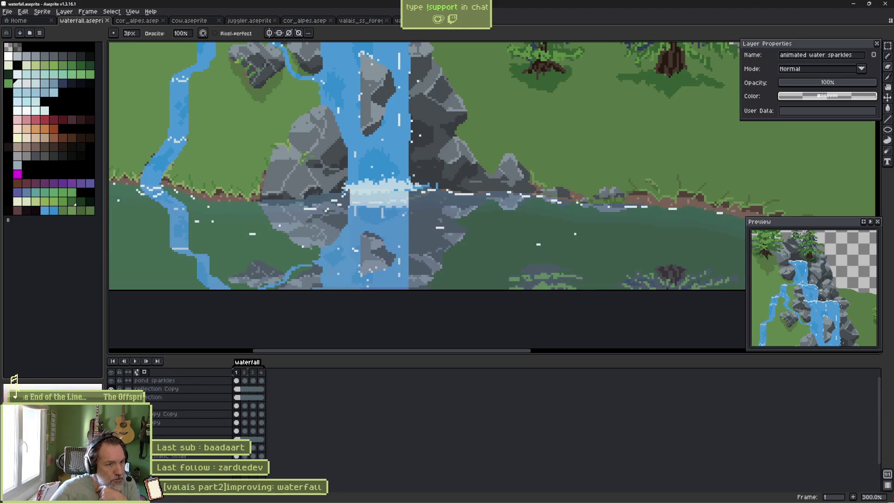
{"action": "left_click", "coordinate": [111, 388]}
{"action": "left_click", "coordinate": [165, 389]}
{"action": "right_click", "coordinate": [166, 390]}
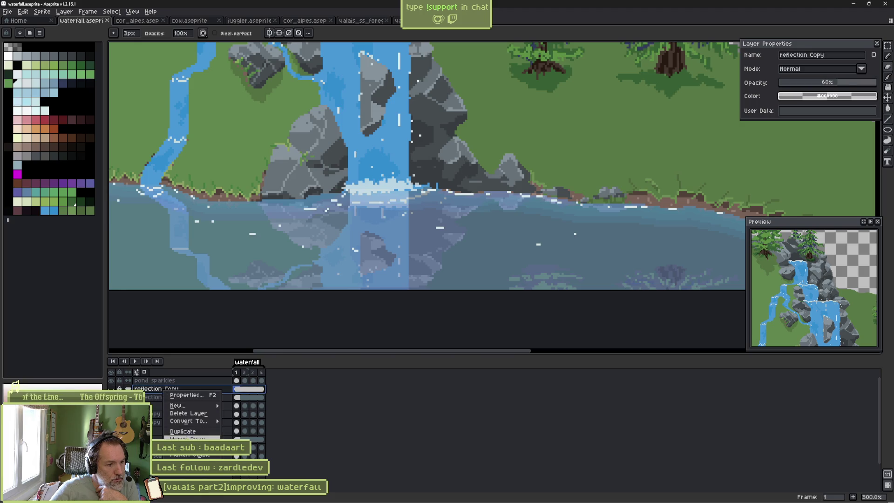
{"action": "left_click", "coordinate": [188, 413]}
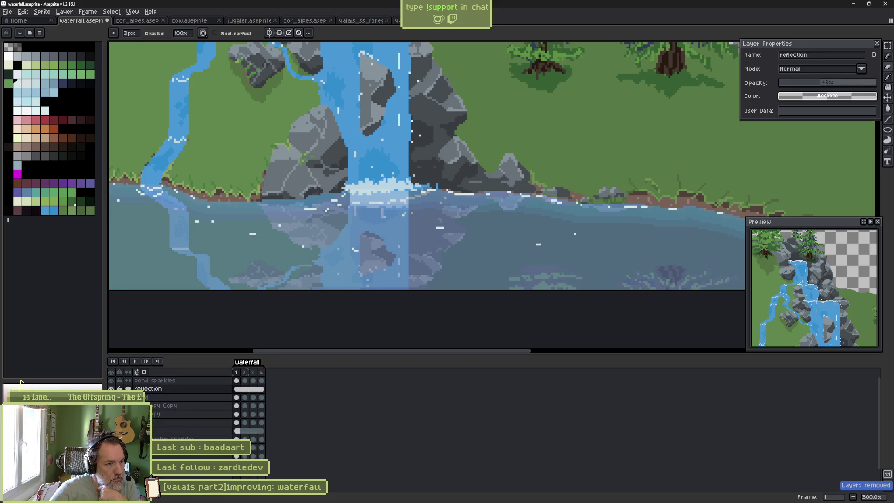
Check the reflection and pond layers, save waterfall.aseprite, and return to Godot.
{"action": "left_click", "coordinate": [111, 389]}
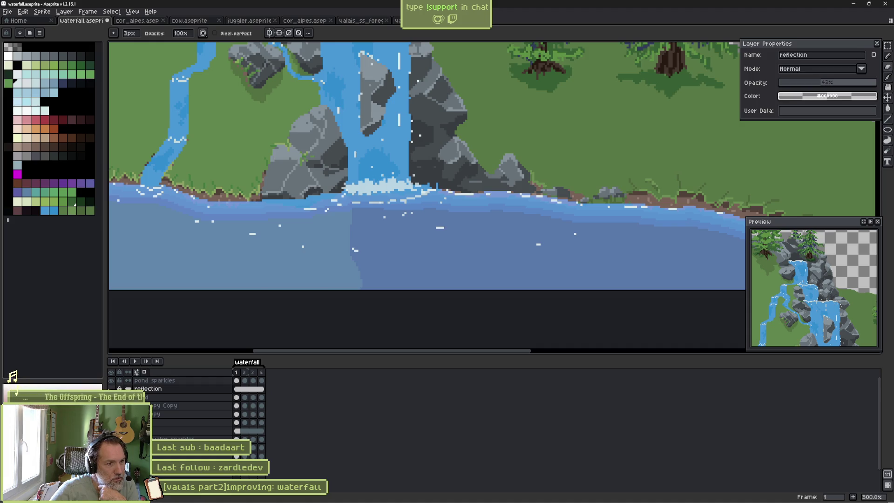
{"action": "left_click", "coordinate": [111, 388]}
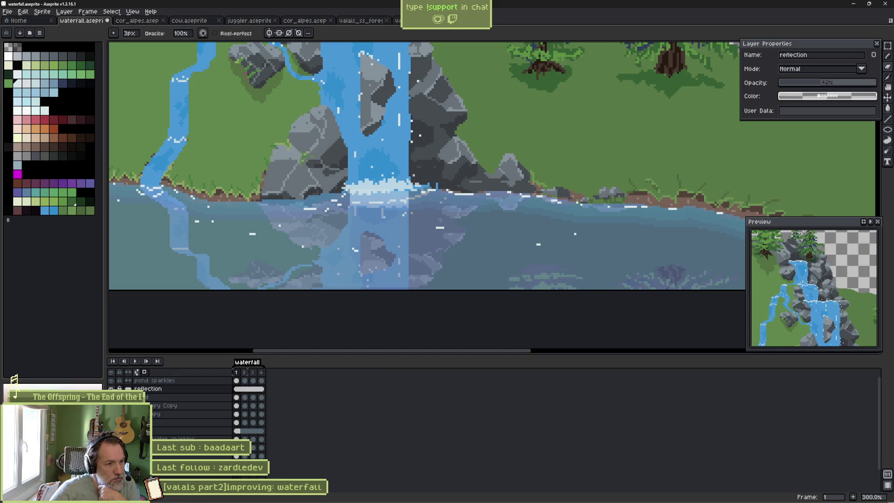
{"action": "left_click", "coordinate": [110, 397]}
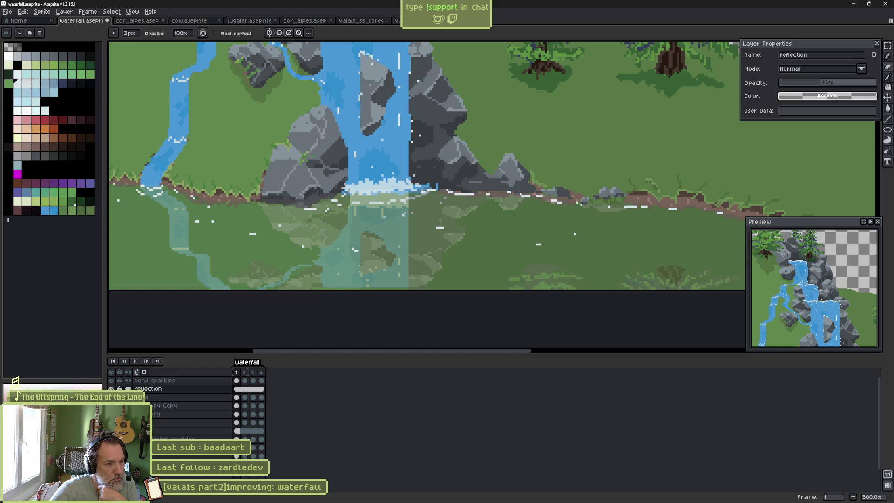
{"action": "left_click", "coordinate": [110, 388]}
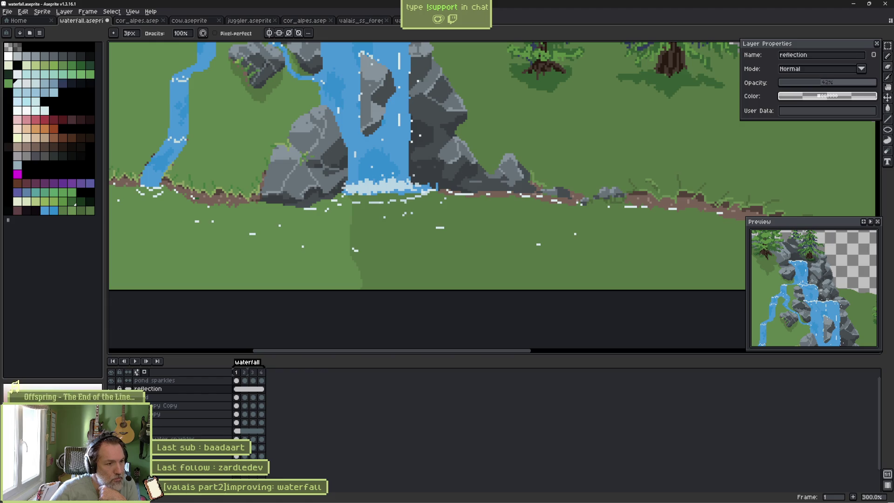
{"action": "left_click_drag", "start_coordinate": [111, 396], "coordinate": [111, 388]}
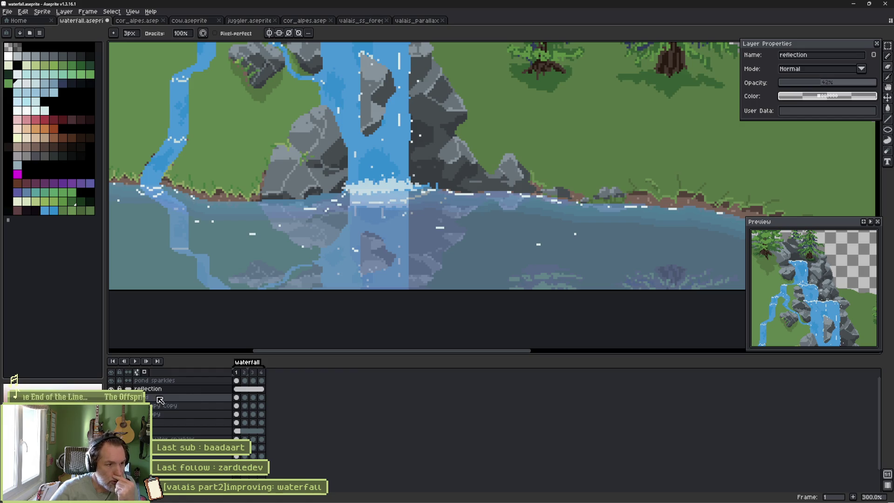
{"action": "mouse_move", "coordinate": [111, 502]}
{"action": "key", "text": "ctrl+s"}
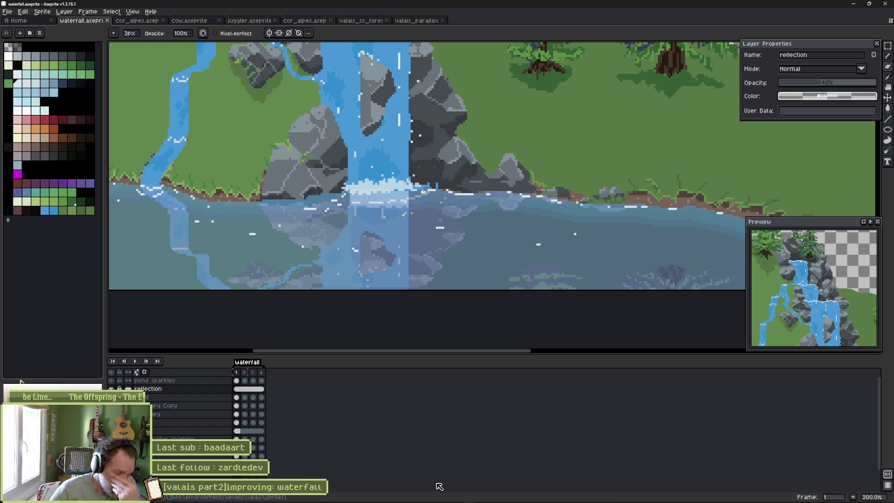
{"action": "left_click", "coordinate": [532, 495]}
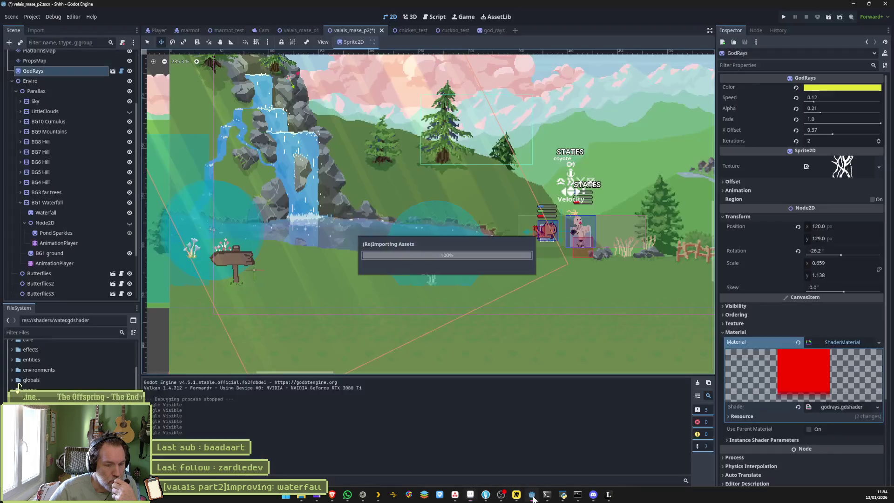
Hide the Waterfall node and show the Node2D holding the pond sparkles.
{"action": "left_click", "coordinate": [130, 212]}
{"action": "left_click", "coordinate": [116, 233]}
{"action": "left_click", "coordinate": [127, 222]}
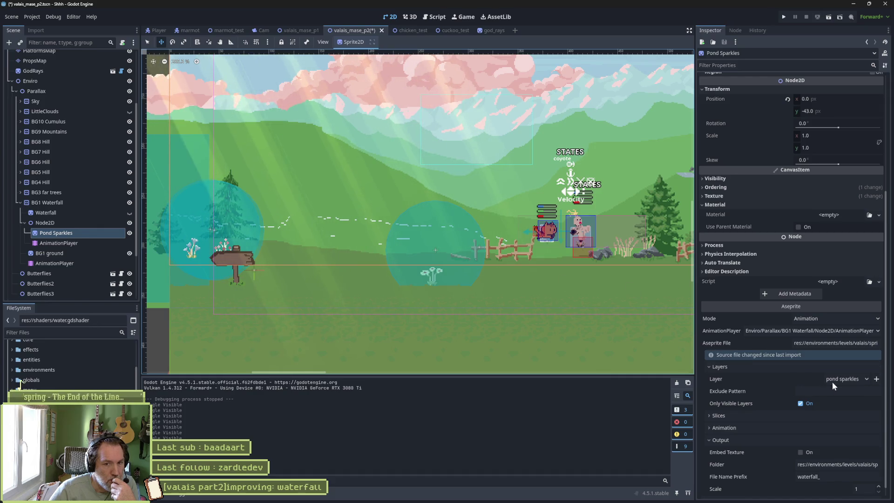
Set Pond Sparkles' Aseprite import layers to 'pond' and 'reflection'.
{"action": "left_click", "coordinate": [849, 379]}
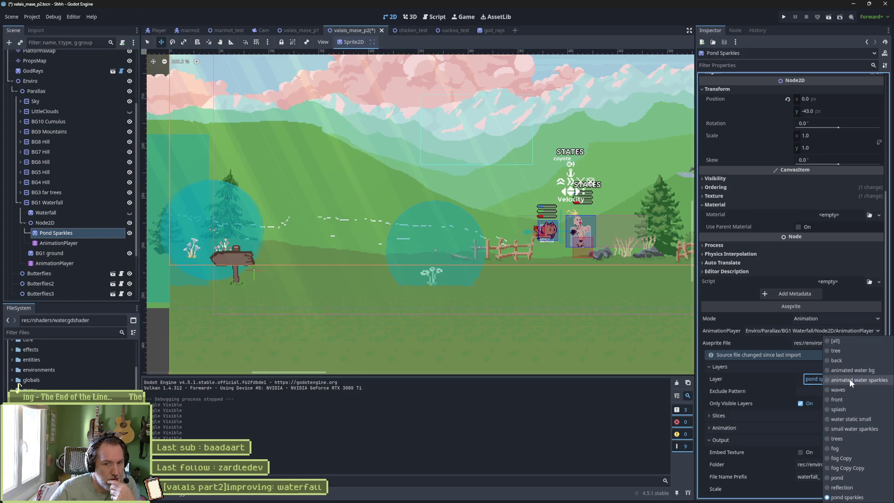
{"action": "left_click", "coordinate": [792, 373]}
{"action": "left_click", "coordinate": [877, 380]}
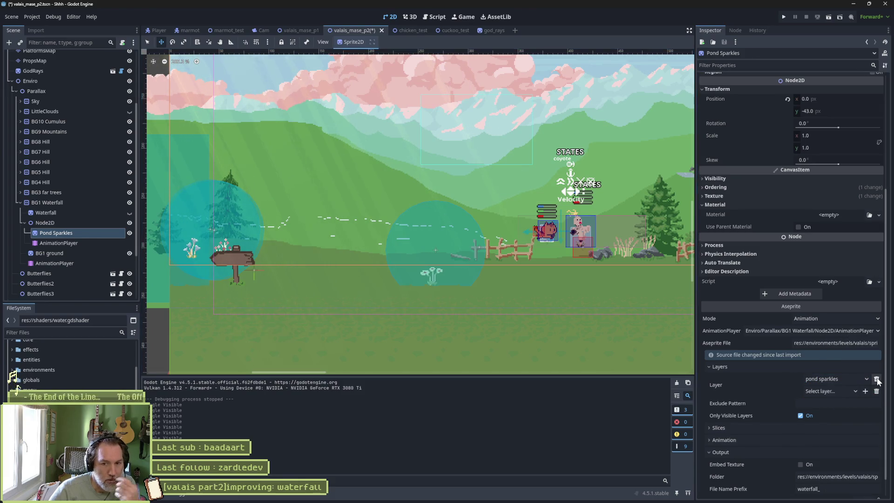
{"action": "left_click", "coordinate": [853, 390]}
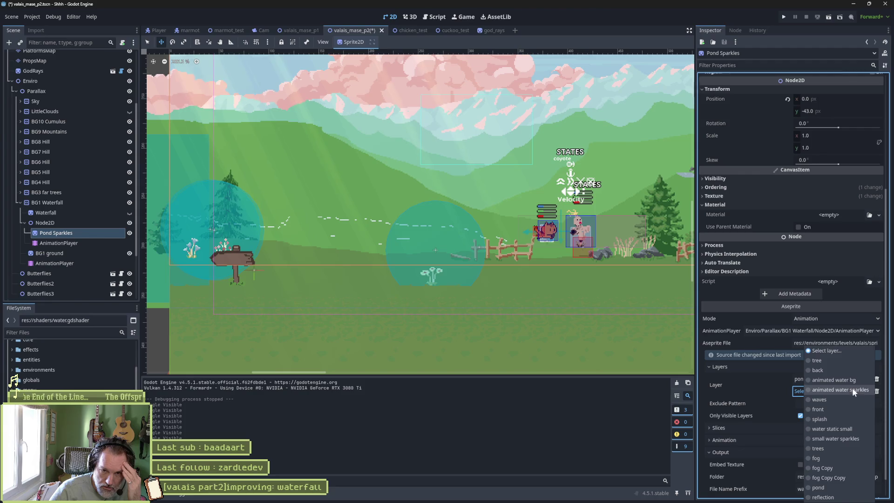
{"action": "left_click", "coordinate": [834, 496]}
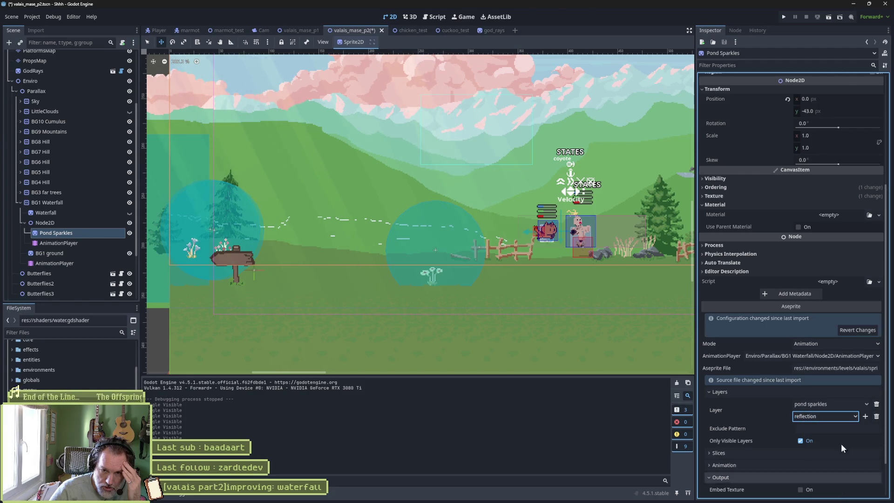
{"action": "left_click", "coordinate": [827, 403]}
{"action": "left_click", "coordinate": [825, 486]}
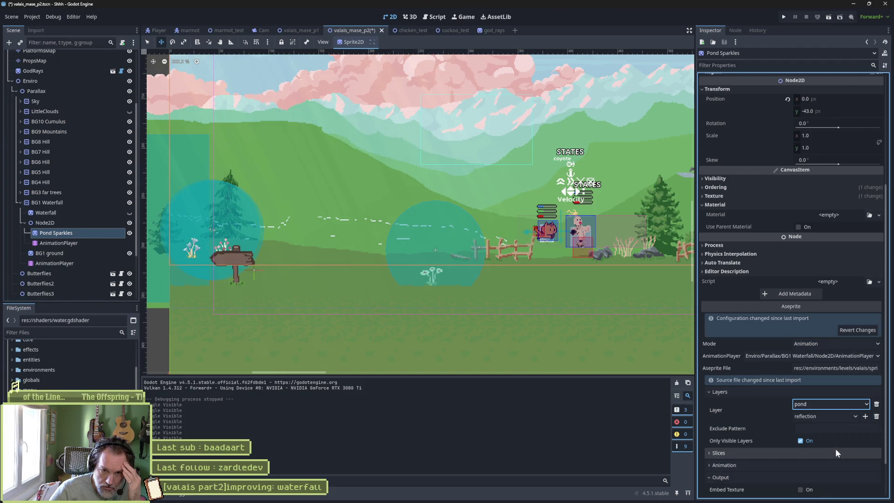
Save the scene to reimport Pond Sparkles and show the Waterfall node again.
{"action": "scroll", "coordinate": [817, 451], "scroll_direction": "down", "scroll_amount": 1}
{"action": "key", "text": "ctrl+s"}
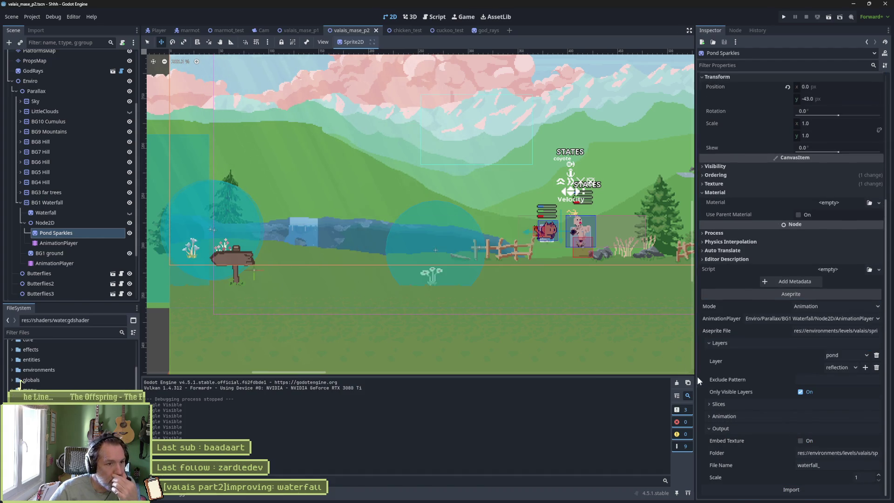
{"action": "scroll", "coordinate": [315, 250], "scroll_direction": "up", "scroll_amount": 1}
{"action": "scroll", "coordinate": [316, 250], "scroll_direction": "up", "scroll_amount": 2}
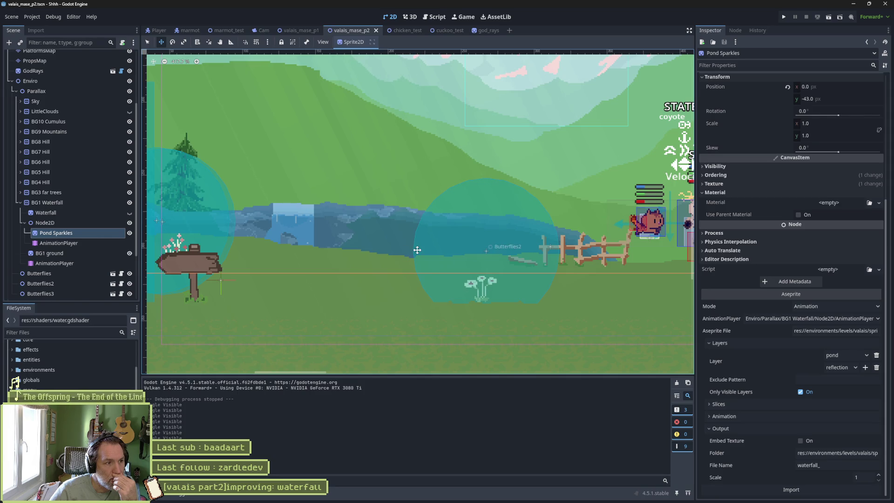
{"action": "left_click", "coordinate": [129, 214]}
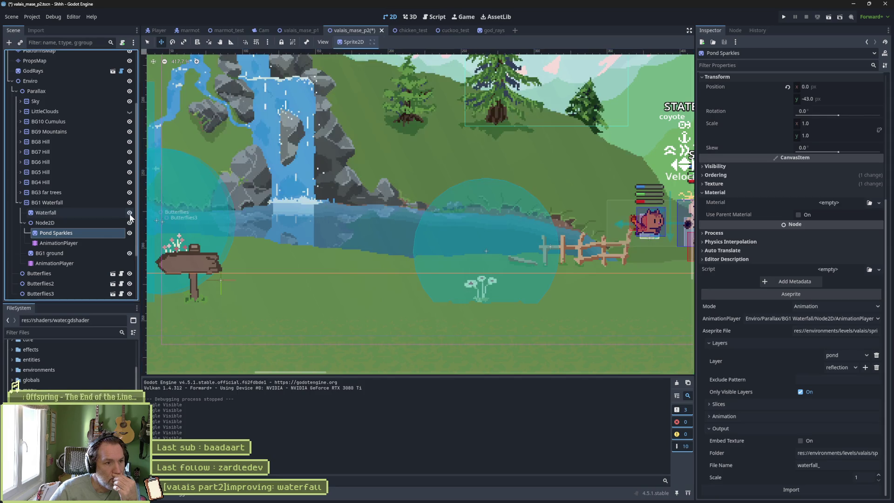
Give Waterfall the exclude pattern '[]pond, reflection', reimport, and hide the Node2D overlay.
{"action": "left_click", "coordinate": [108, 212]}
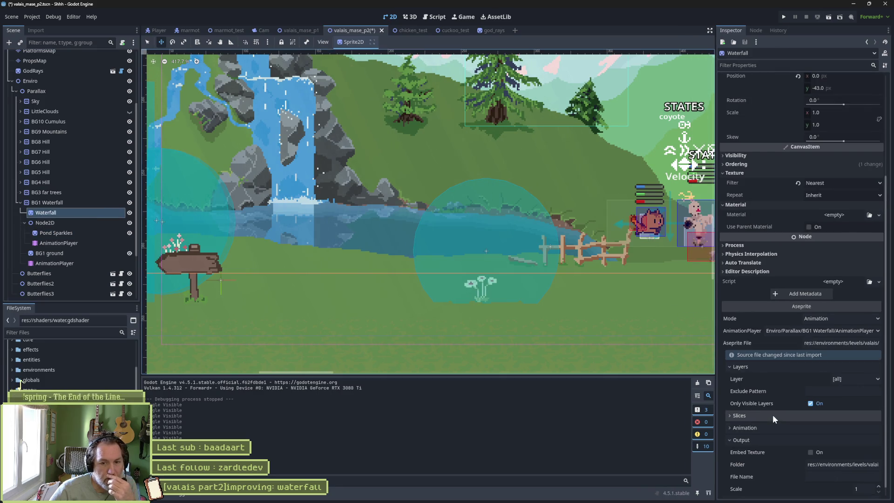
{"action": "left_click", "coordinate": [848, 392]}
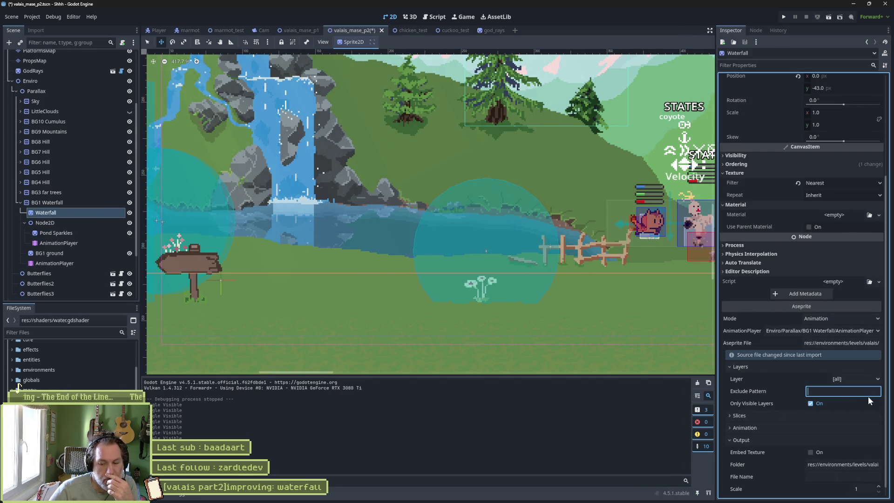
{"action": "type", "text": "[]"}
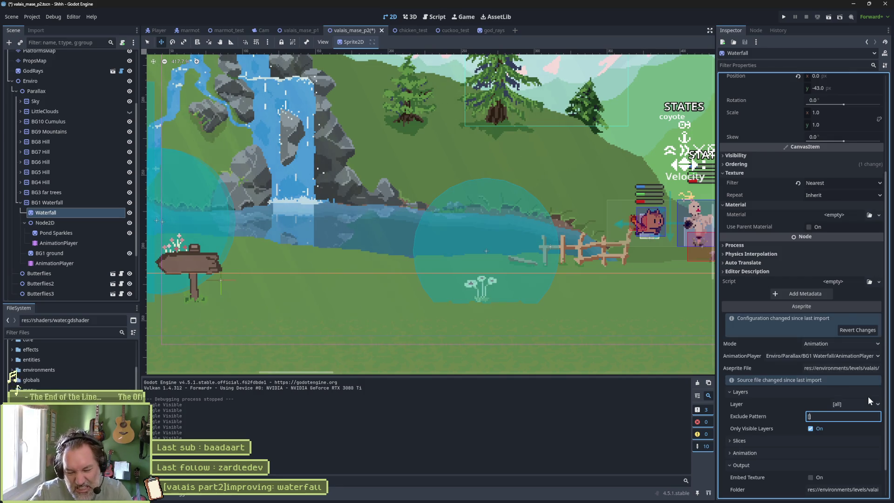
{"action": "type", "text": "pond, re"}
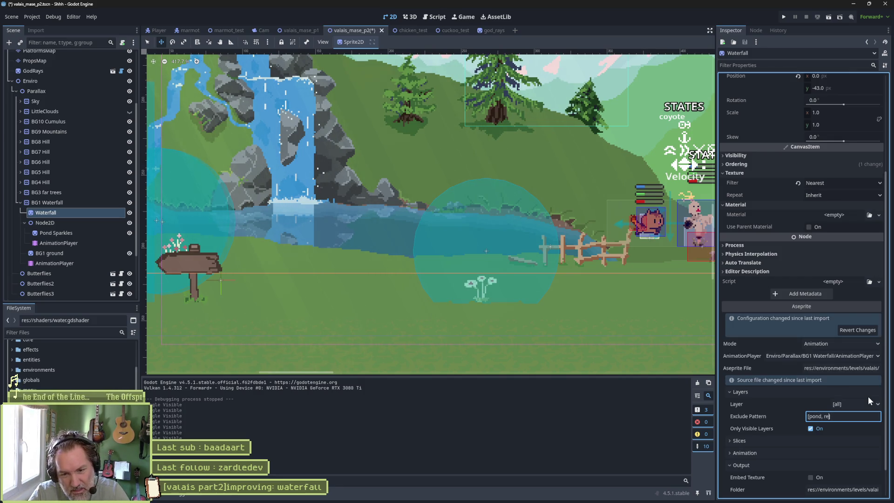
{"action": "type", "text": "flection"}
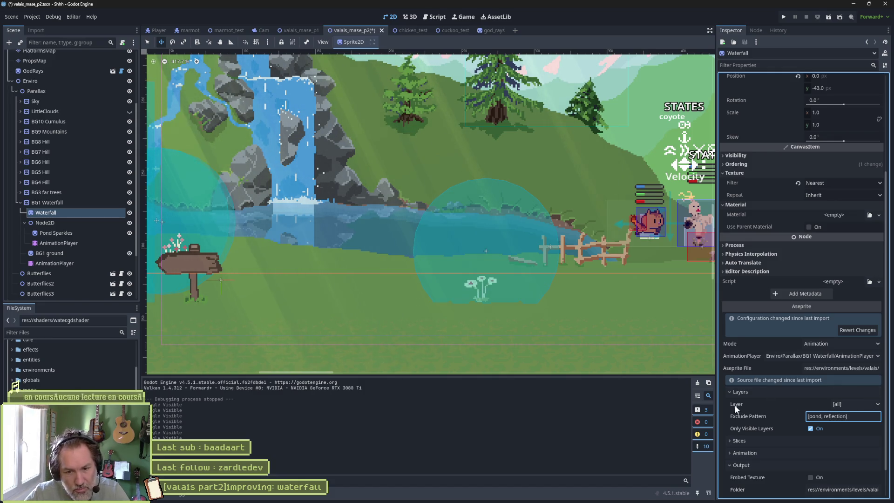
{"action": "left_click", "coordinate": [809, 489]}
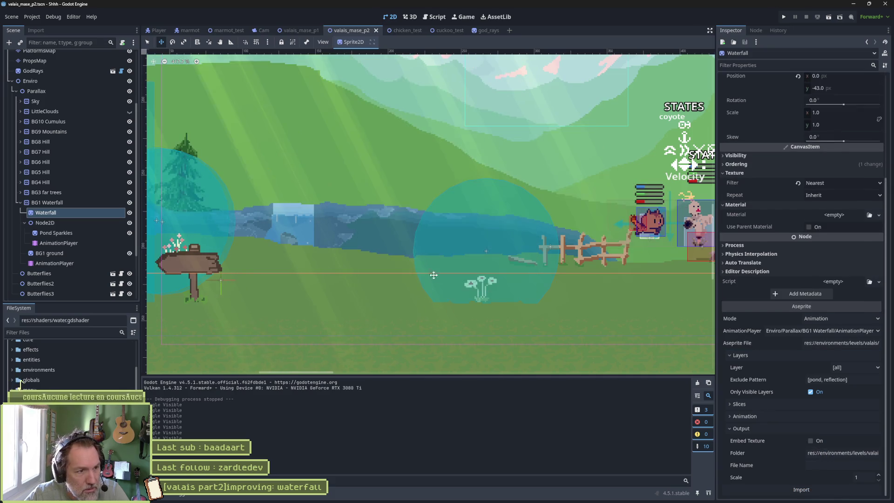
{"action": "left_click", "coordinate": [129, 224]}
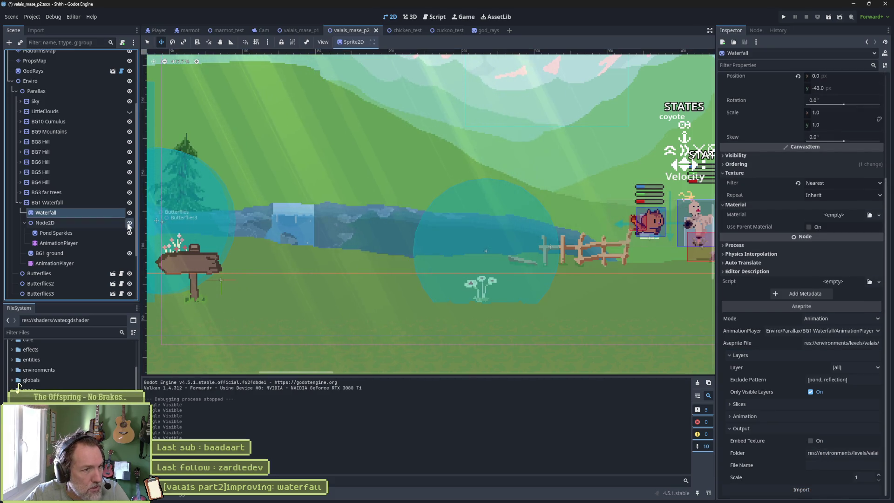
{"action": "left_click", "coordinate": [129, 224]}
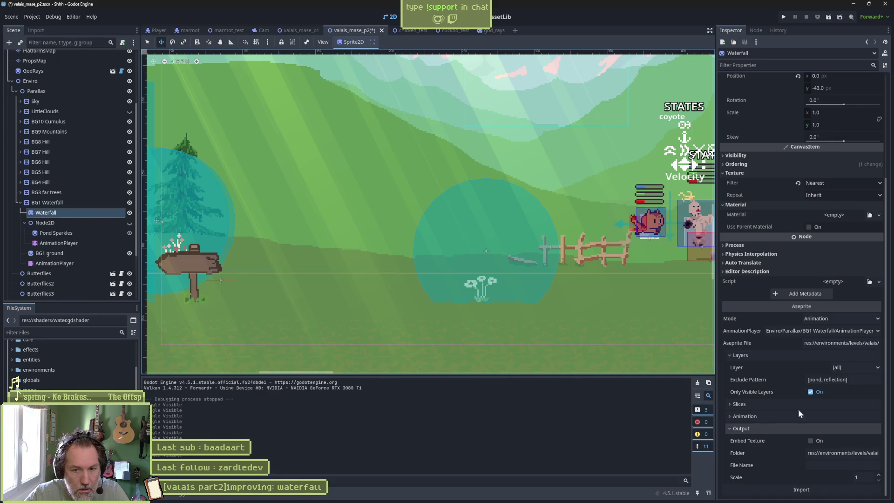
Strip the brackets to leave 'pond, reflection', reimport Waterfall, then switch to Gemini.
{"action": "left_click", "coordinate": [848, 380]}
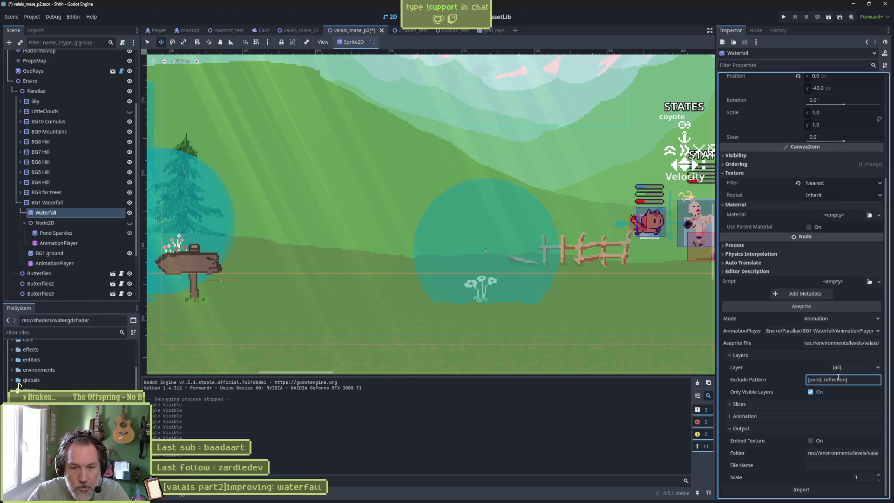
{"action": "key", "text": "BackSpace"}
{"action": "left_click", "coordinate": [809, 405]}
{"action": "key", "text": "Delete"}
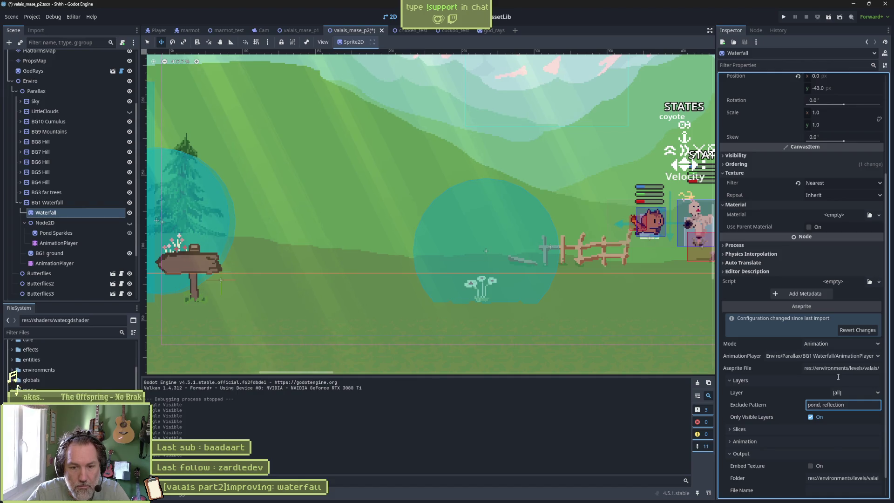
{"action": "scroll", "coordinate": [807, 390], "scroll_direction": "down", "scroll_amount": 1}
{"action": "left_click", "coordinate": [815, 490]}
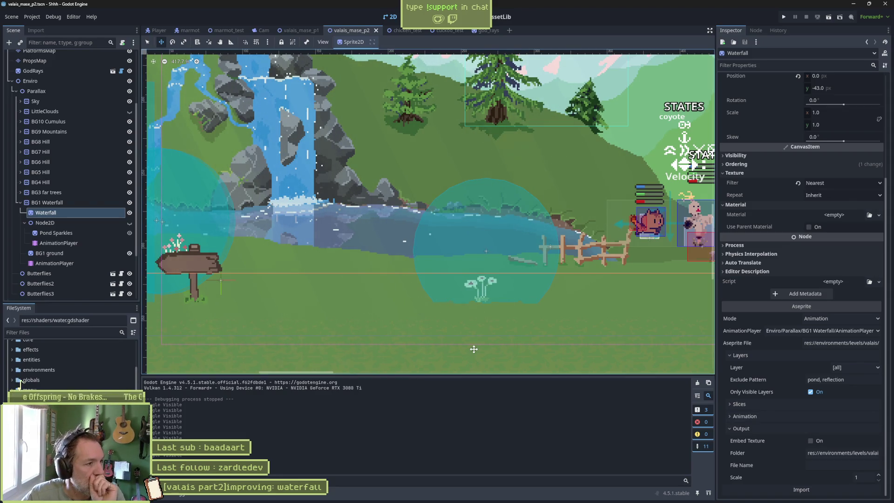
{"action": "mouse_move", "coordinate": [470, 494]}
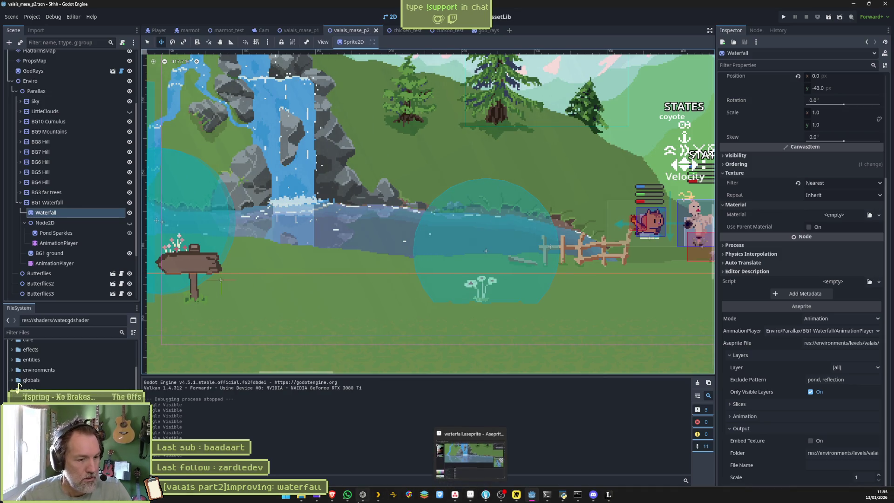
{"action": "left_click", "coordinate": [440, 494]}
{"action": "type", "text": "comment ignorer plusieurs layers dans aseprite wizard godot"}
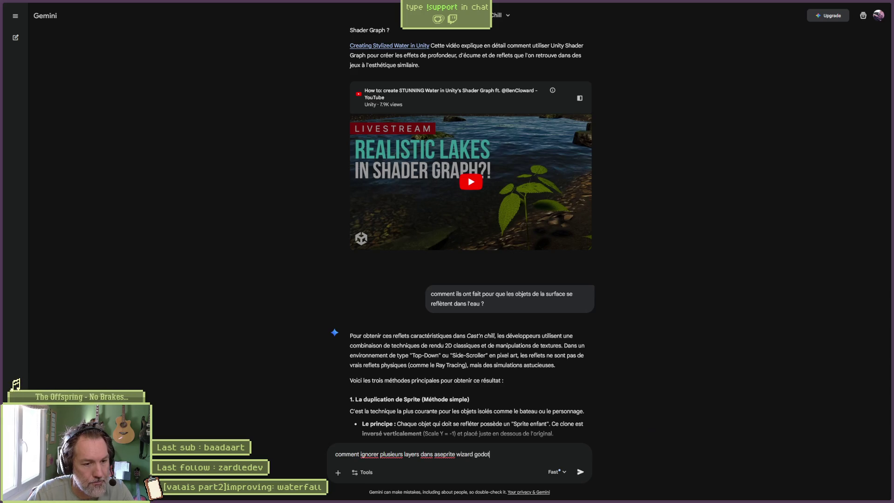
Ask Gemini how Aseprite Wizard ignores layers and get exclude regexes like ^(_|TEMP).*.
{"action": "key", "text": "Return"}
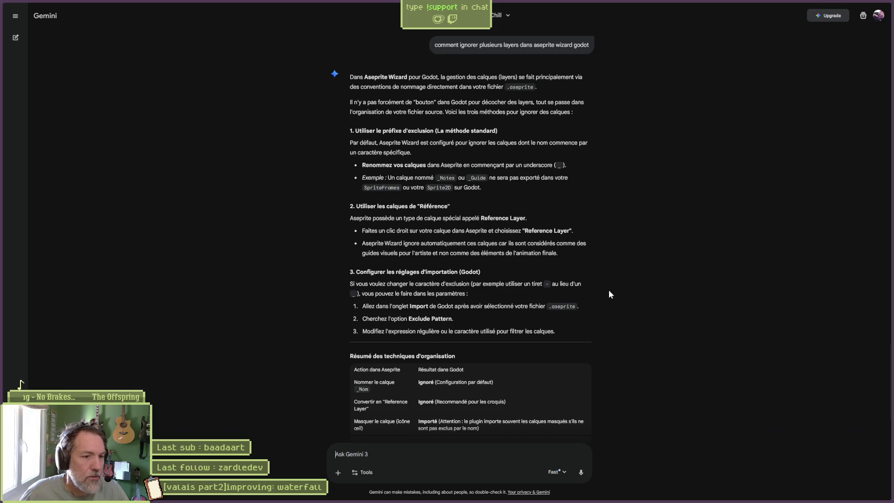
{"action": "scroll", "coordinate": [460, 329], "scroll_direction": "down", "scroll_amount": 3}
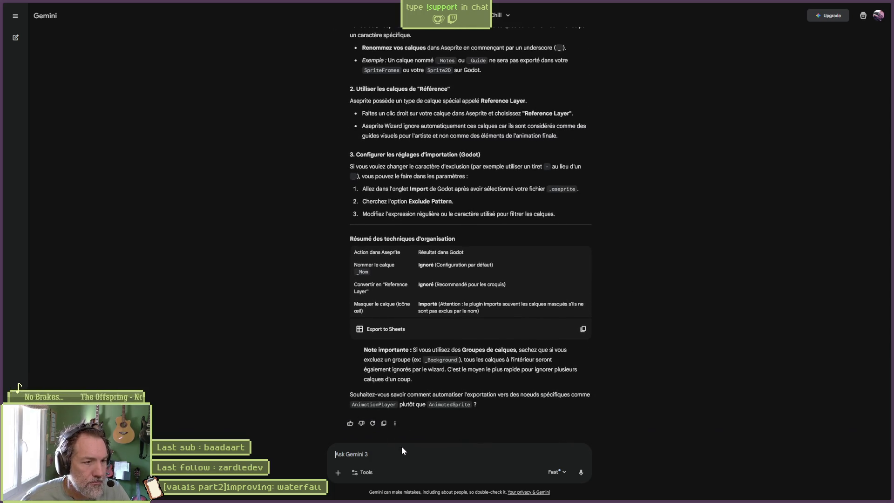
{"action": "type", "text": "donne moi l'exclude pa"}
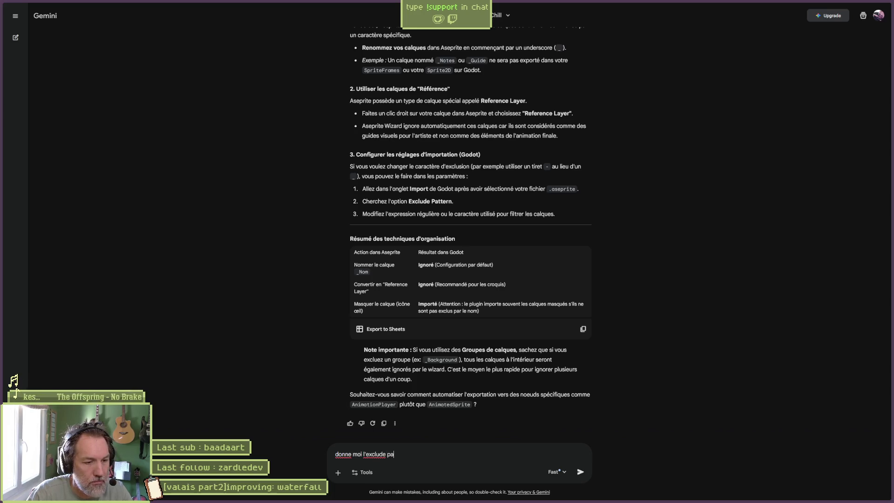
{"action": "type", "text": "n"}
{"action": "key", "text": "Return"}
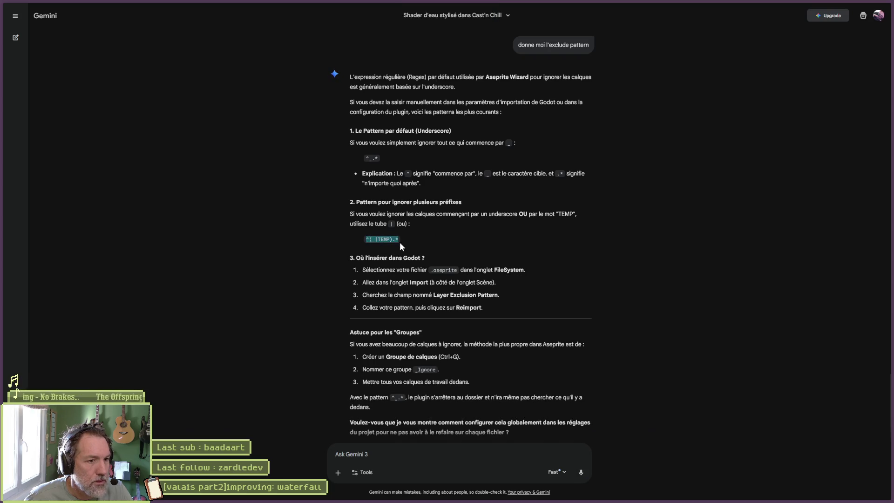
{"action": "key", "text": "alt+Tab"}
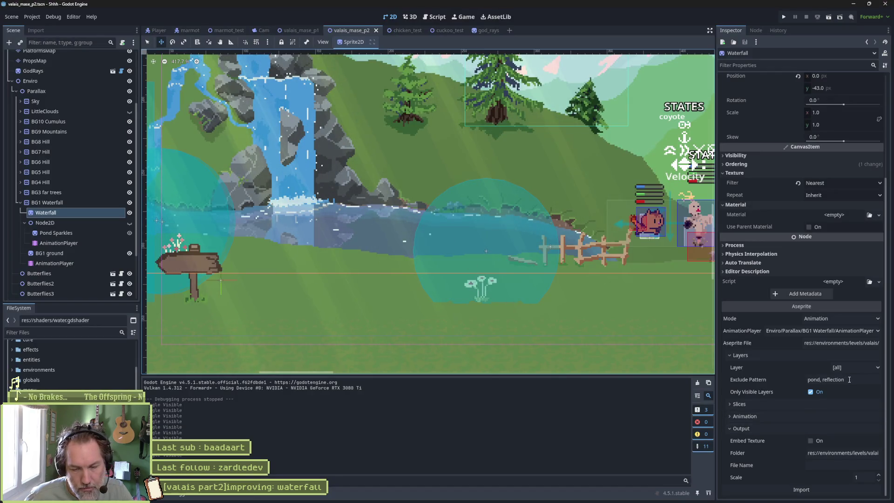
Paste the suggested regex as the Waterfall exclude pattern and edit it to ^(pond|reflection).*.
{"action": "left_click", "coordinate": [853, 382]}
{"action": "key", "text": "ctrl+a"}
{"action": "type", "text": "^(_|TEMP).*"}
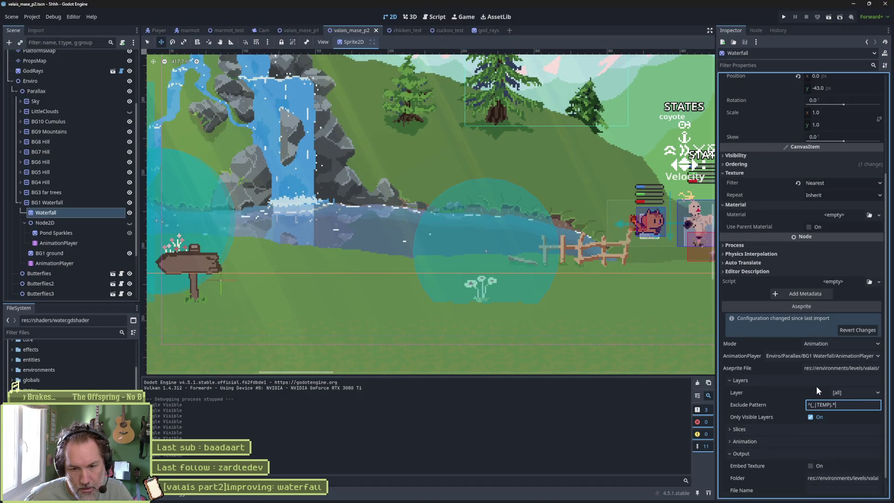
{"action": "key", "text": "BackSpace"}
{"action": "type", "text": "pond"}
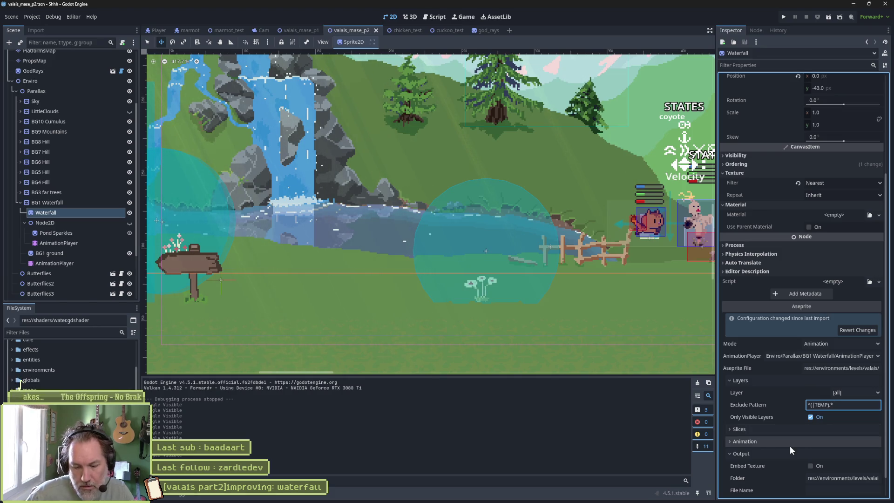
{"action": "key", "text": "ctrl+Delete"}
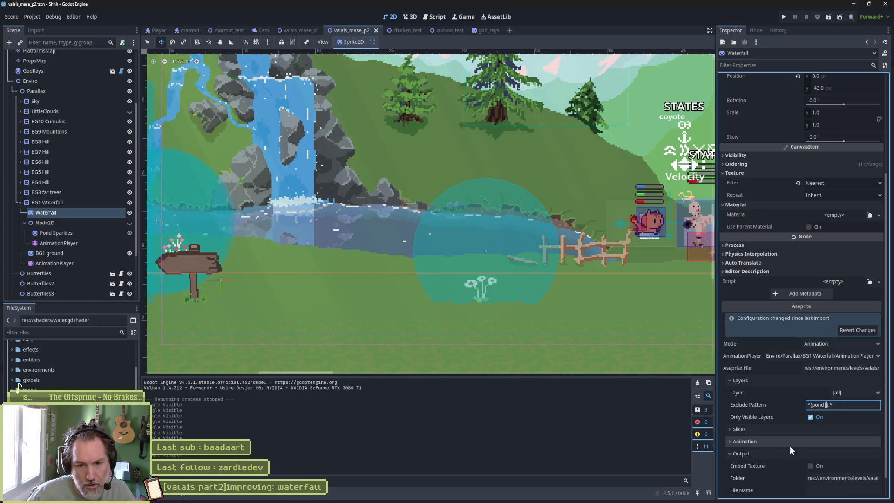
{"action": "type", "text": "reflection"}
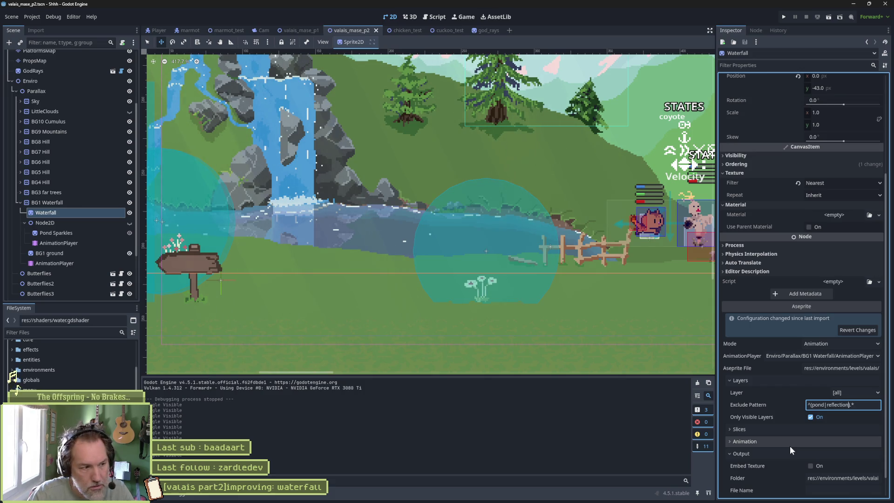
{"action": "key", "text": "alt+Tab"}
{"action": "key", "text": "alt+Tab"}
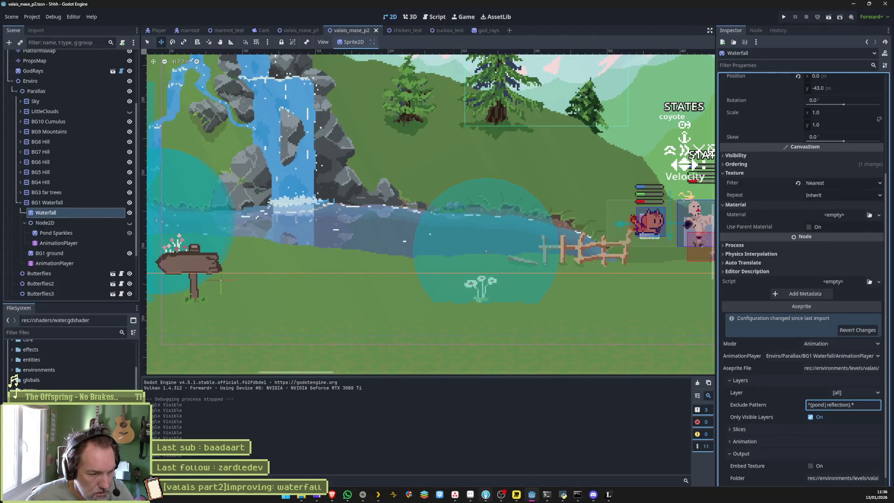
Check waterfall.aseprite in Aseprite, then reimport the Waterfall sprite with the new pattern.
{"action": "left_click", "coordinate": [470, 498]}
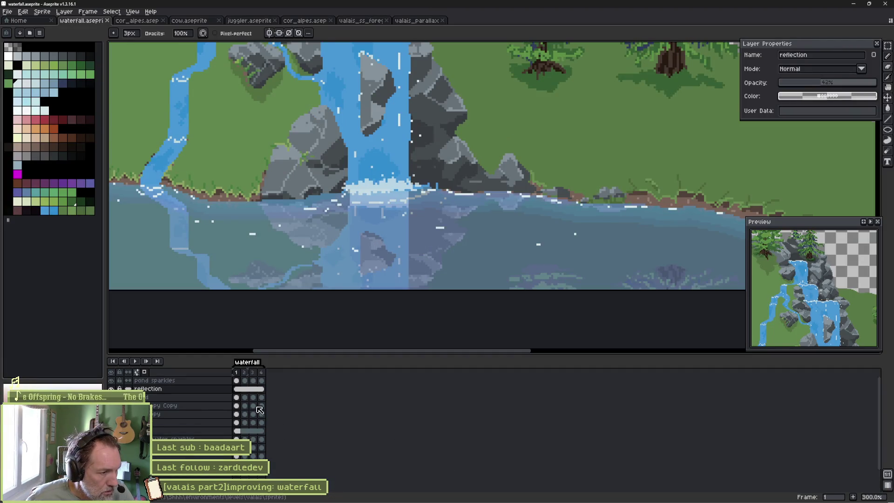
{"action": "key", "text": "alt+Tab"}
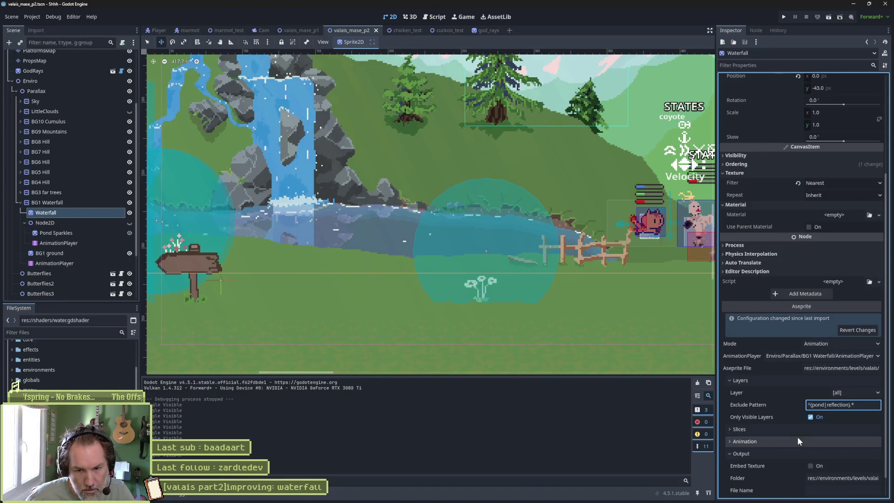
{"action": "scroll", "coordinate": [797, 437], "scroll_direction": "down", "scroll_amount": 1}
{"action": "left_click", "coordinate": [813, 489]}
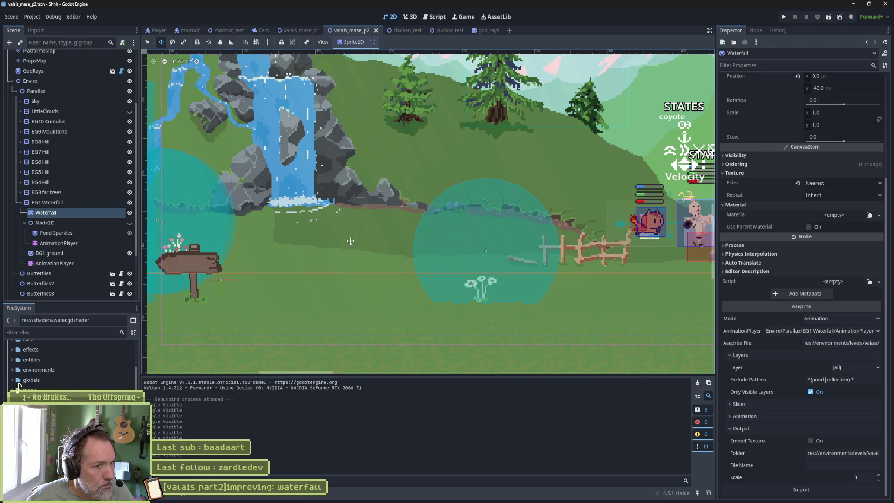
Make Node2D visible and select its Pond Sparkles child.
{"action": "left_click", "coordinate": [130, 222]}
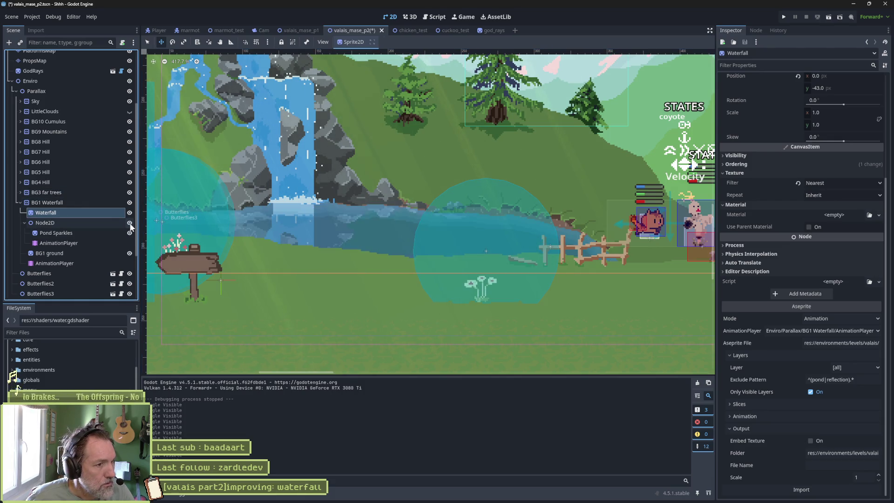
{"action": "left_click", "coordinate": [102, 232]}
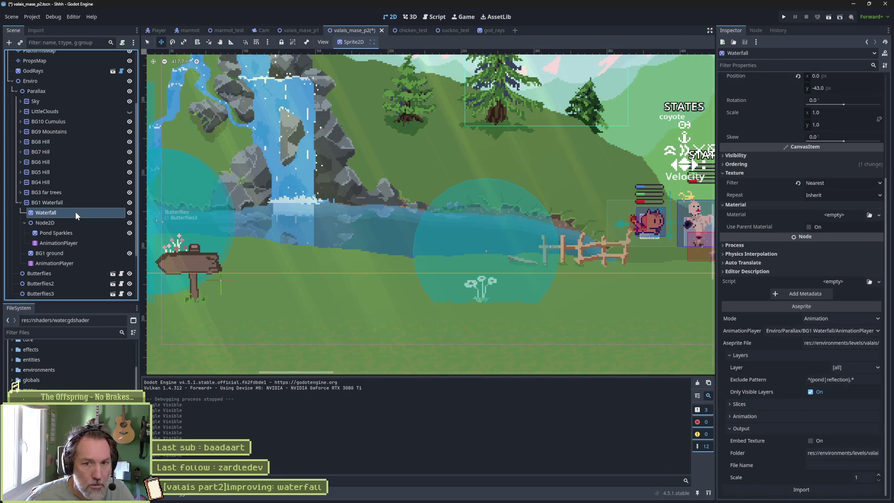
{"action": "left_click", "coordinate": [80, 233]}
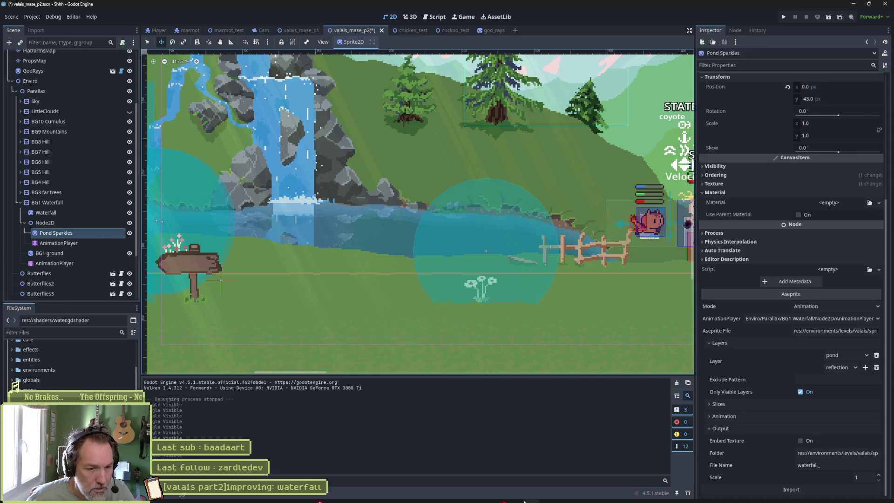
{"action": "left_click", "coordinate": [471, 495]}
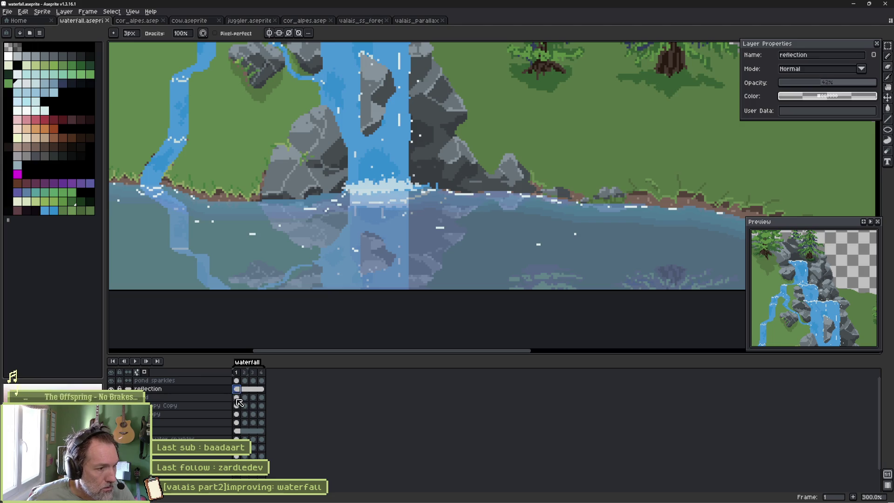
Link the pond layer's cels across frames 1–4 in Aseprite.
{"action": "left_click", "coordinate": [111, 388], "text": "alt"}
{"action": "left_click_drag", "start_coordinate": [245, 397], "coordinate": [262, 398]}
{"action": "left_click", "coordinate": [236, 397]}
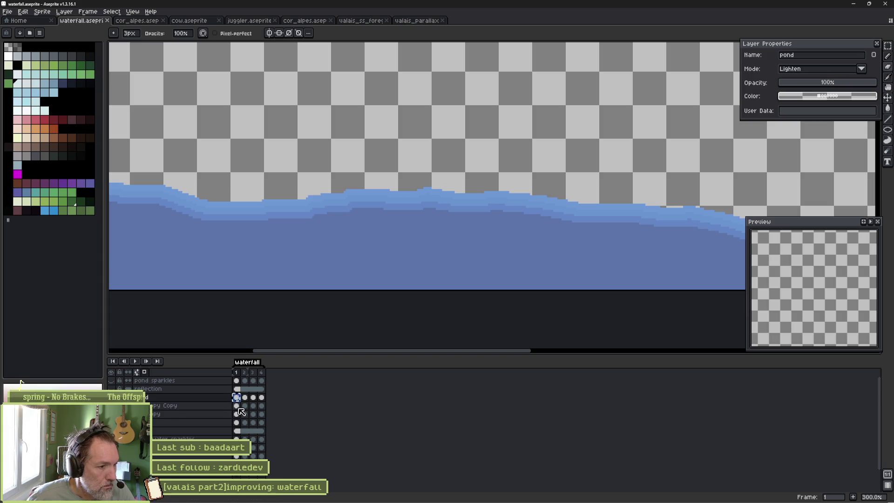
{"action": "key", "text": "ctrl+z"}
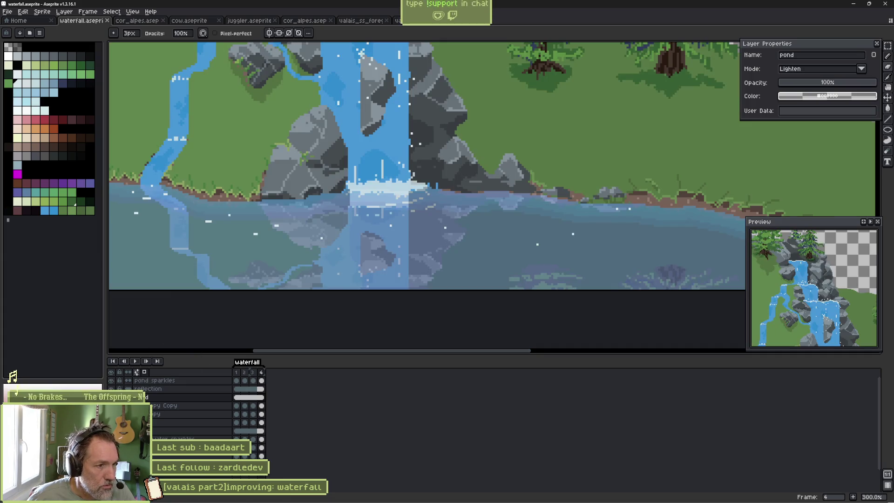
Reimport the updated waterfall file in Godot and save the scene.
{"action": "key", "text": "alt+Tab"}
{"action": "left_click", "coordinate": [815, 489]}
{"action": "key", "text": "ctrl+s"}
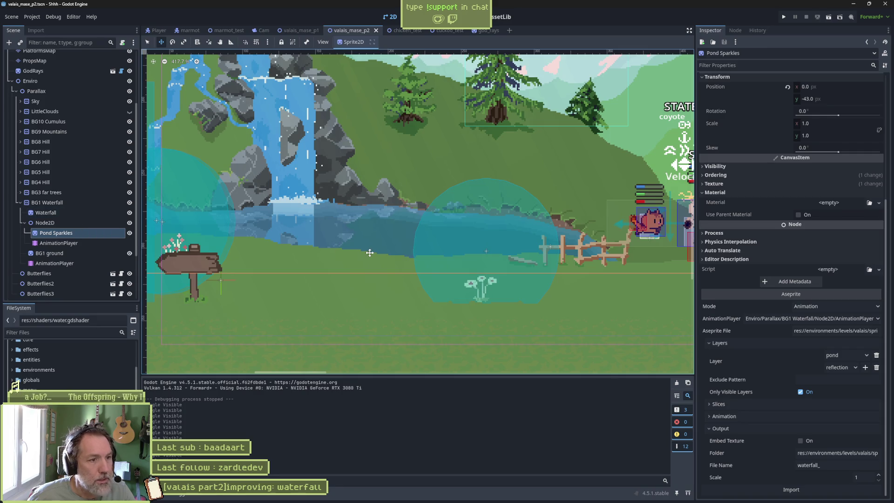
Change Pond Sparkles' Aseprite import mode from Animation to Image and reimport it.
{"action": "left_click_drag", "start_coordinate": [351, 224], "coordinate": [379, 272]}
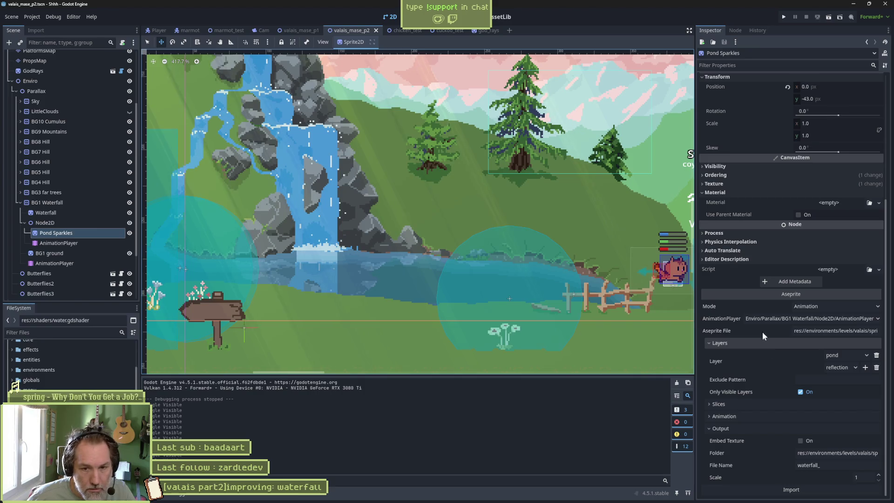
{"action": "left_click", "coordinate": [815, 306]}
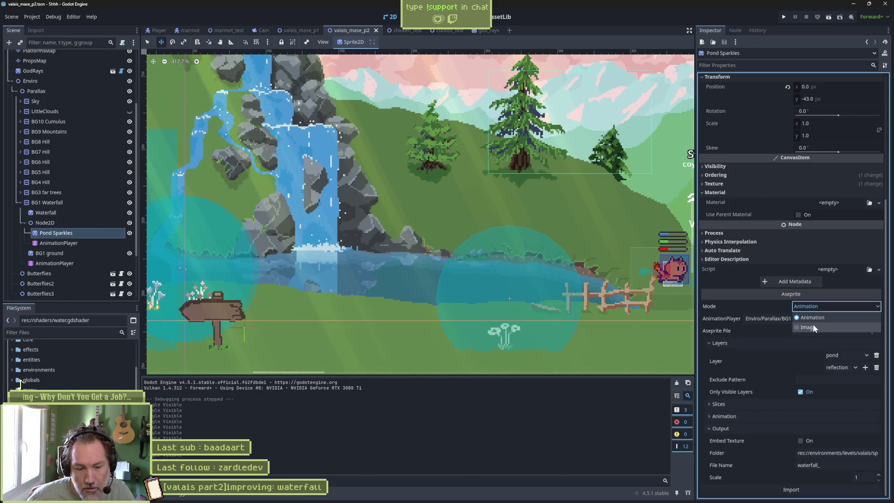
{"action": "left_click", "coordinate": [812, 326]}
{"action": "left_click", "coordinate": [818, 487]}
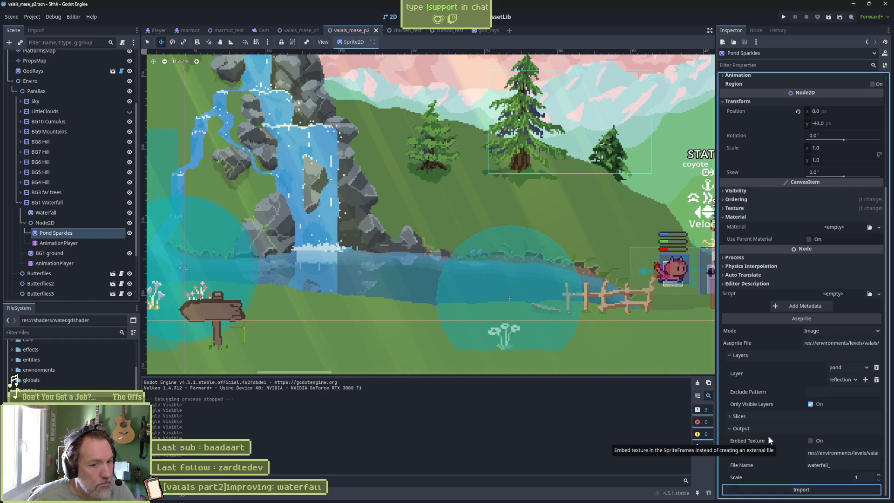
{"action": "left_click", "coordinate": [85, 246]}
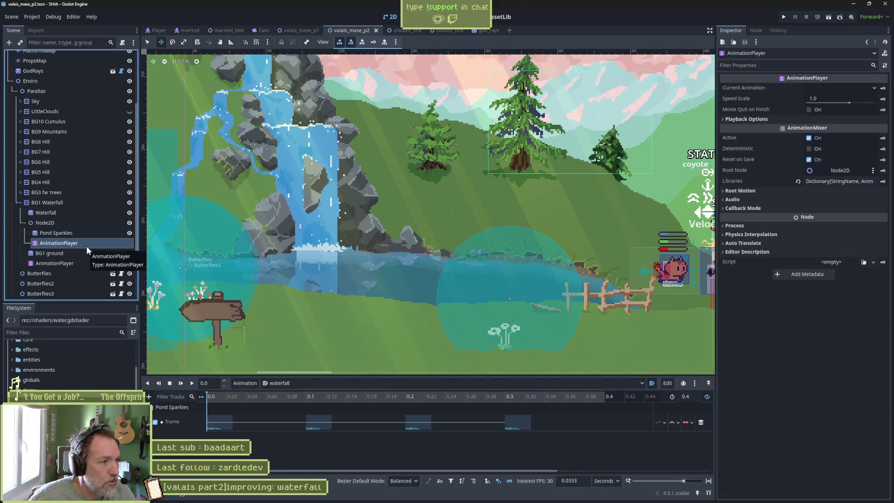
Delete the AnimationPlayer, move Pond Sparkles above Node2D, and delete the empty Node2D.
{"action": "key", "text": "Delete"}
{"action": "key", "text": "Return"}
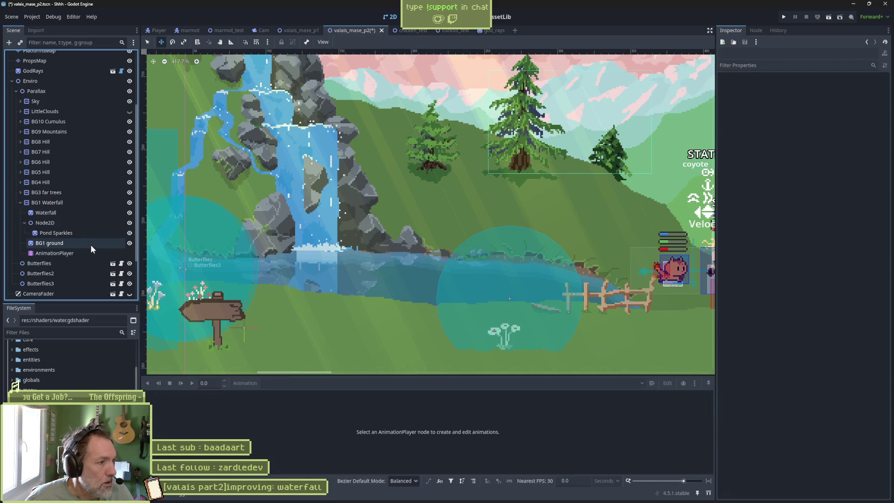
{"action": "left_click_drag", "start_coordinate": [66, 233], "coordinate": [63, 217]}
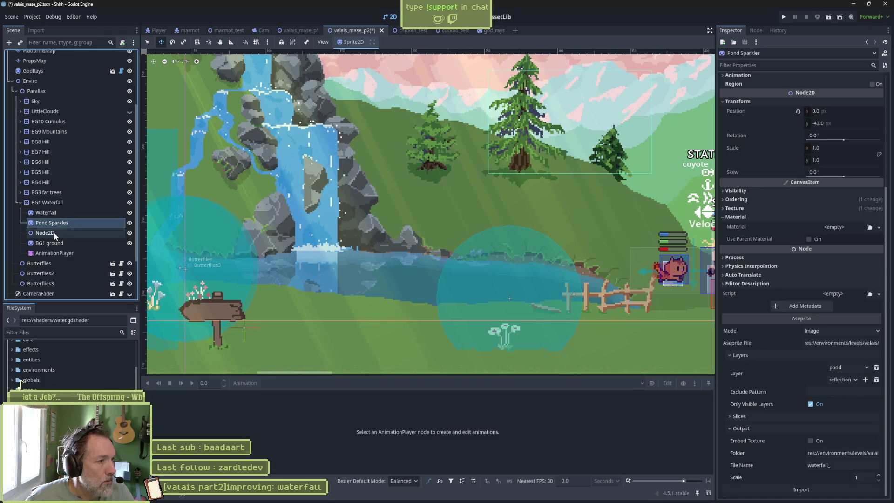
{"action": "left_click", "coordinate": [54, 232]}
{"action": "key", "text": "Delete"}
{"action": "key", "text": "Return"}
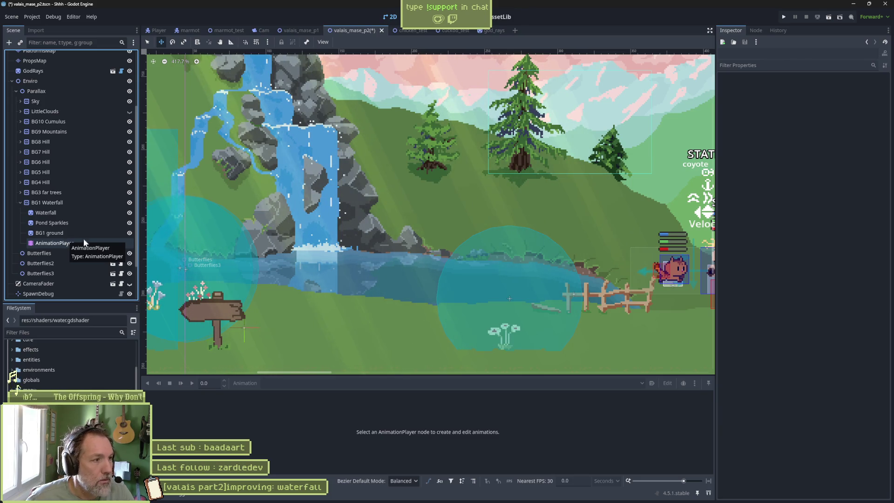
Open the BG1 Waterfall AnimationPlayer, choose the waterfall animation, and scrub through it.
{"action": "left_click", "coordinate": [84, 214]}
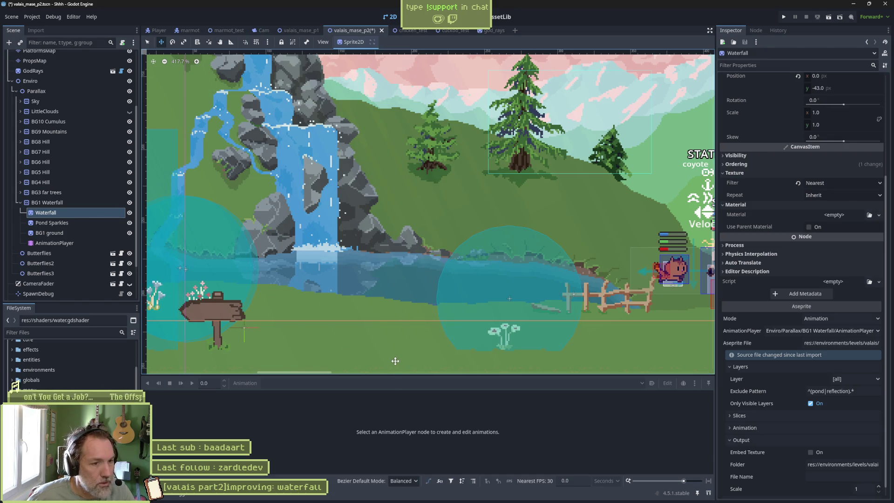
{"action": "left_click", "coordinate": [59, 243]}
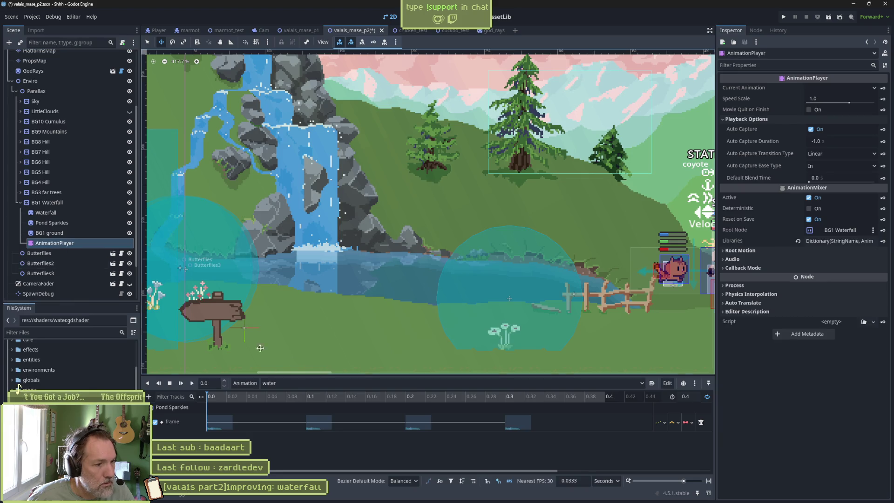
{"action": "left_click", "coordinate": [286, 384]}
{"action": "left_click", "coordinate": [297, 400]}
{"action": "left_click", "coordinate": [219, 395]}
{"action": "mouse_move", "coordinate": [218, 396]}
{"action": "left_mouse_down"}
{"action": "mouse_move", "coordinate": [482, 400]}
{"action": "mouse_move", "coordinate": [237, 396]}
{"action": "left_mouse_up"}
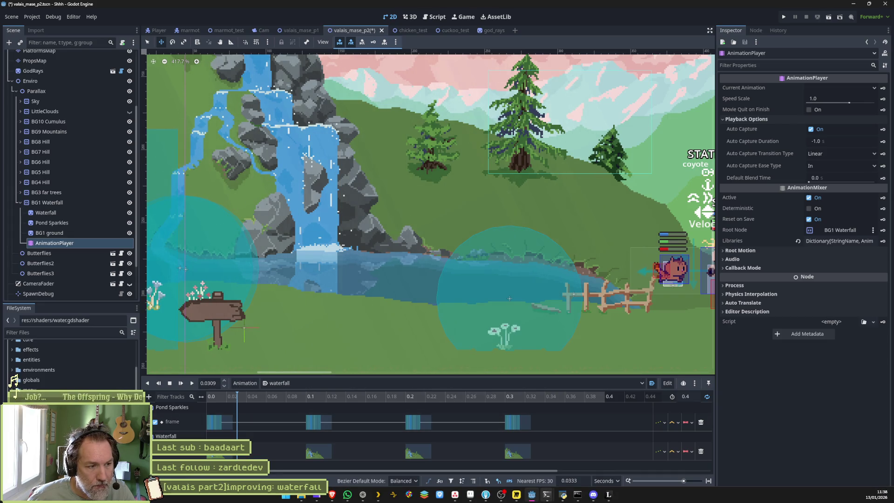
{"action": "mouse_move", "coordinate": [547, 494]}
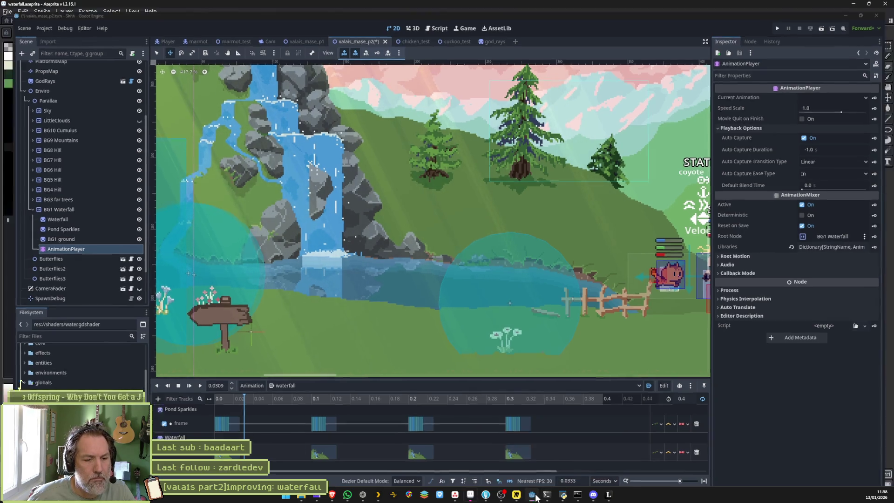
{"action": "left_click", "coordinate": [535, 495]}
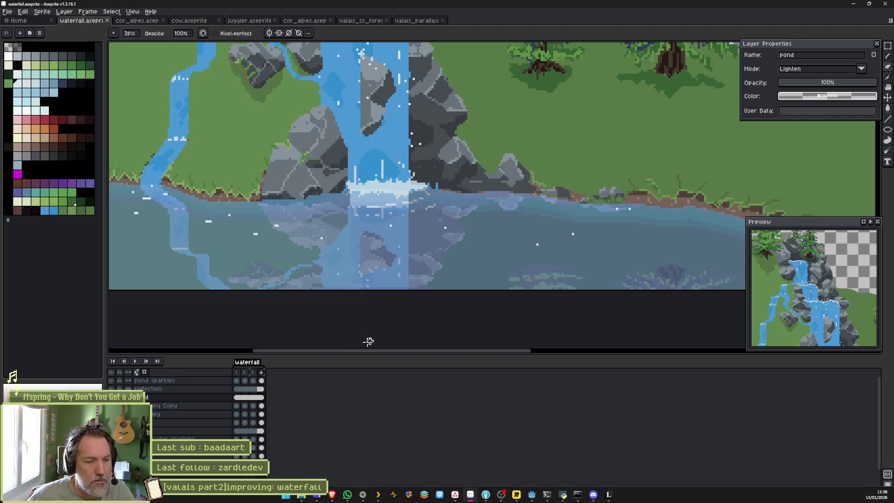
At frame 1, solo the pond then reflection layers, then show all layers again.
{"action": "left_click", "coordinate": [241, 373]}
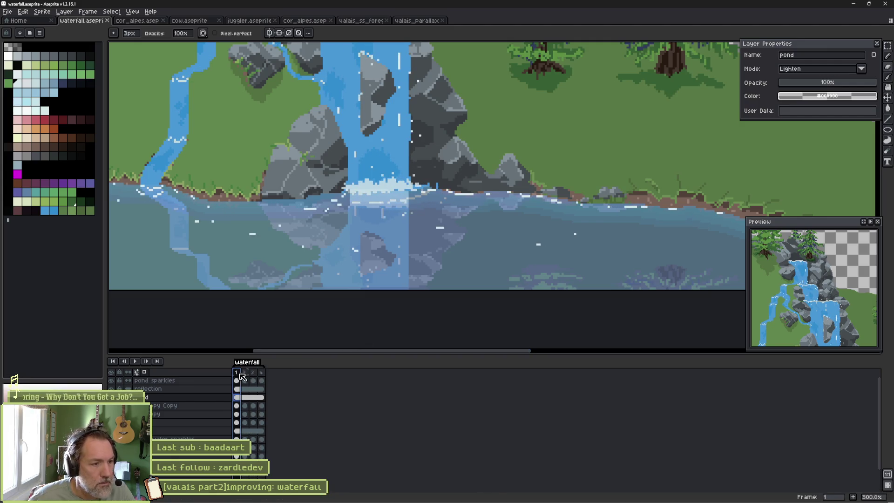
{"action": "left_click", "coordinate": [111, 396], "text": "alt"}
{"action": "left_click", "coordinate": [111, 397], "text": "alt"}
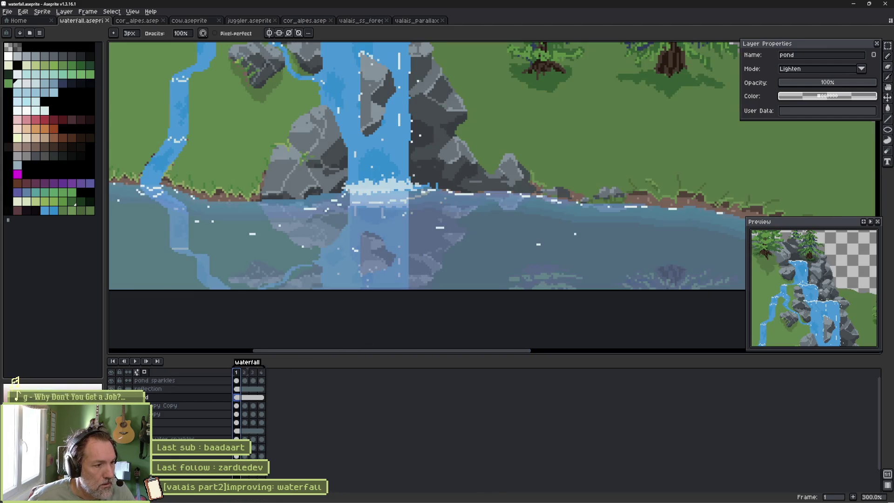
{"action": "left_click", "coordinate": [111, 388], "text": "alt"}
{"action": "left_click", "coordinate": [111, 389], "text": "alt"}
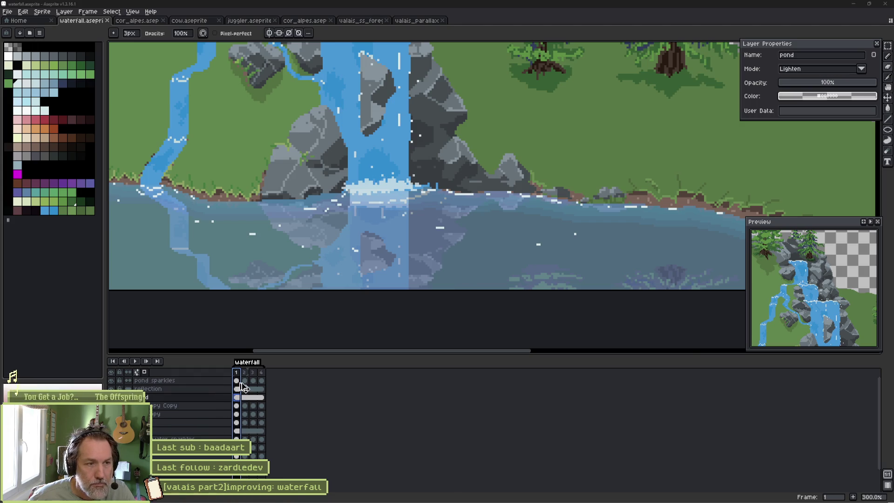
{"action": "key", "text": "alt+Tab"}
{"action": "left_click", "coordinate": [57, 212]}
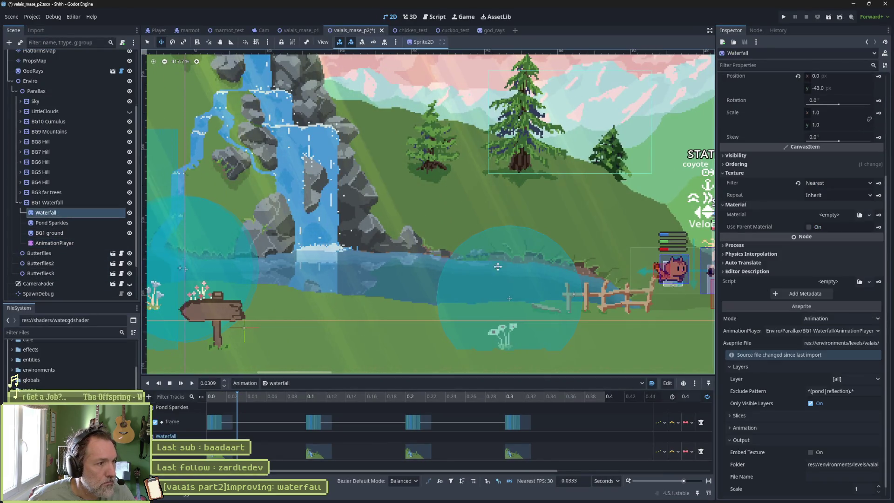
Reimport Waterfall from the changed file, then clear the exclude pattern and reimport with no layers excluded.
{"action": "scroll", "coordinate": [790, 475], "scroll_direction": "down", "scroll_amount": 5}
{"action": "left_click", "coordinate": [802, 490]}
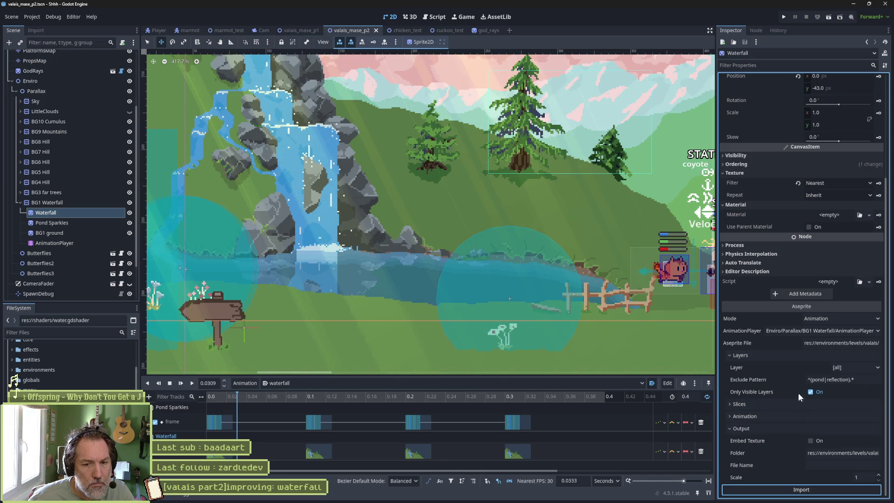
{"action": "left_click", "coordinate": [813, 380]}
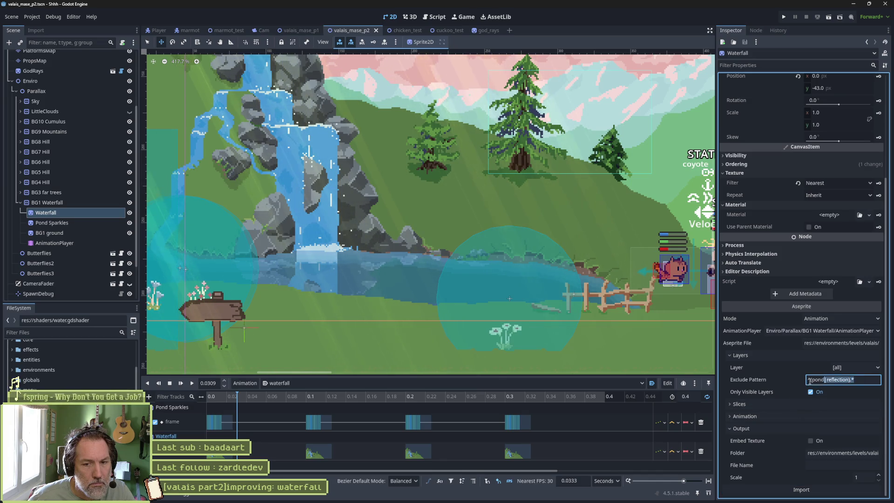
{"action": "key", "text": "BackSpace"}
{"action": "left_click", "coordinate": [807, 491]}
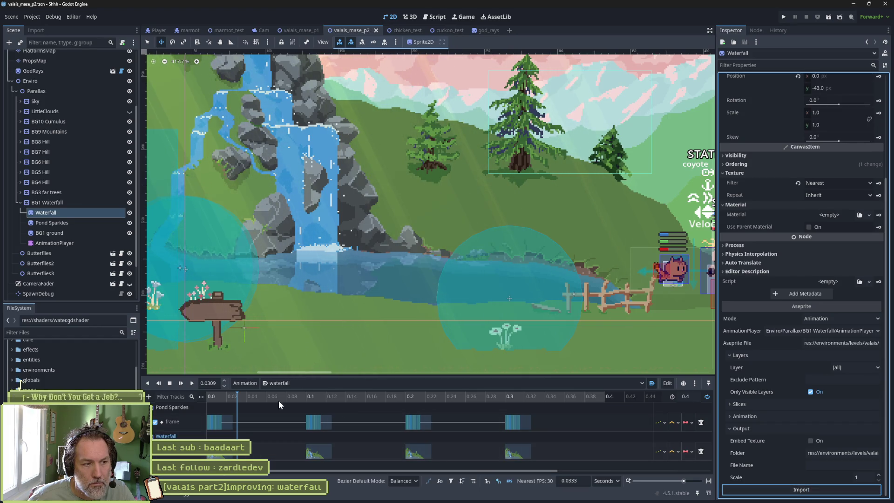
{"action": "mouse_move", "coordinate": [209, 396]}
{"action": "left_mouse_down"}
{"action": "mouse_move", "coordinate": [450, 408]}
{"action": "mouse_move", "coordinate": [209, 398]}
{"action": "left_mouse_up"}
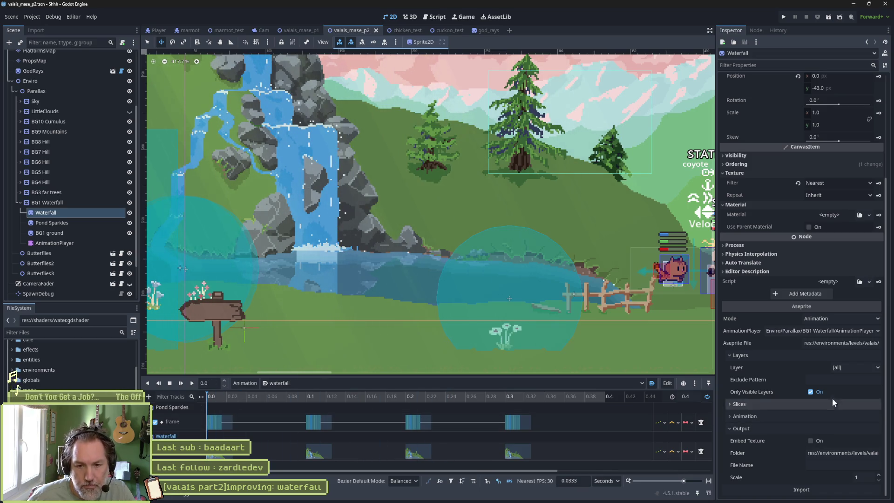
Set the Waterfall exclude pattern back to ^(pond|reflection).*.
{"action": "left_click", "coordinate": [837, 380]}
{"action": "type", "text": "^(pond|reflection).*"}
{"action": "key", "text": "Return"}
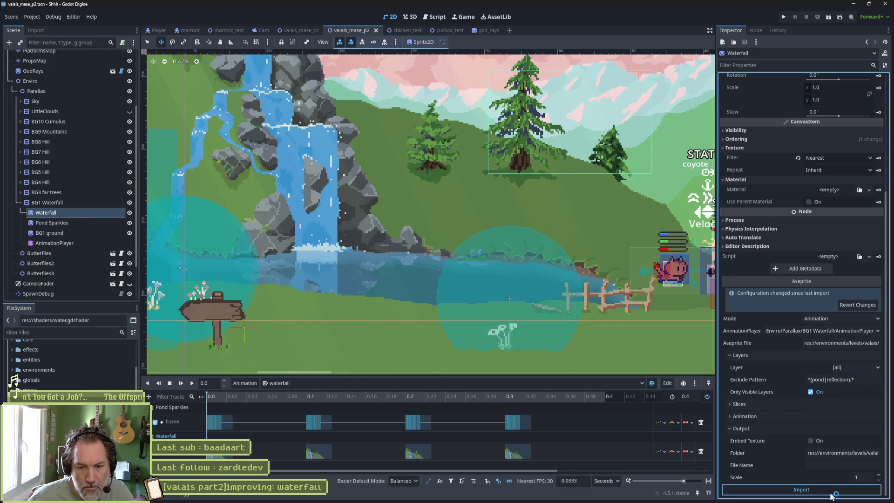
{"action": "left_click", "coordinate": [45, 208]}
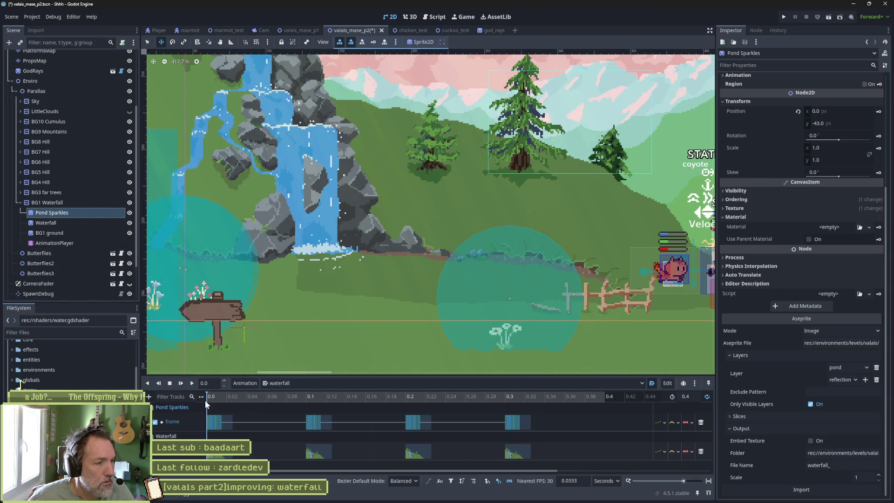
Rename the Pond Sparkles node to Pond Reflection.
{"action": "left_click", "coordinate": [46, 223]}
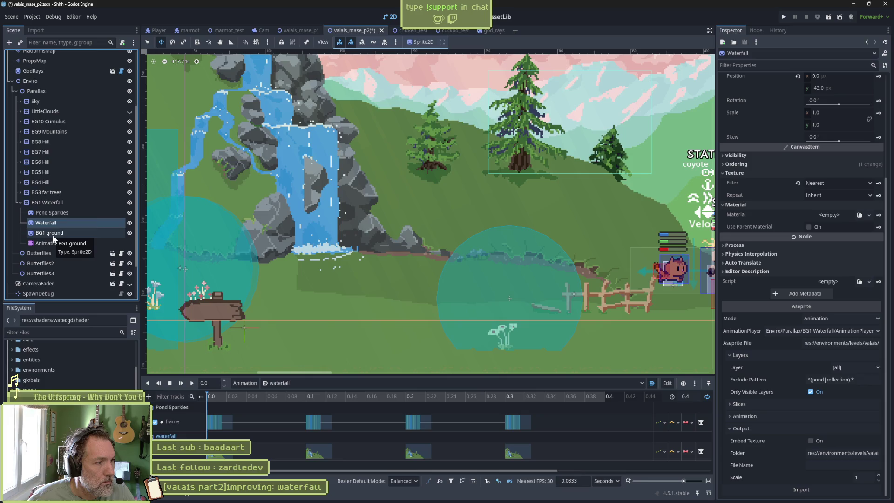
{"action": "left_click", "coordinate": [103, 213]}
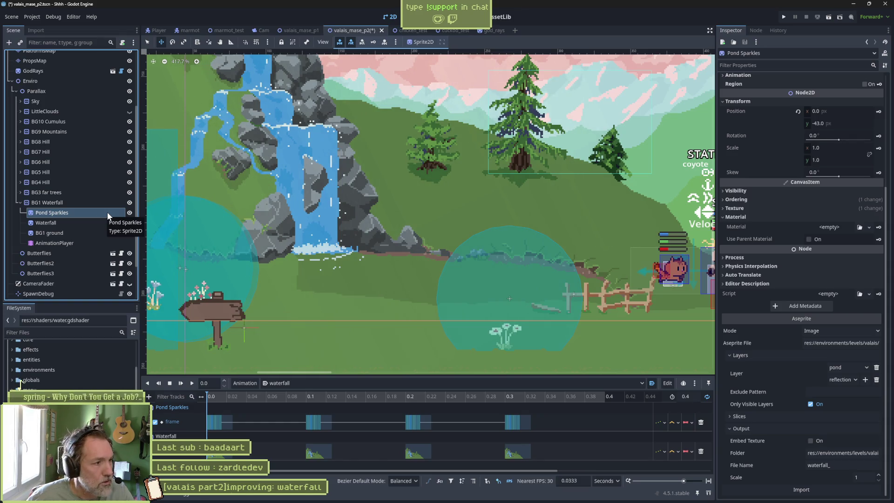
{"action": "double_click", "coordinate": [107, 212]}
{"action": "type", "text": "Pp"}
{"action": "type", "text": " R"}
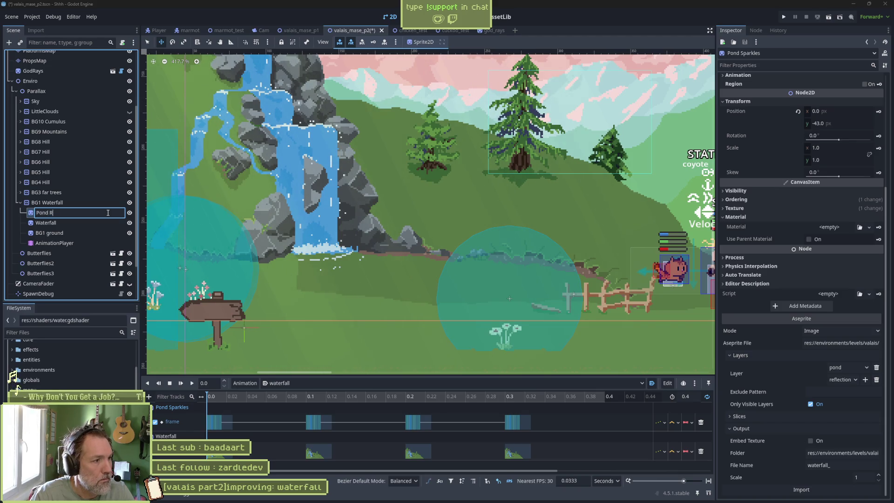
{"action": "type", "text": "ectio"}
{"action": "key", "text": "BackSpace"}
{"action": "key", "text": "BackSpace"}
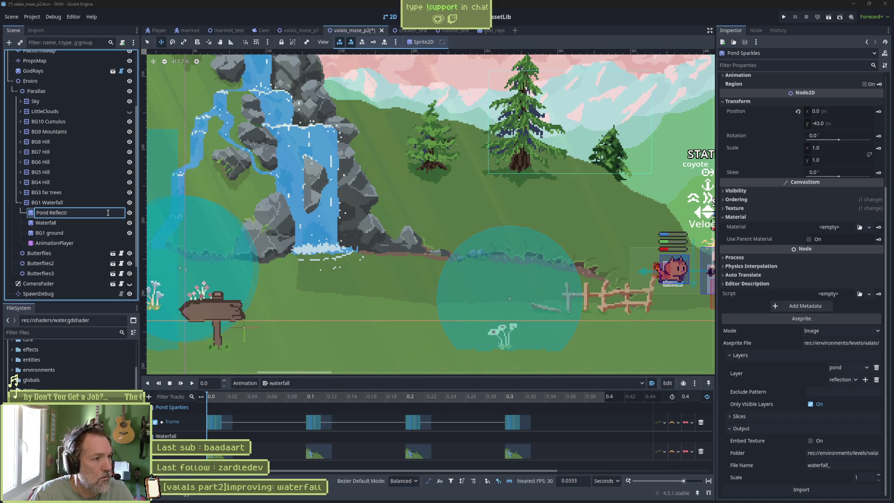
{"action": "key", "text": "Return"}
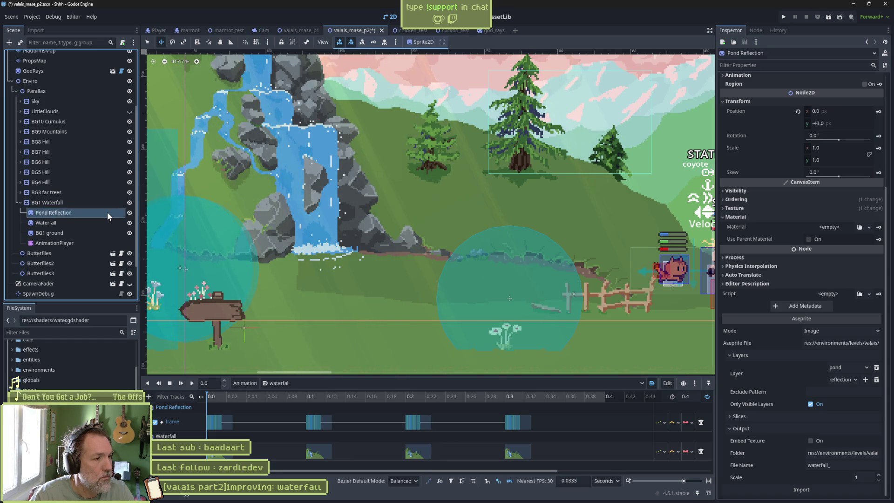
Hide Pond Reflection and move it below Waterfall in the Scene tree.
{"action": "left_click", "coordinate": [130, 213]}
{"action": "left_click", "coordinate": [121, 222]}
{"action": "left_click", "coordinate": [130, 222]}
{"action": "left_click", "coordinate": [130, 223]}
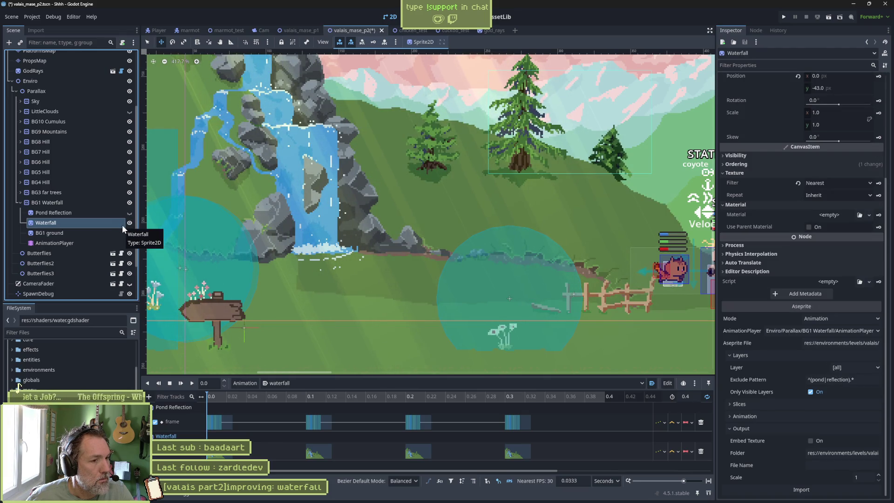
{"action": "left_click", "coordinate": [65, 212]}
{"action": "left_click_drag", "start_coordinate": [65, 214], "coordinate": [63, 224]}
{"action": "left_click", "coordinate": [61, 214]}
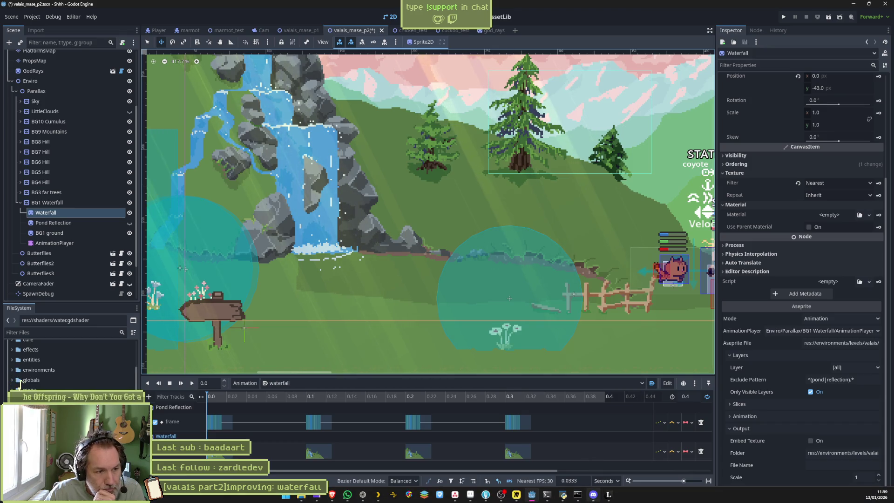
{"action": "mouse_move", "coordinate": [593, 495]}
{"action": "left_click", "coordinate": [470, 494]}
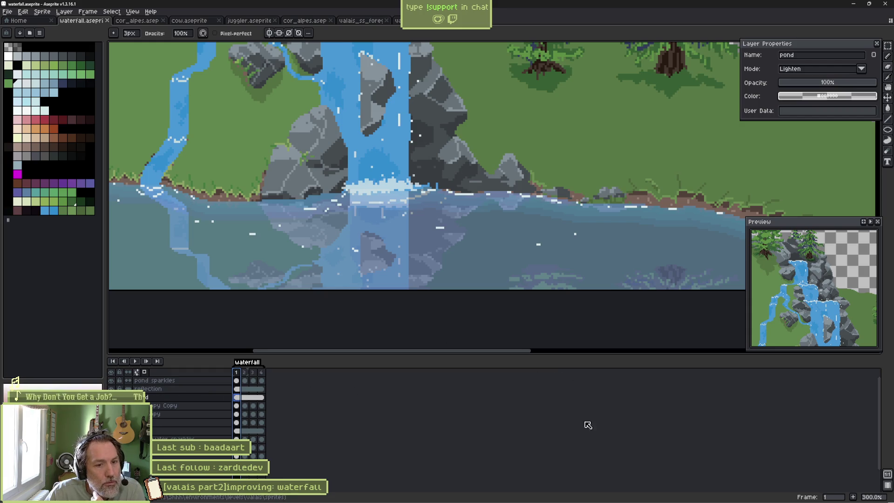
Rename the pond sparkles layer to sparkles in Aseprite and reimport the Waterfall sprite in Godot.
{"action": "mouse_move", "coordinate": [589, 502]}
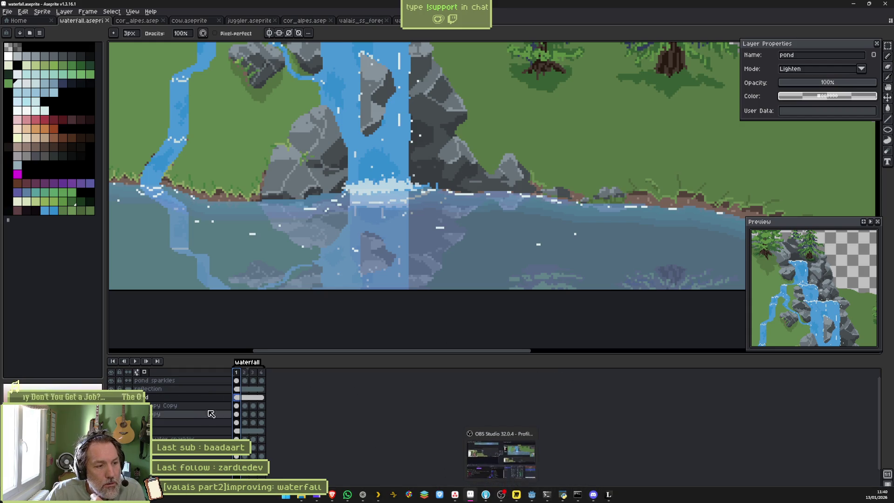
{"action": "left_click", "coordinate": [196, 381]}
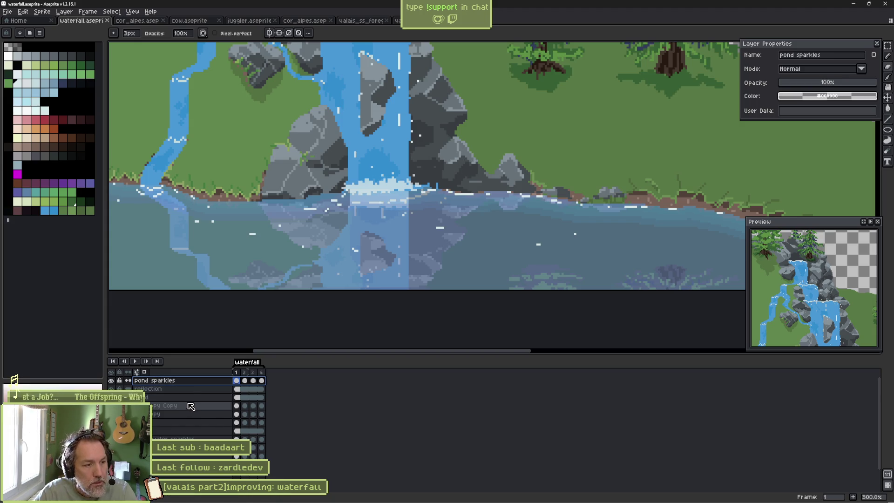
{"action": "key", "text": "shift+p"}
{"action": "key", "text": "End"}
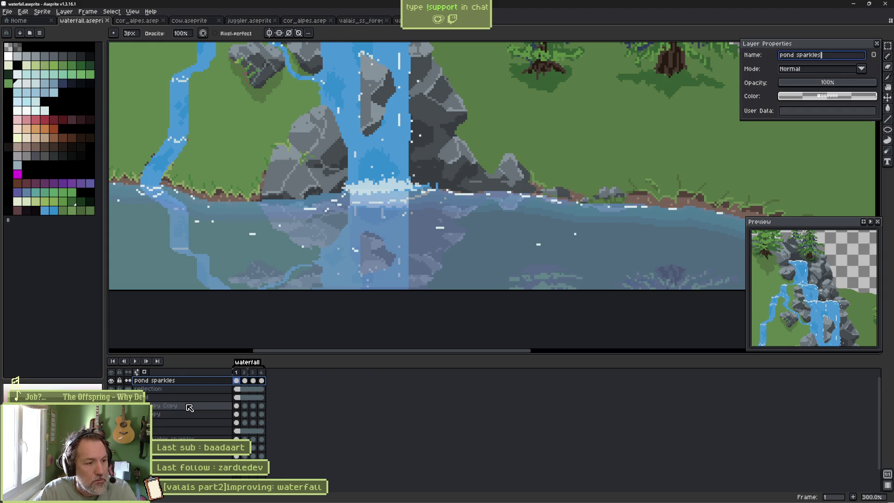
{"action": "key", "text": "ctrl+Left"}
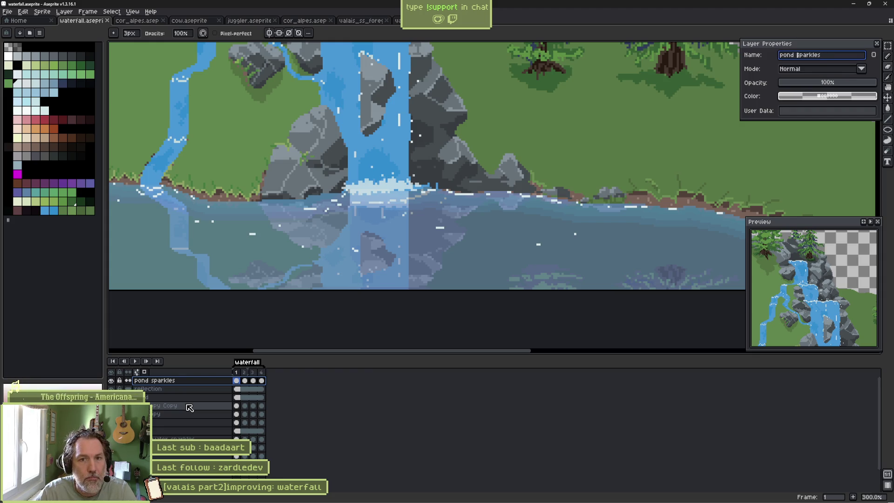
{"action": "key", "text": "Return"}
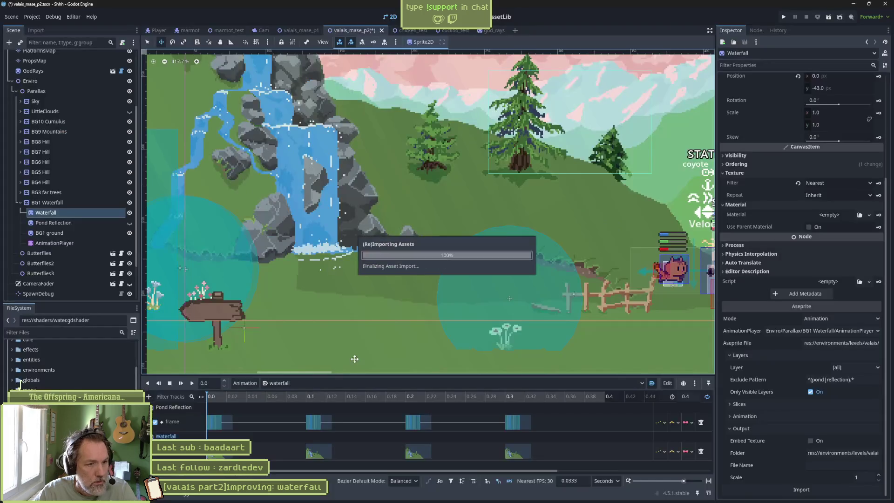
{"action": "key", "text": "alt+Tab"}
{"action": "left_click", "coordinate": [814, 487]}
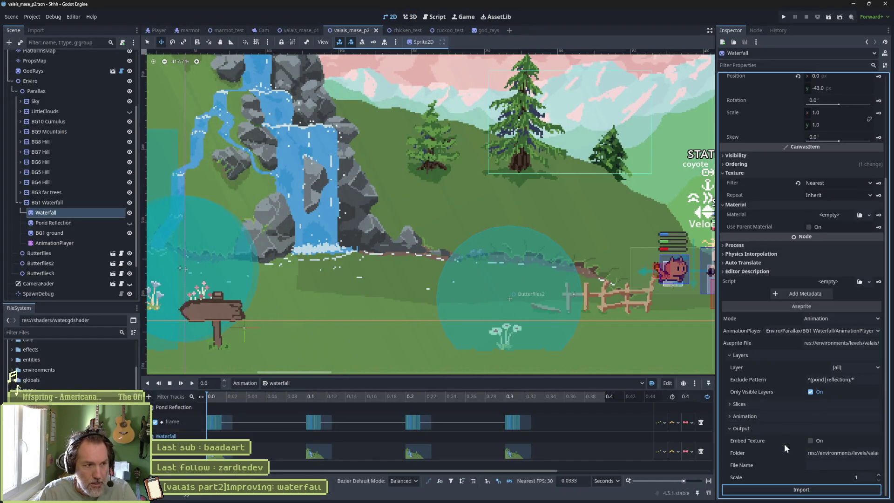
Show Pond Reflection again and move Waterfall above it in the Scene dock.
{"action": "left_click", "coordinate": [129, 223]}
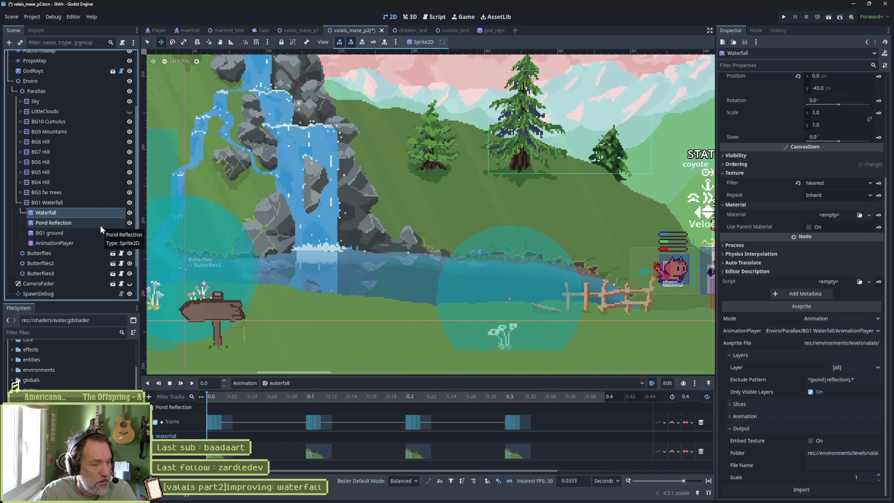
{"action": "left_click_drag", "start_coordinate": [61, 217], "coordinate": [60, 224]}
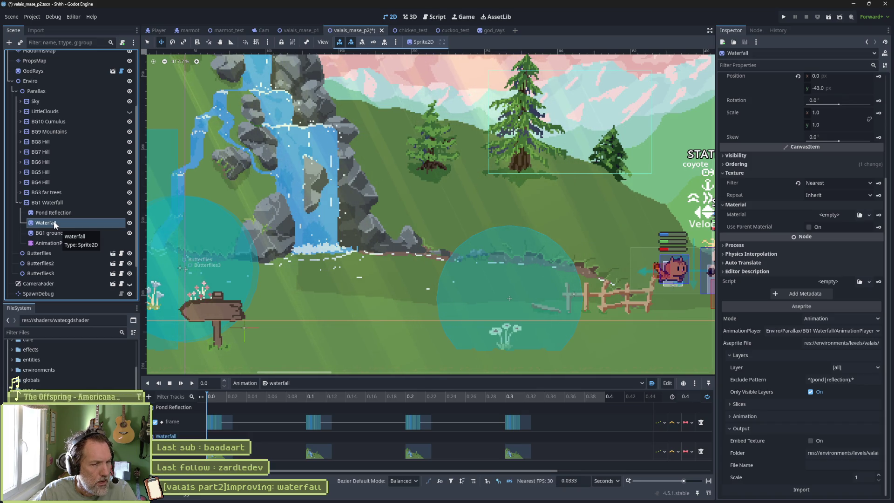
{"action": "left_click_drag", "start_coordinate": [54, 221], "coordinate": [55, 208]}
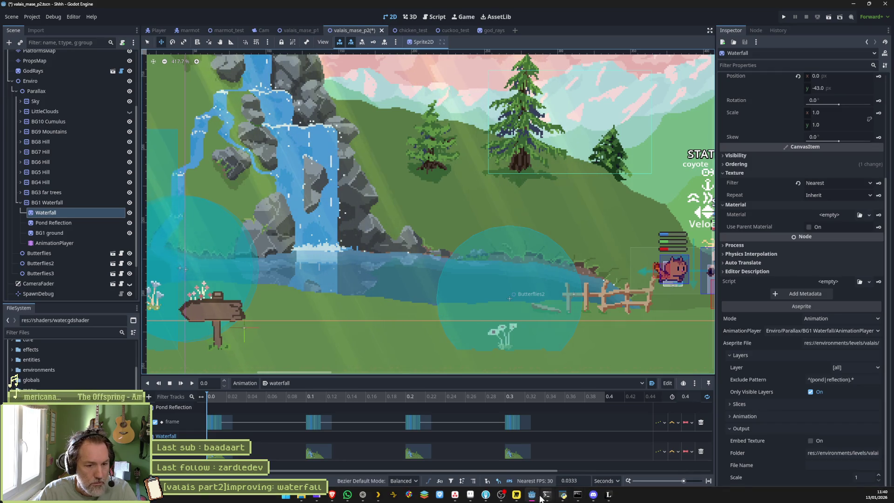
{"action": "left_click", "coordinate": [561, 495]}
On the pond layer's frame 1 cel, magic-wand select the pond water beneath the falls.
{"action": "scroll", "coordinate": [341, 293], "scroll_direction": "down", "scroll_amount": 2}
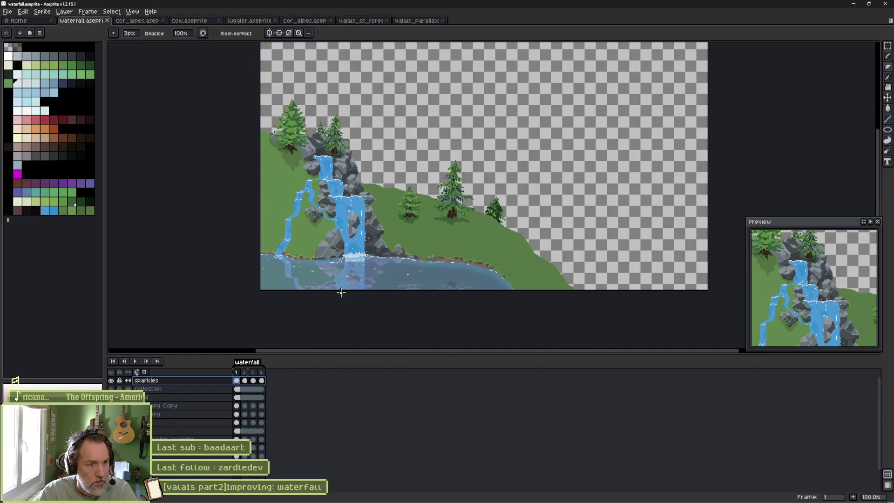
{"action": "scroll", "coordinate": [340, 292], "scroll_direction": "up", "scroll_amount": 1}
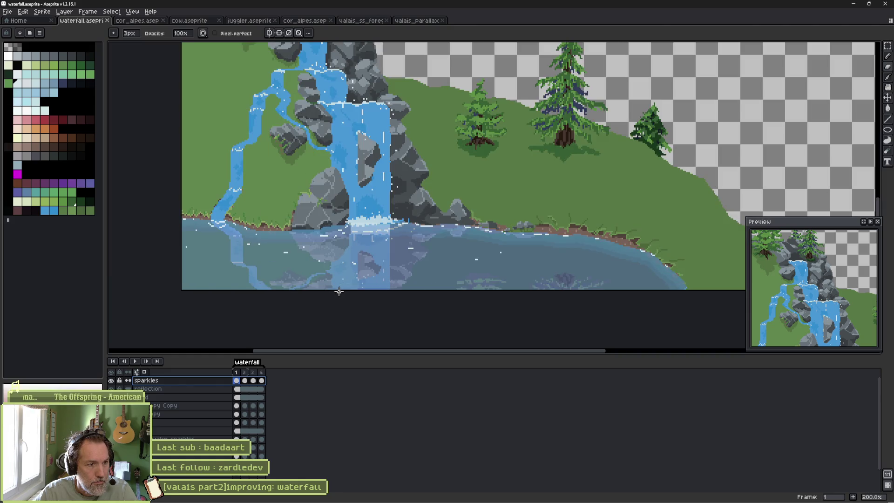
{"action": "left_click", "coordinate": [238, 398]}
{"action": "key", "text": "w"}
{"action": "left_click", "coordinate": [272, 270]}
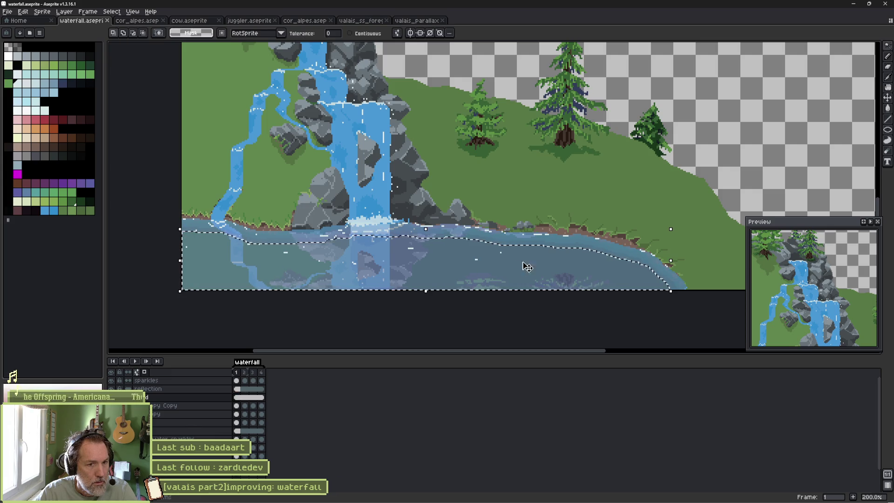
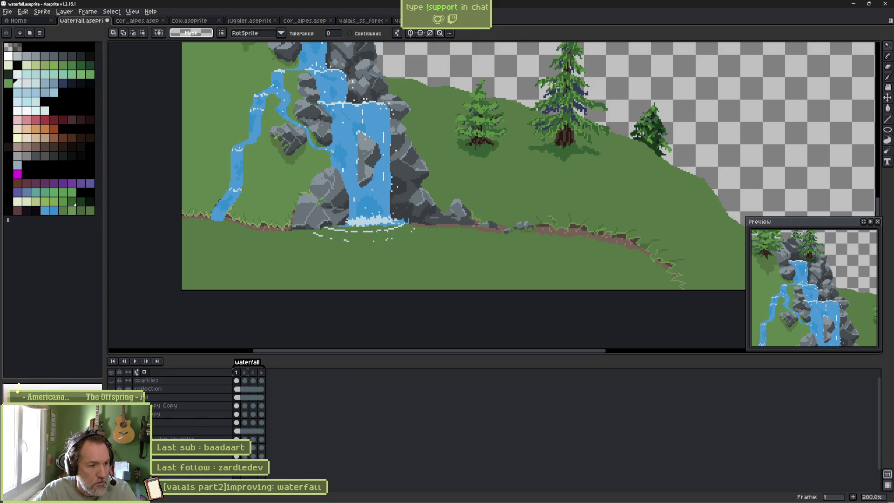
Hide and reshow the ground layer, then make the lake layer visible beneath the waterfall.
{"action": "scroll", "coordinate": [186, 410], "scroll_direction": "up", "scroll_amount": 2}
{"action": "left_click", "coordinate": [111, 429]}
{"action": "left_click", "coordinate": [111, 429]}
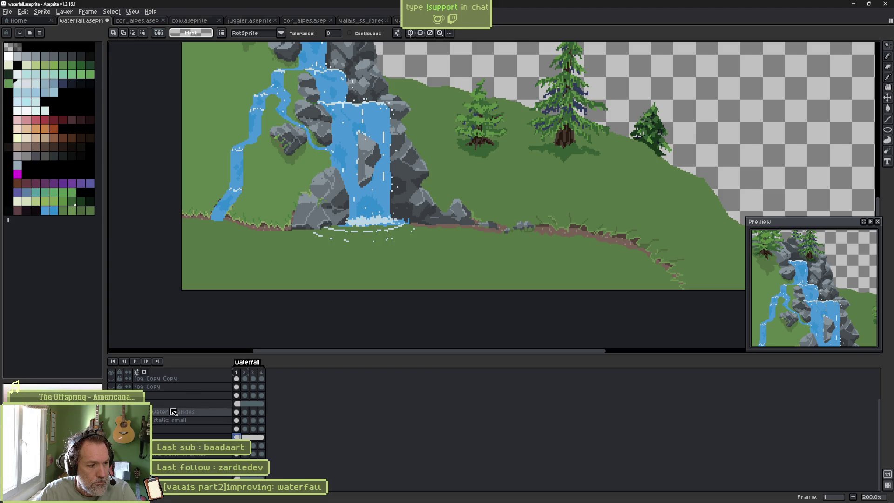
{"action": "scroll", "coordinate": [173, 411], "scroll_direction": "up", "scroll_amount": 3}
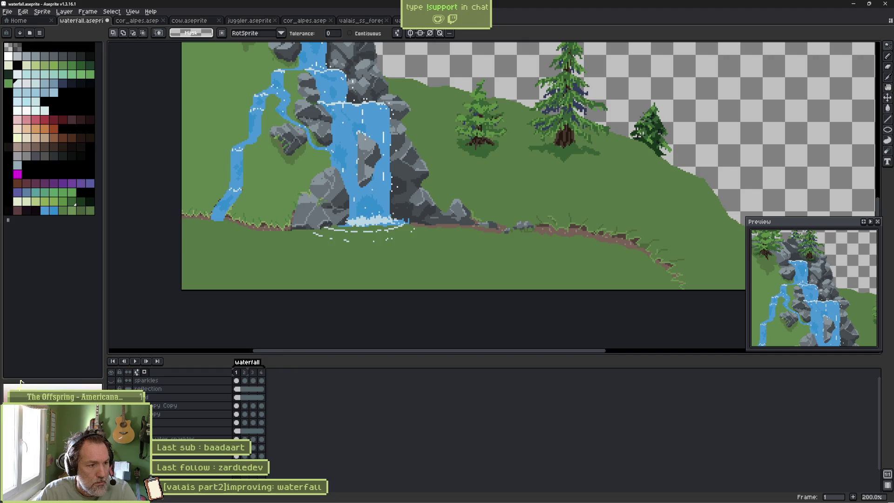
{"action": "left_click", "coordinate": [111, 405]}
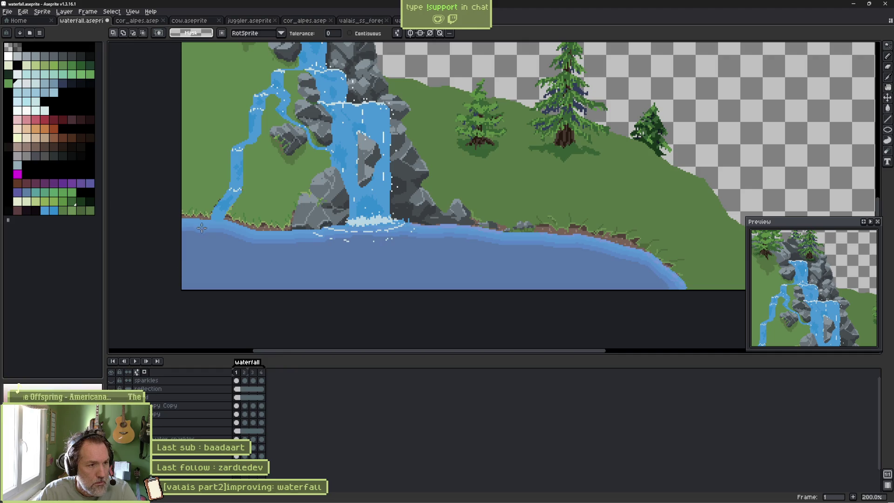
{"action": "scroll", "coordinate": [201, 221], "scroll_direction": "up", "scroll_amount": 2}
{"action": "scroll", "coordinate": [191, 241], "scroll_direction": "down", "scroll_amount": 4}
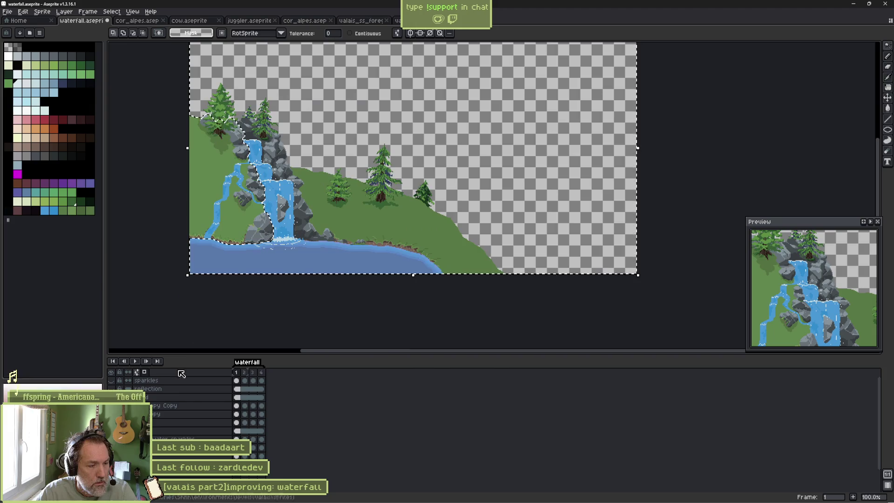
{"action": "scroll", "coordinate": [160, 456], "scroll_direction": "down", "scroll_amount": 3}
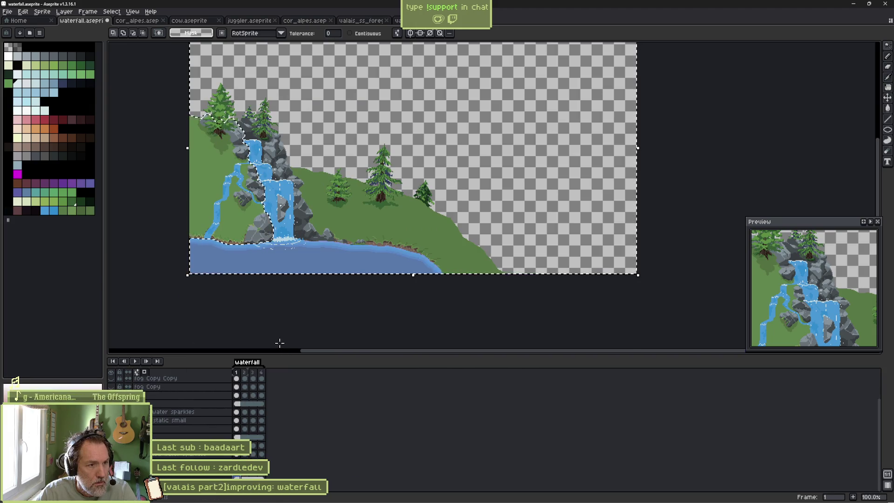
{"action": "scroll", "coordinate": [224, 417], "scroll_direction": "up", "scroll_amount": 3}
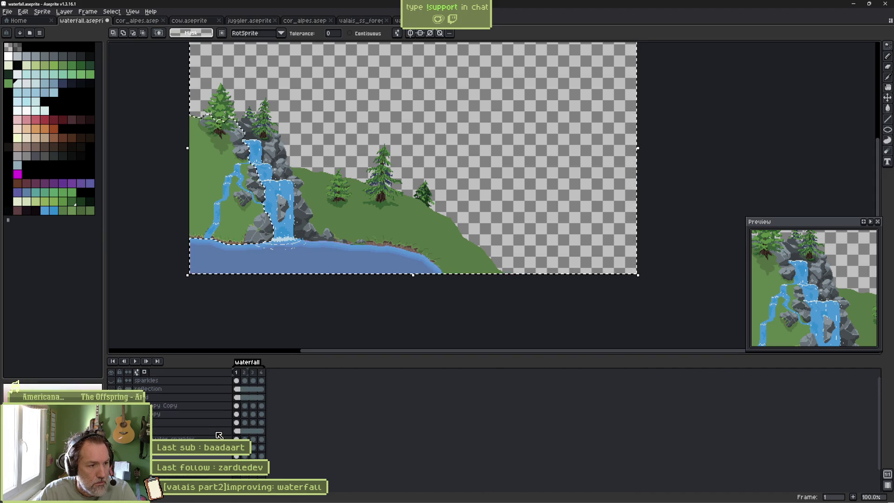
Select the pond layer's cel and turn on Contiguous selection.
{"action": "left_click", "coordinate": [236, 397]}
{"action": "left_click", "coordinate": [243, 287]}
{"action": "scroll", "coordinate": [242, 284], "scroll_direction": "up", "scroll_amount": 4}
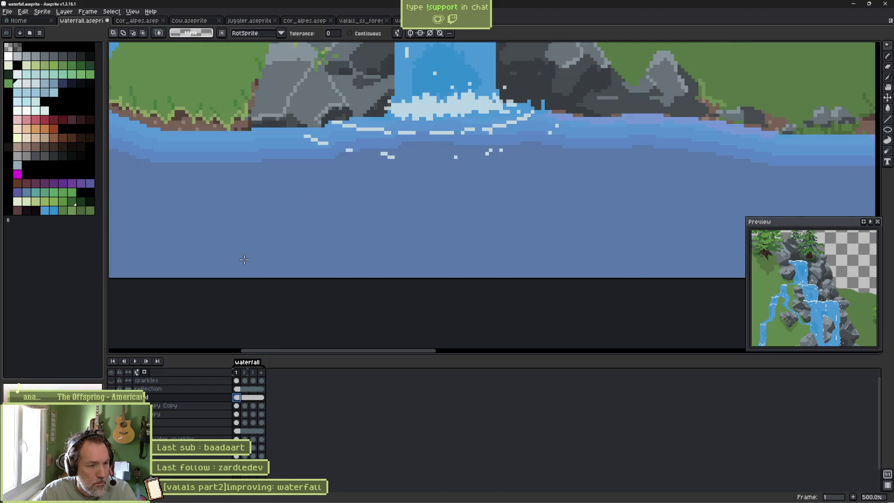
{"action": "scroll", "coordinate": [245, 252], "scroll_direction": "down", "scroll_amount": 3}
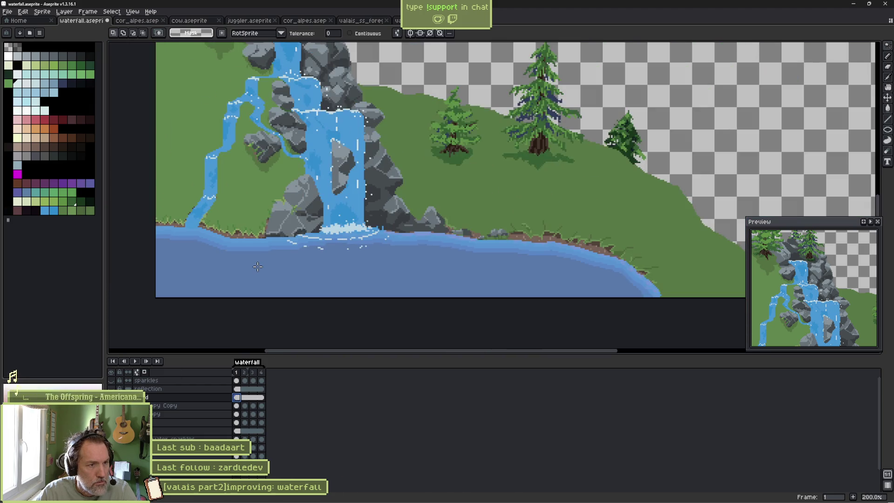
{"action": "left_click", "coordinate": [352, 33]}
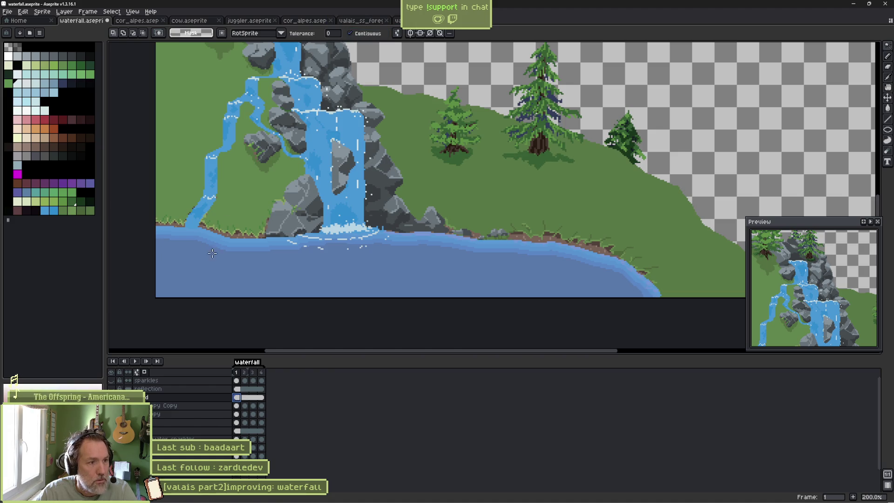
Magic-wand the whole lake and delete the grey-blue overlay inside it.
{"action": "left_click", "coordinate": [200, 229]}
{"action": "scroll", "coordinate": [205, 229], "scroll_direction": "up", "scroll_amount": 4}
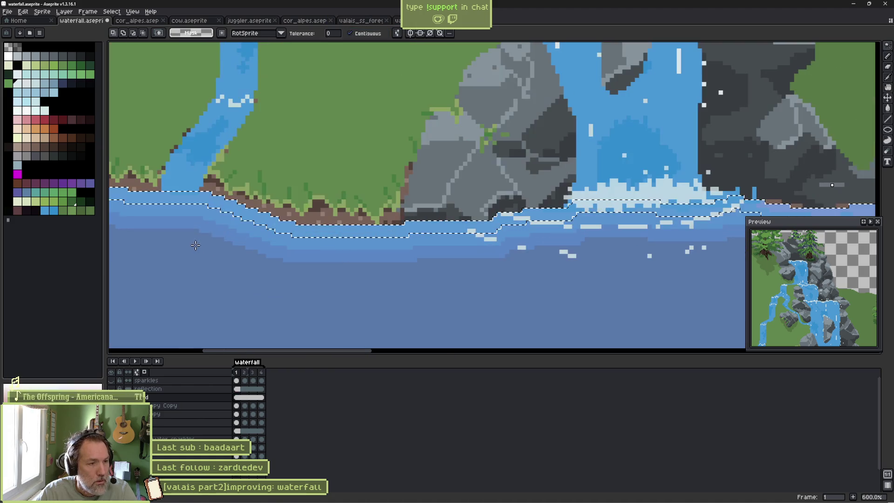
{"action": "left_click", "coordinate": [211, 226], "text": "shift"}
{"action": "scroll", "coordinate": [211, 227], "scroll_direction": "down", "scroll_amount": 2}
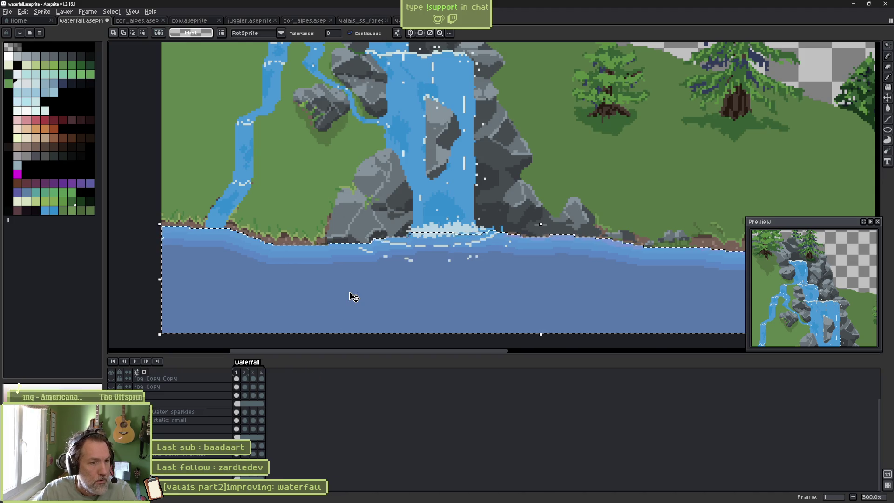
{"action": "key", "text": "Delete"}
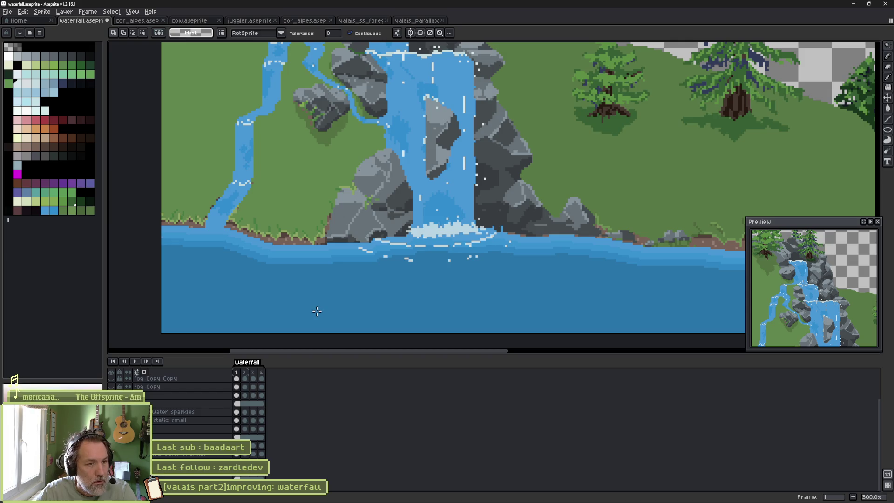
{"action": "scroll", "coordinate": [194, 455], "scroll_direction": "up", "scroll_amount": 1}
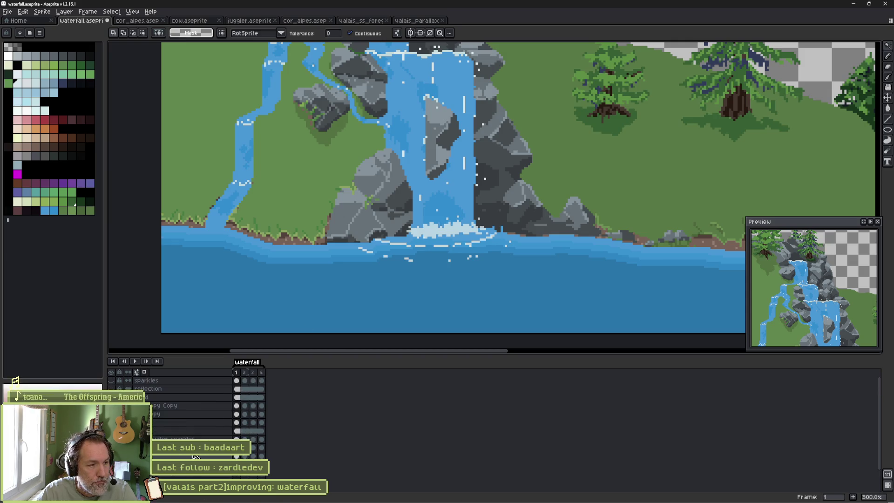
Reveal the reflection layer in the pond, check it zoomed in, then switch to Godot.
{"action": "left_click", "coordinate": [111, 388]}
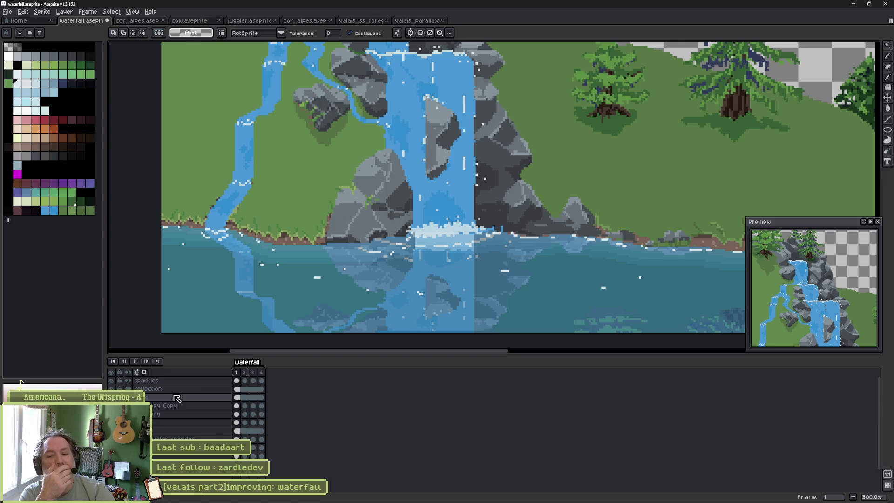
{"action": "scroll", "coordinate": [425, 210], "scroll_direction": "down", "scroll_amount": 3}
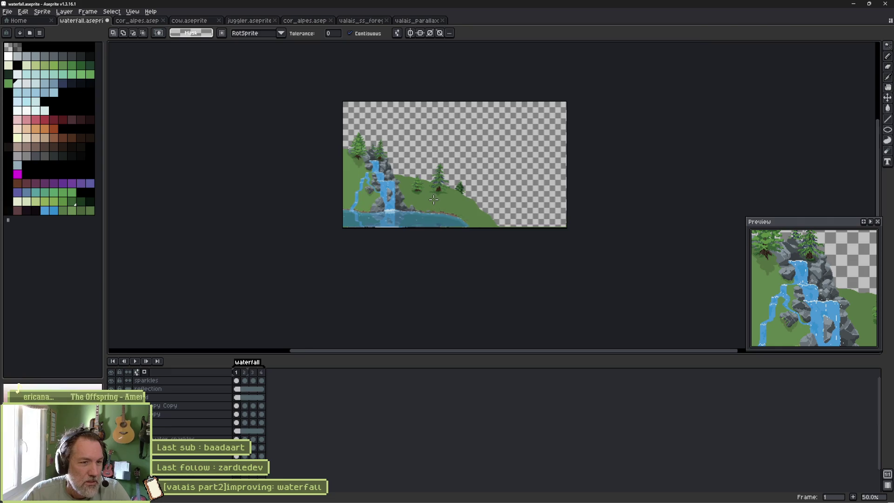
{"action": "scroll", "coordinate": [425, 210], "scroll_direction": "up", "scroll_amount": 2}
{"action": "scroll", "coordinate": [425, 210], "scroll_direction": "down", "scroll_amount": 1}
{"action": "scroll", "coordinate": [426, 228], "scroll_direction": "up", "scroll_amount": 1}
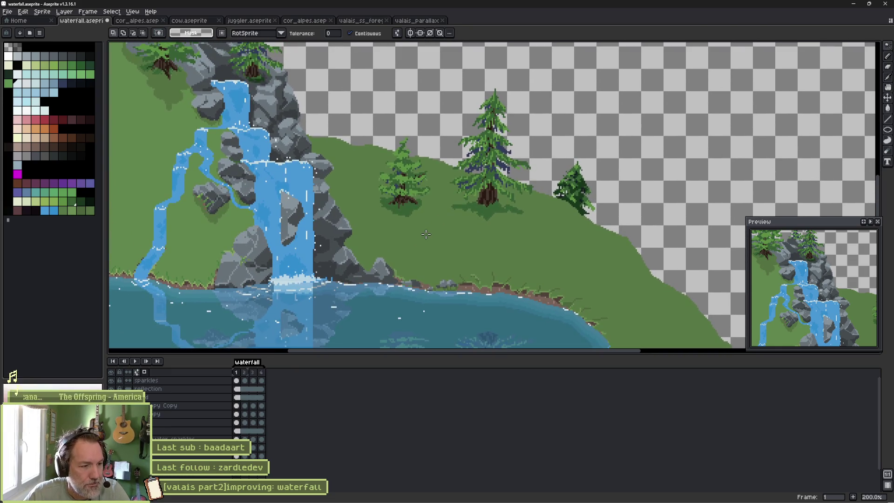
{"action": "scroll", "coordinate": [237, 429], "scroll_direction": "down", "scroll_amount": 1}
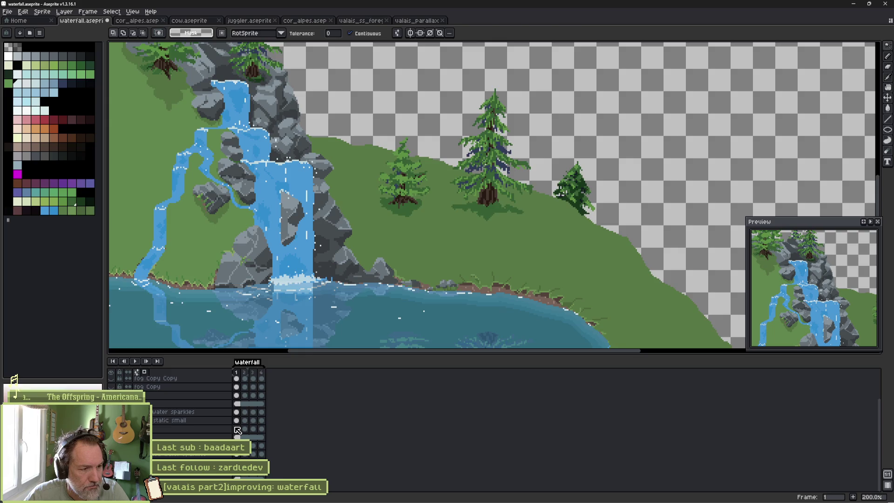
{"action": "key", "text": "alt+Tab"}
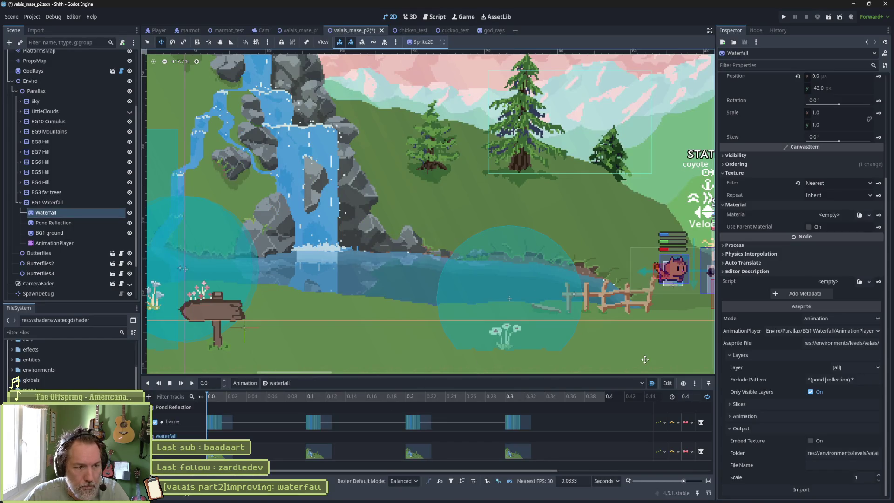
Reimport the updated waterfall art and scrub the animation preview.
{"action": "left_click", "coordinate": [822, 491]}
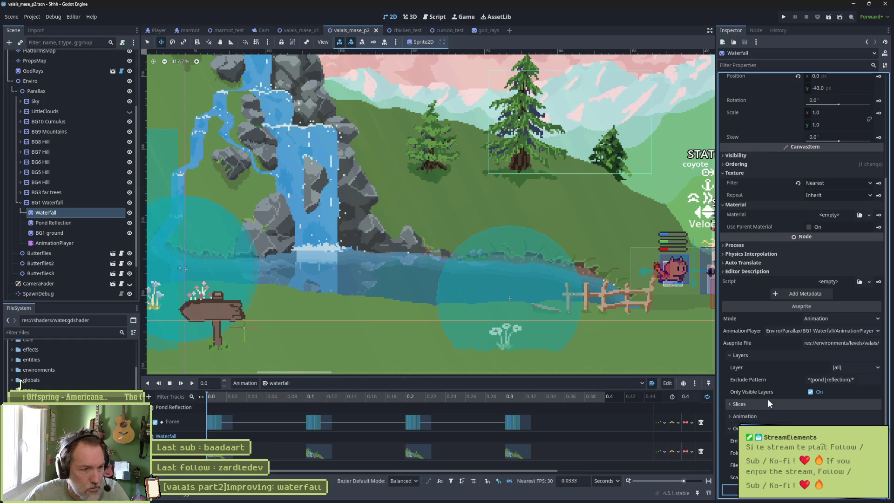
{"action": "left_click", "coordinate": [240, 397]}
{"action": "left_click", "coordinate": [215, 396]}
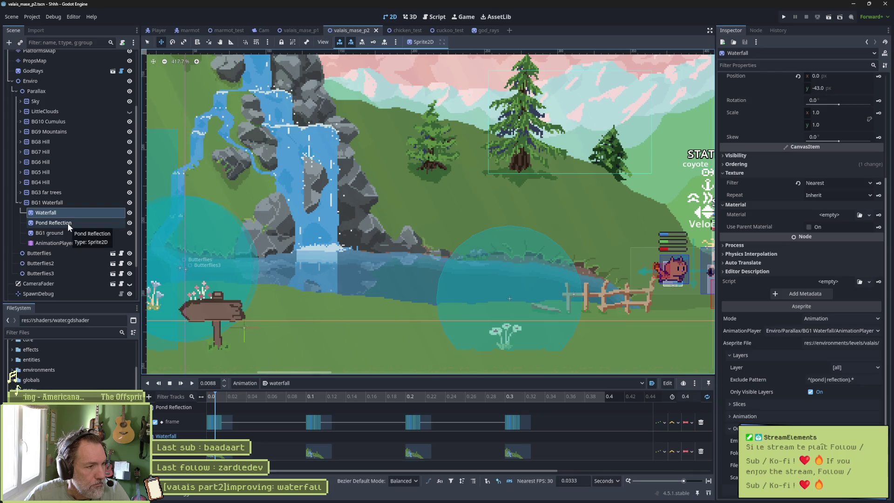
Compare Waterfall and Pond Reflection visibility, move Pond Reflection before Waterfall, and run the scene.
{"action": "left_click", "coordinate": [129, 212]}
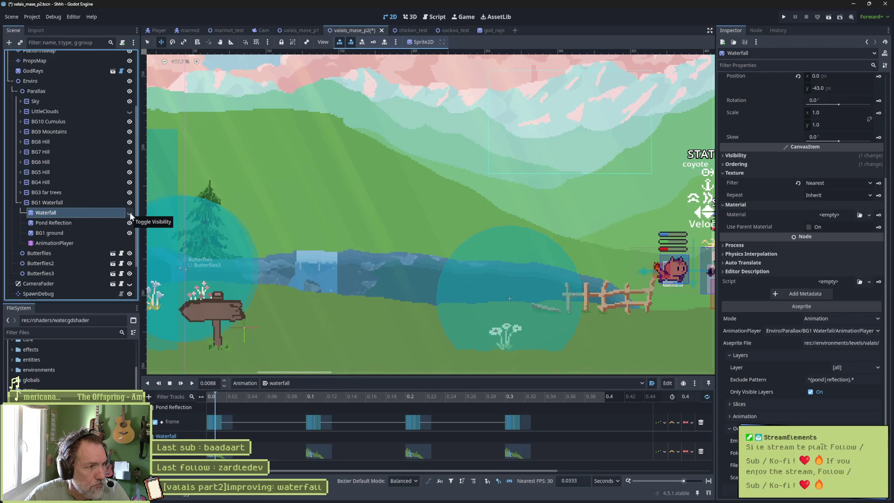
{"action": "left_click", "coordinate": [130, 212]}
{"action": "left_click", "coordinate": [130, 223]}
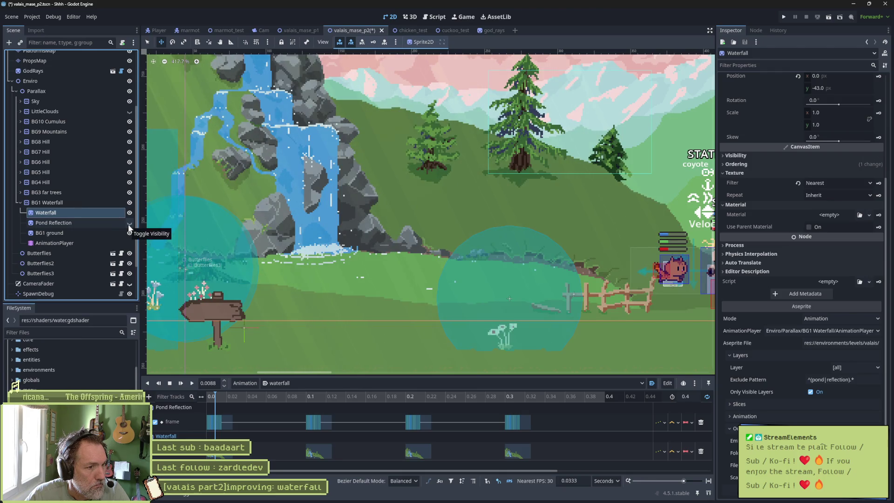
{"action": "left_click", "coordinate": [129, 223]}
{"action": "mouse_move", "coordinate": [85, 225]}
{"action": "left_mouse_down"}
{"action": "mouse_move", "coordinate": [68, 219]}
{"action": "mouse_move", "coordinate": [70, 207]}
{"action": "left_mouse_up"}
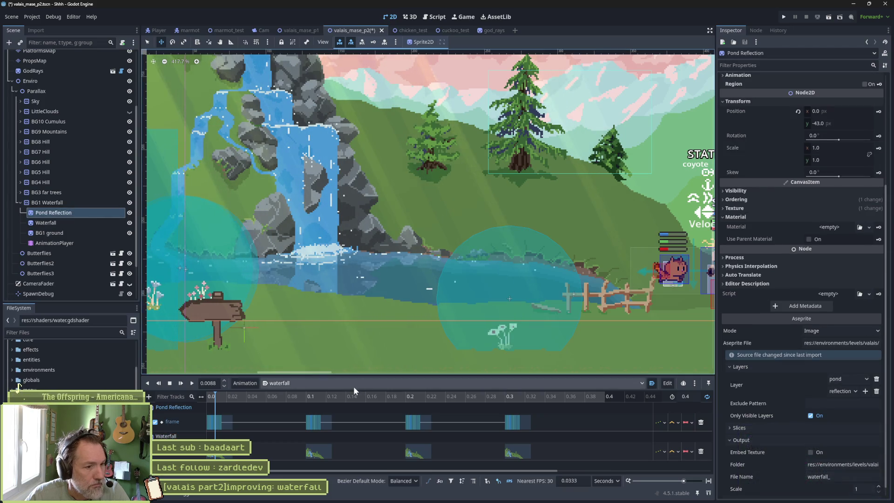
{"action": "key", "text": "F6"}
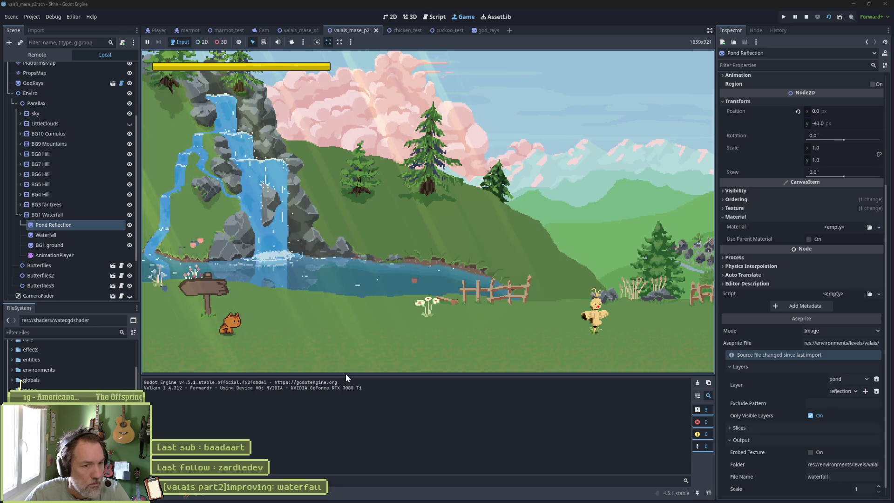
Stop the game and toggle Pond Reflection off and on to compare.
{"action": "key", "text": "F8"}
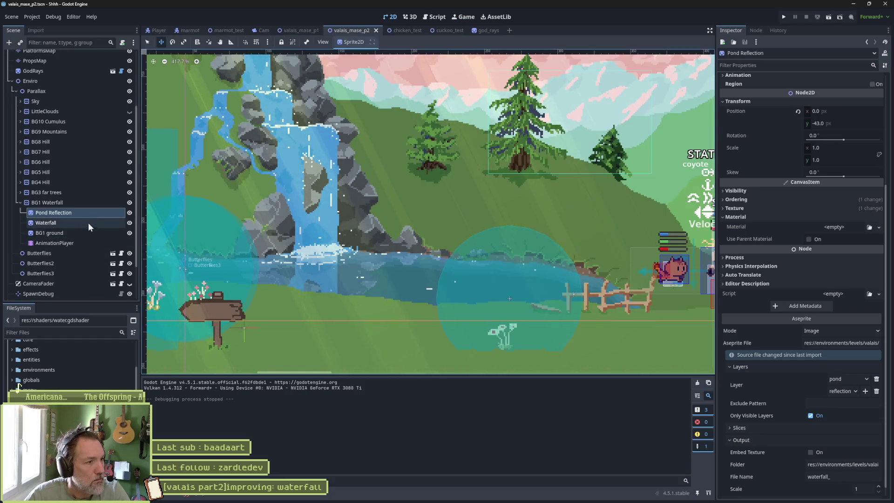
{"action": "left_click", "coordinate": [130, 210]}
{"action": "left_click", "coordinate": [129, 210]}
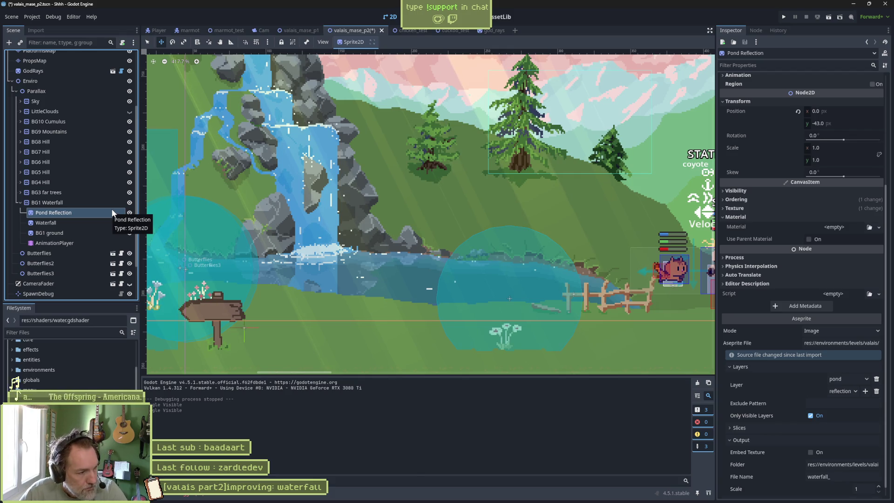
Open the debugger's set_frame error list, then run and stop the level again.
{"action": "left_click", "coordinate": [186, 498]}
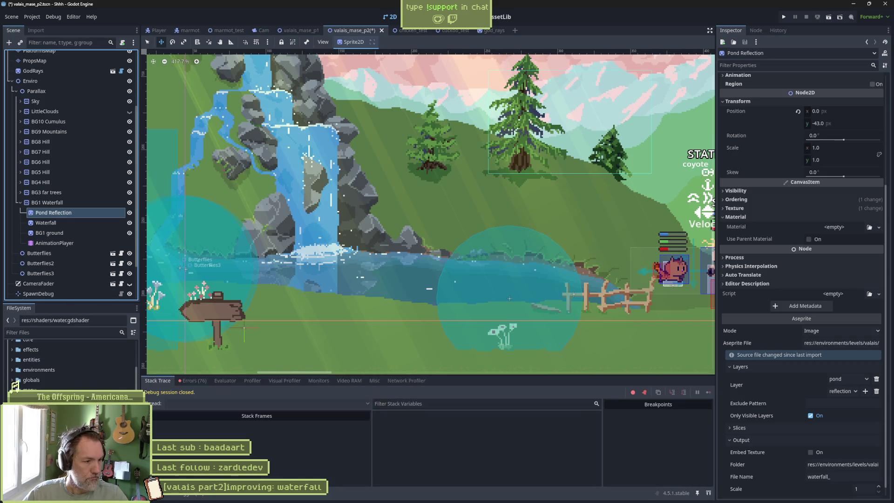
{"action": "left_click", "coordinate": [192, 381]}
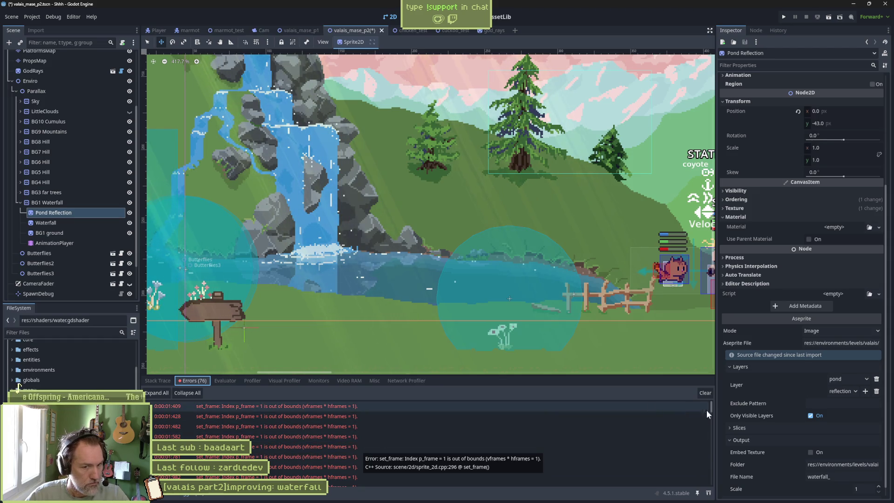
{"action": "key", "text": "F5"}
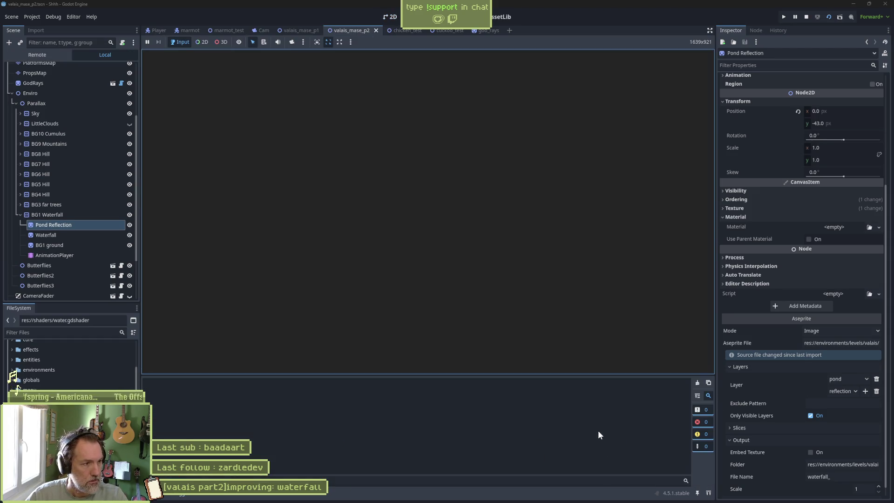
{"action": "key", "text": "F8"}
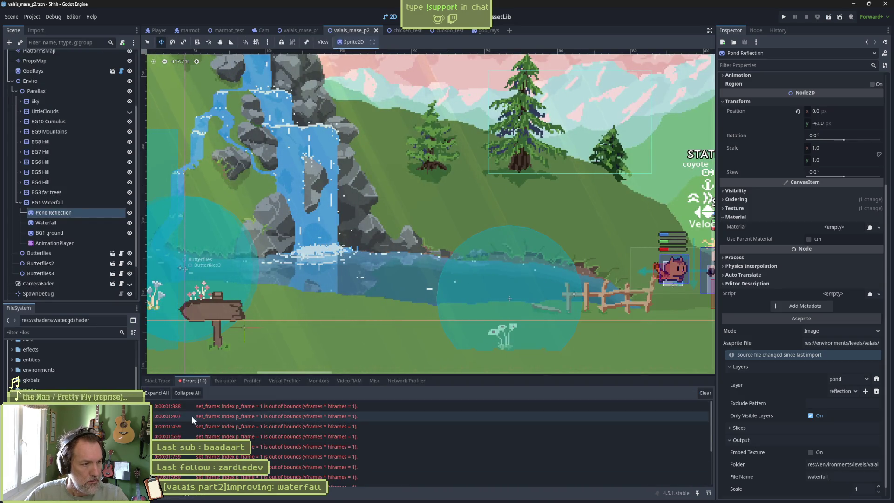
Check a set_frame error, scrub the waterfall animation to about 0.026 s and back to 0.
{"action": "left_click", "coordinate": [186, 406]}
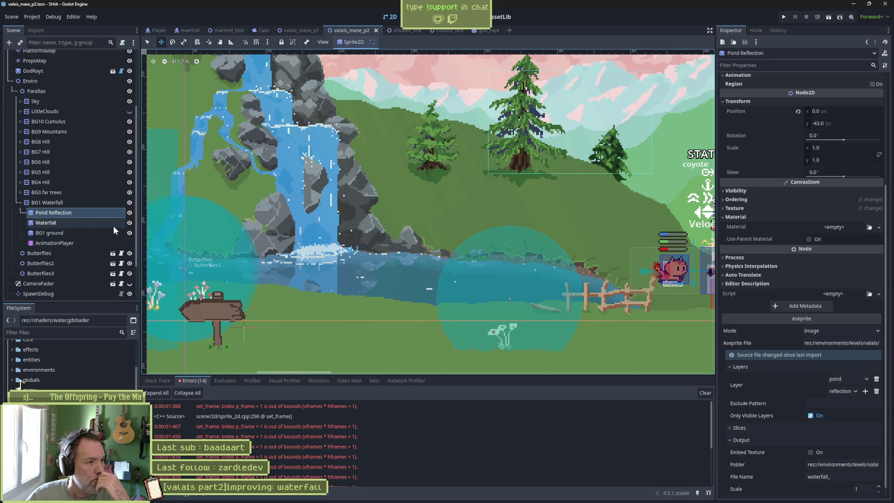
{"action": "left_click", "coordinate": [93, 242]}
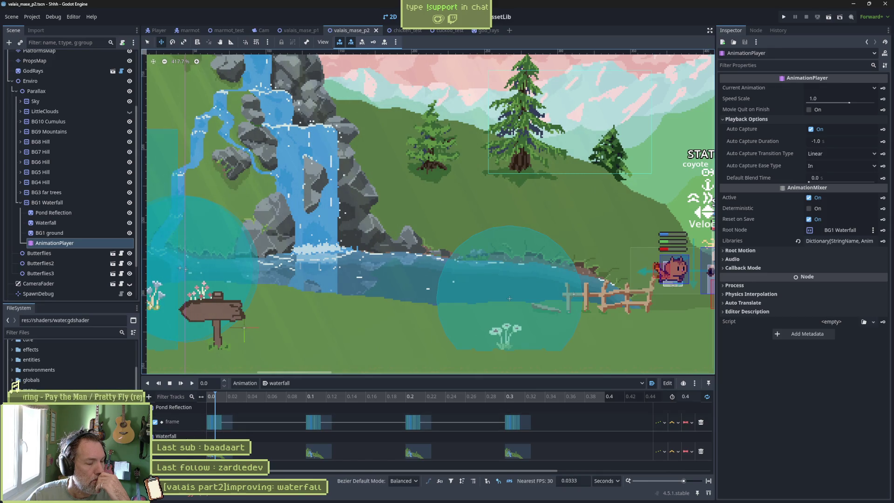
{"action": "left_click", "coordinate": [214, 397]}
{"action": "mouse_move", "coordinate": [214, 397]}
{"action": "left_mouse_down"}
{"action": "mouse_move", "coordinate": [206, 398]}
{"action": "mouse_move", "coordinate": [234, 400]}
{"action": "left_mouse_up"}
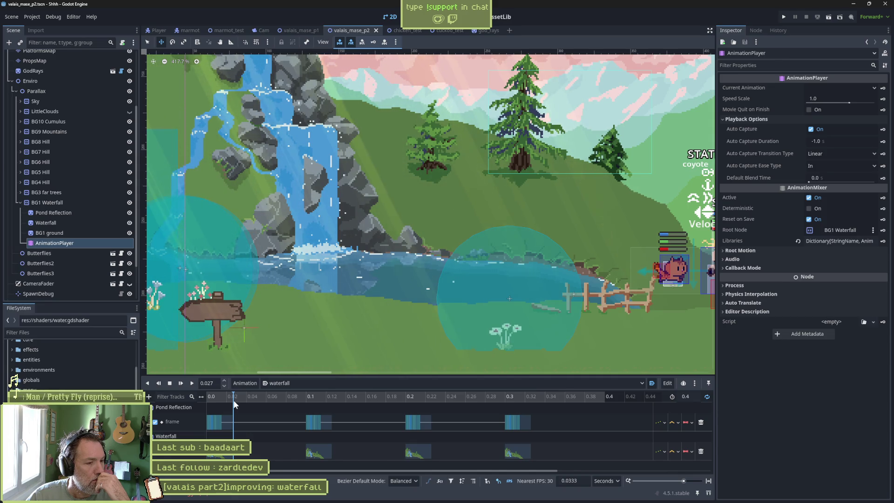
{"action": "left_click_drag", "start_coordinate": [234, 404], "coordinate": [209, 400]}
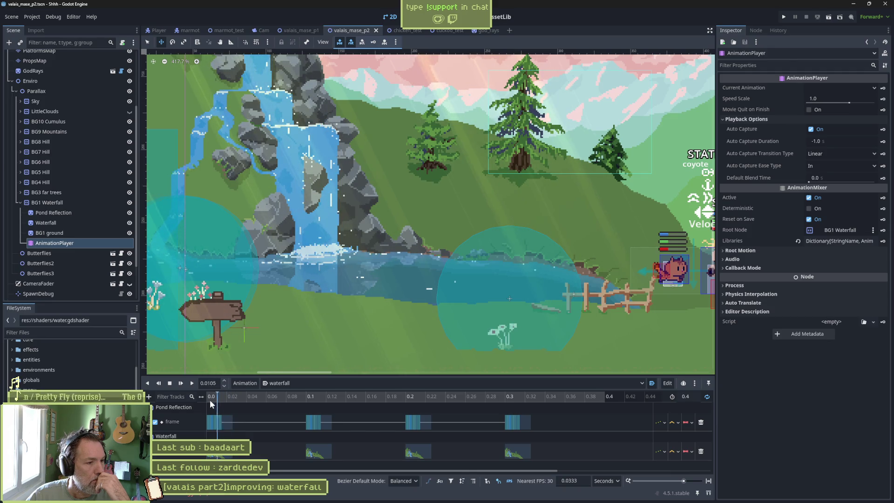
{"action": "left_click", "coordinate": [77, 213]}
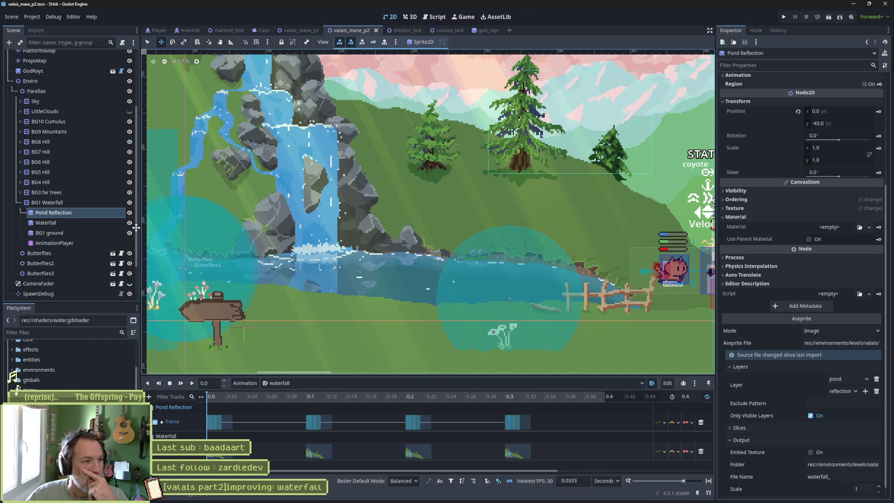
Inspect the Waterfall and BG1 ground sprite settings, then bring up Fork.
{"action": "left_click", "coordinate": [80, 224]}
{"action": "left_click", "coordinate": [74, 234]}
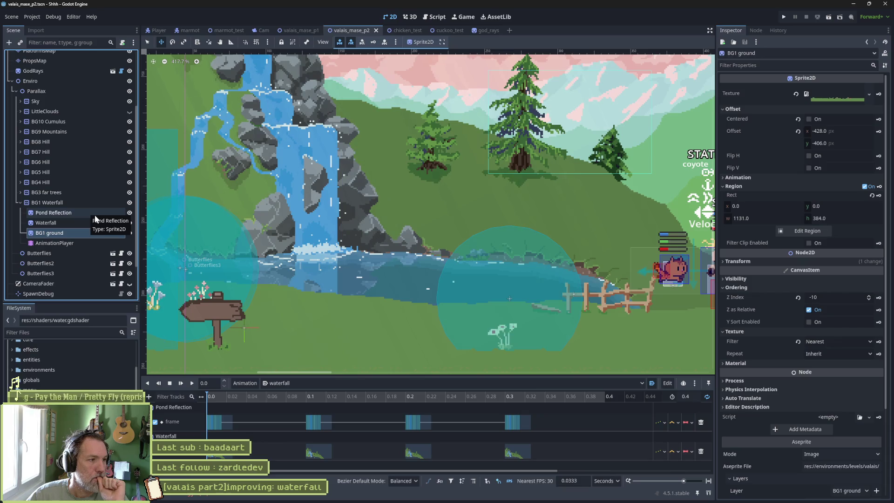
{"action": "scroll", "coordinate": [94, 214], "scroll_direction": "up", "scroll_amount": 4}
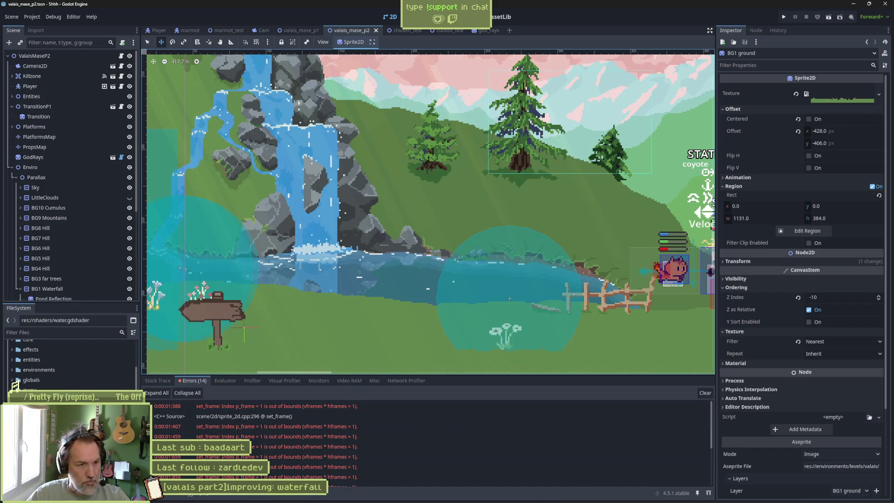
{"action": "mouse_move", "coordinate": [140, 501]}
{"action": "left_click", "coordinate": [516, 495]}
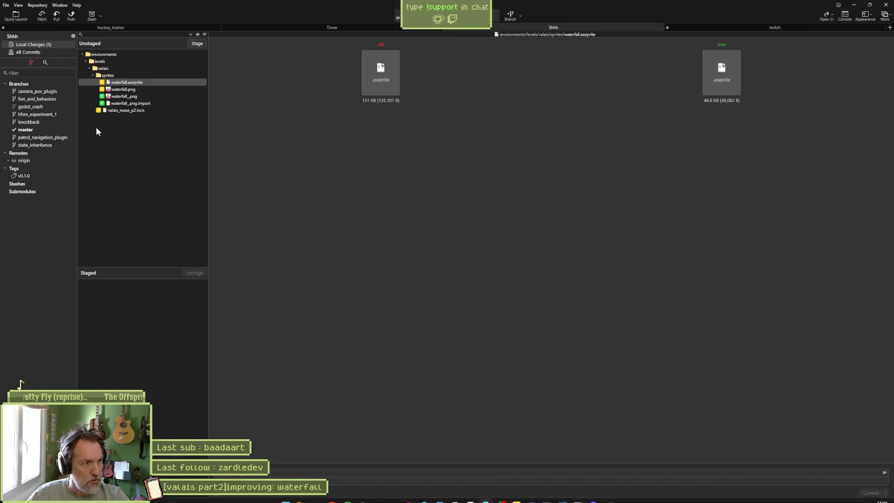
Review waterfall.png's diff, stage all changes, and commit the five files.
{"action": "left_click", "coordinate": [120, 90]}
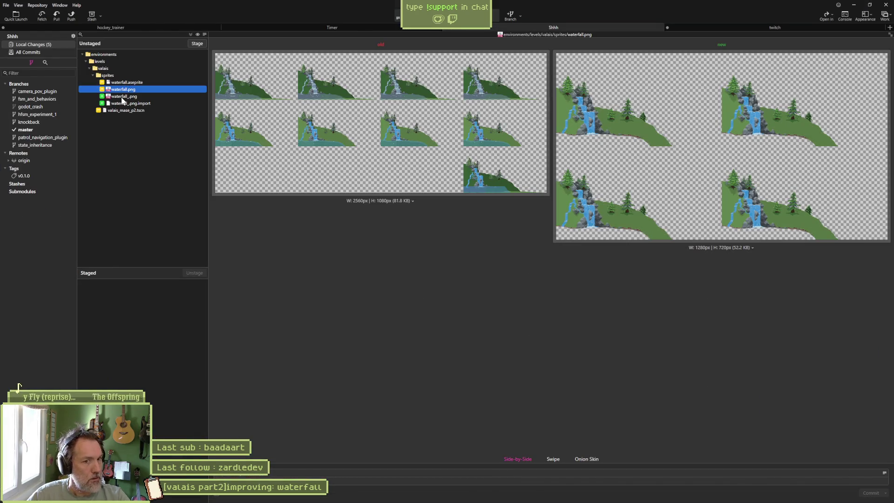
{"action": "left_click", "coordinate": [192, 43]}
{"action": "type", "text": "waterfall (seperated pond and reflection to use a shader on t"}
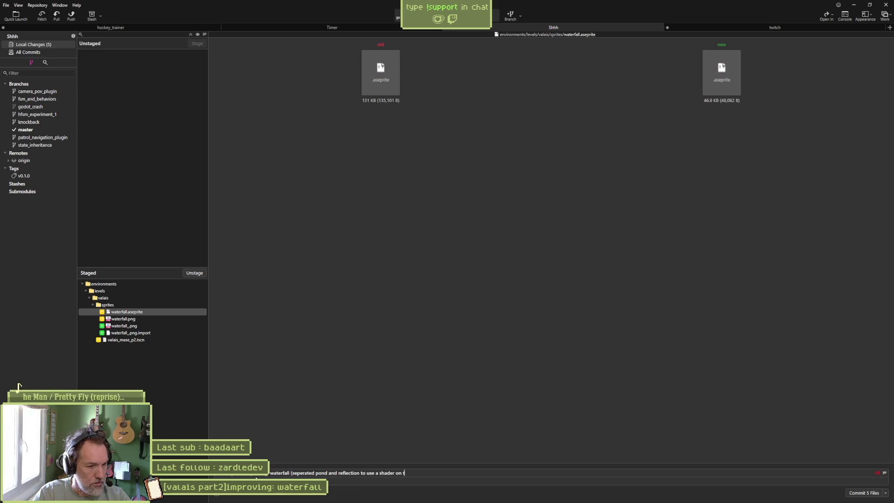
{"action": "type", "text": "hem)"}
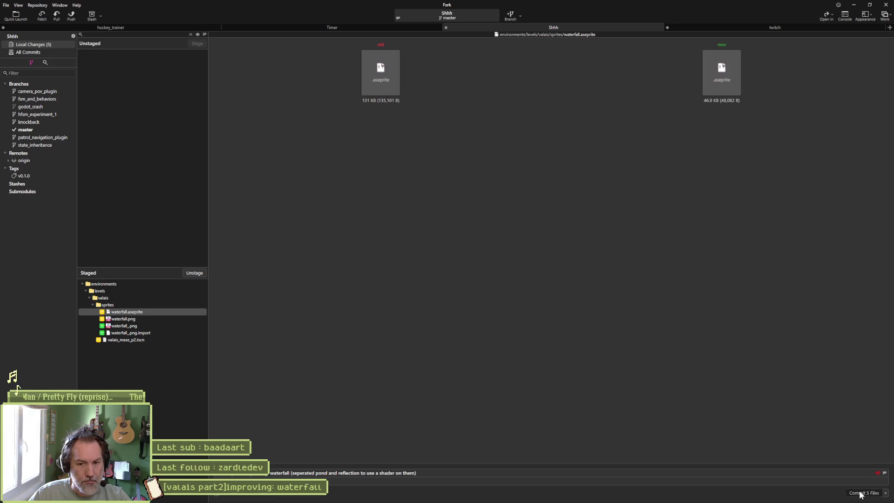
{"action": "left_click", "coordinate": [860, 494]}
Push master to origin and minimize Fork.
{"action": "left_click", "coordinate": [74, 15]}
{"action": "left_click", "coordinate": [495, 272]}
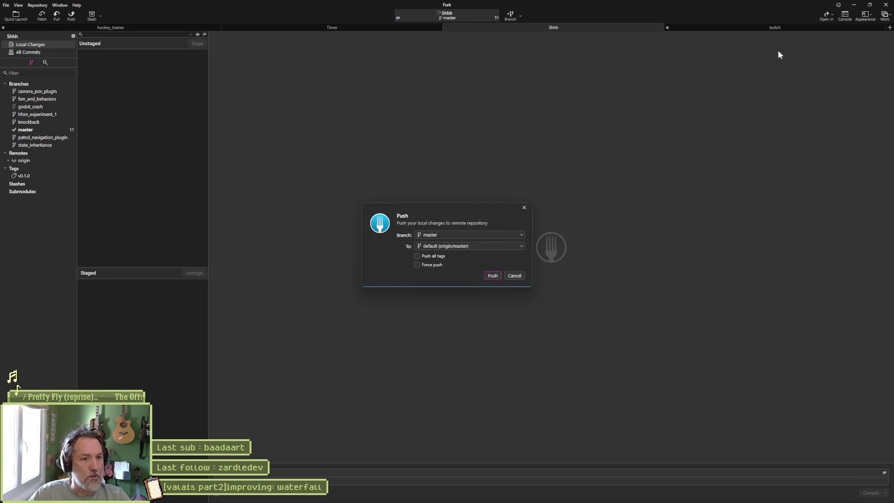
{"action": "left_click", "coordinate": [854, 7]}
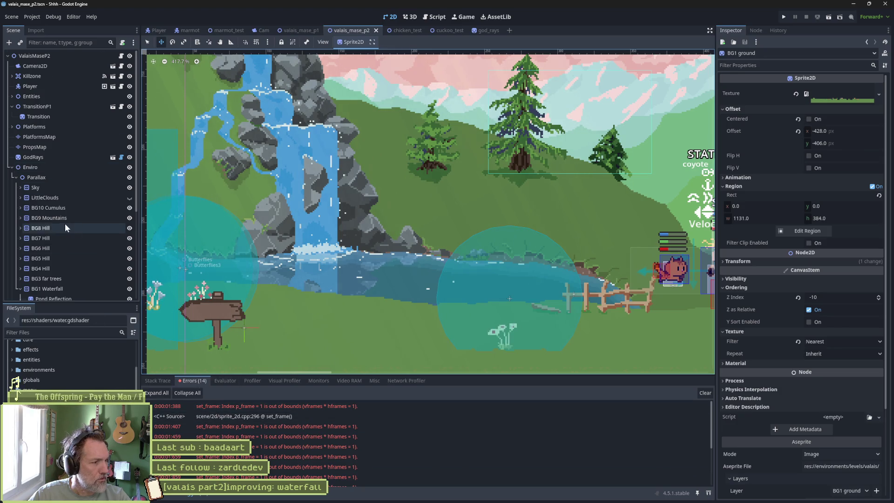
Select Pond Reflection, then step down to the Waterfall sprite in the scene tree.
{"action": "scroll", "coordinate": [65, 227], "scroll_direction": "down", "scroll_amount": 5}
{"action": "left_click", "coordinate": [77, 165]}
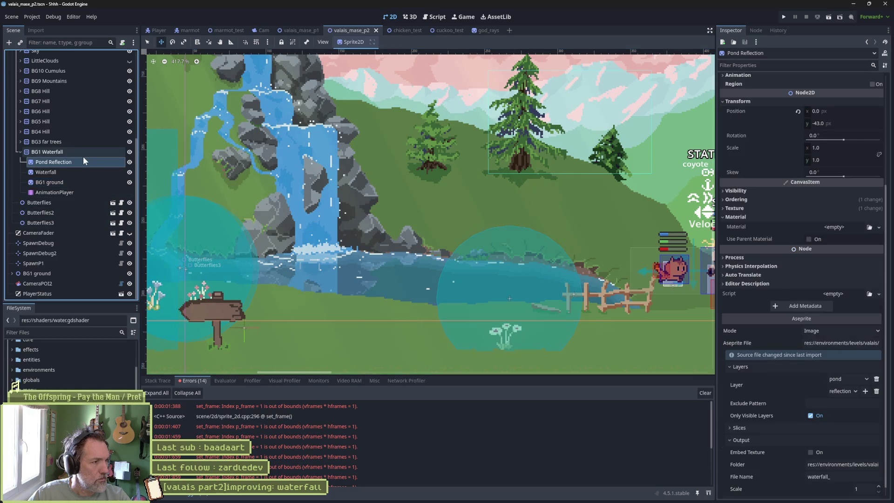
{"action": "key", "text": "Down"}
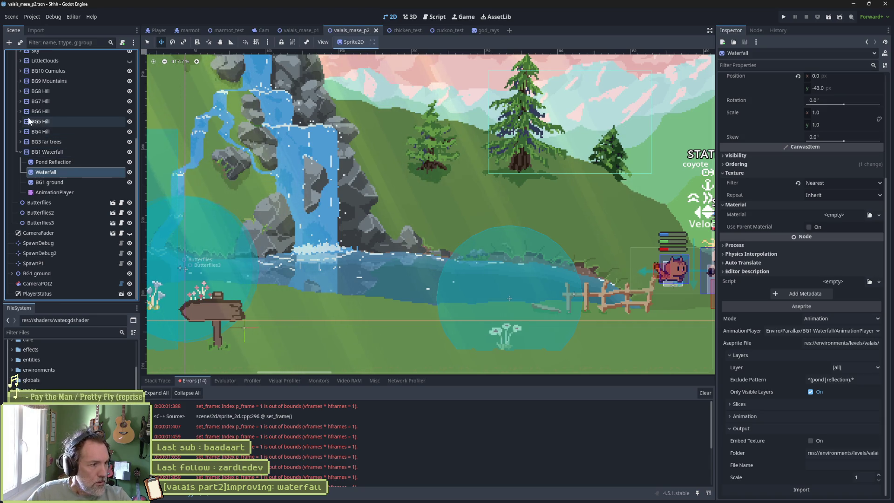
Remove PropsMap, test-run the level without it, then undo and select Pond Reflection.
{"action": "scroll", "coordinate": [86, 194], "scroll_direction": "up", "scroll_amount": 5}
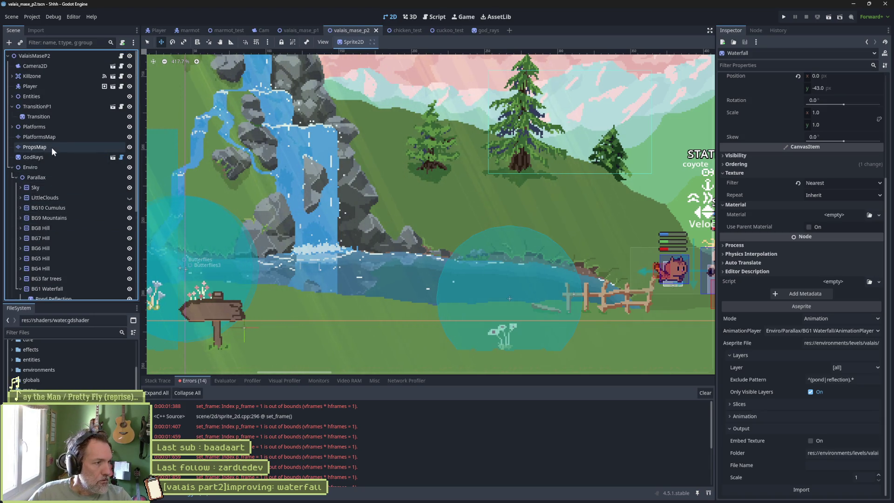
{"action": "left_click", "coordinate": [101, 146]}
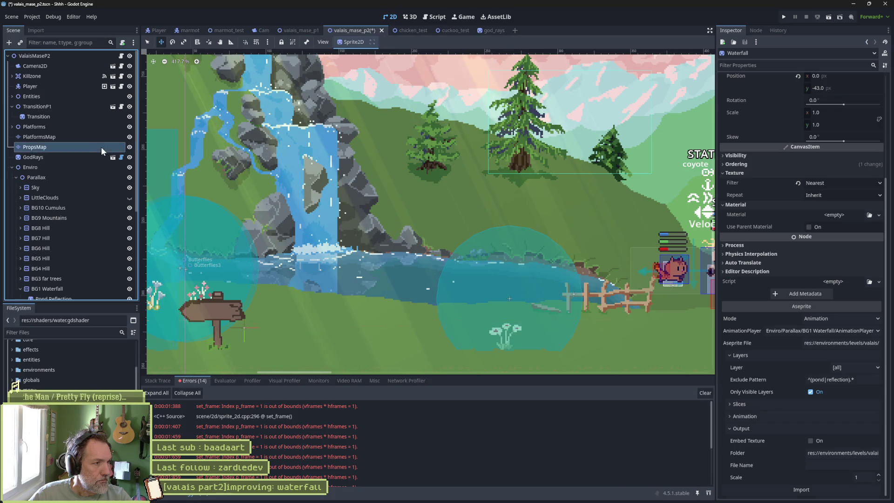
{"action": "key", "text": "Delete"}
{"action": "key", "text": "Return"}
{"action": "key", "text": "F6"}
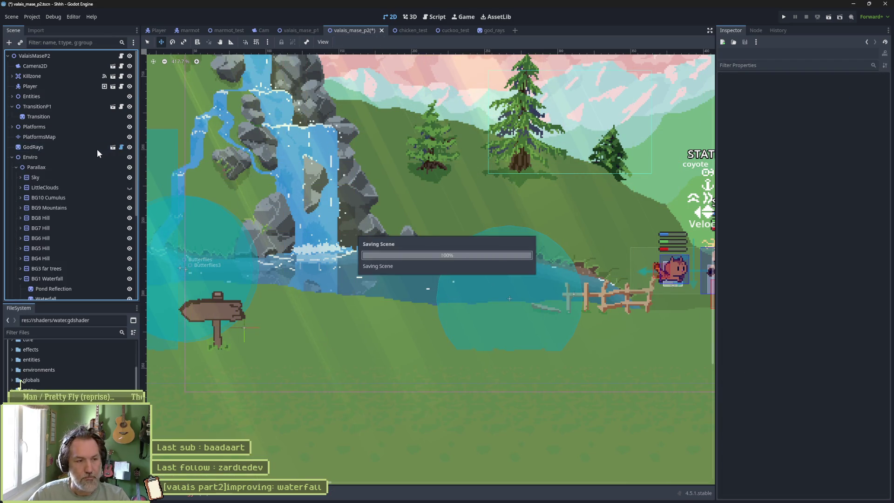
{"action": "key", "text": "F8"}
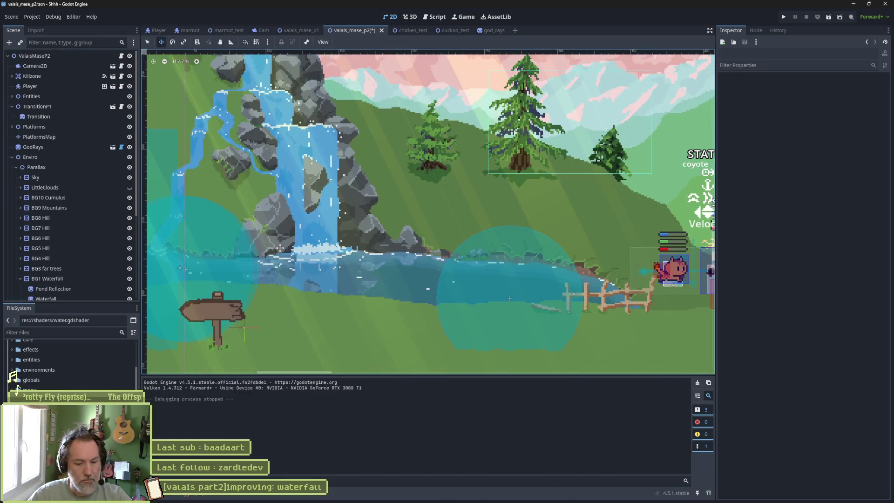
{"action": "key", "text": "ctrl+z"}
{"action": "scroll", "coordinate": [96, 231], "scroll_direction": "down", "scroll_amount": 3}
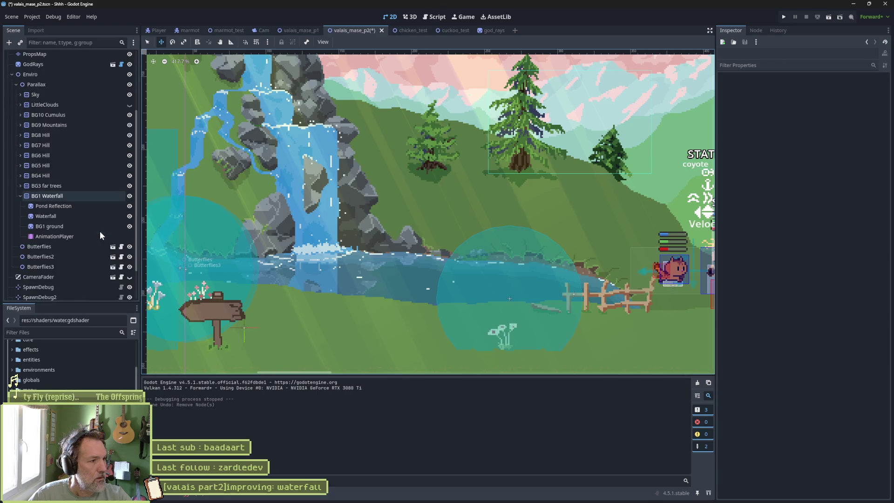
{"action": "left_click", "coordinate": [108, 205]}
Delete Pond Reflection, test-run the level without it, then undo the deletion.
{"action": "key", "text": "Delete"}
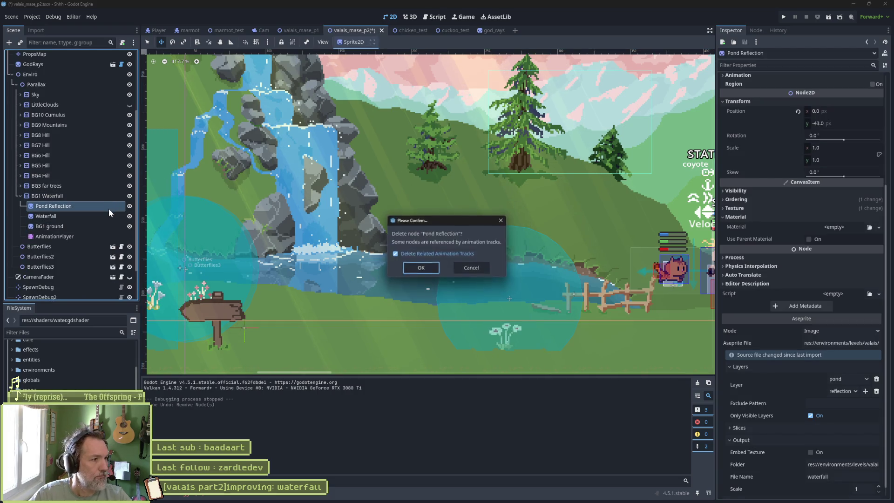
{"action": "key", "text": "Return"}
{"action": "key", "text": "F6"}
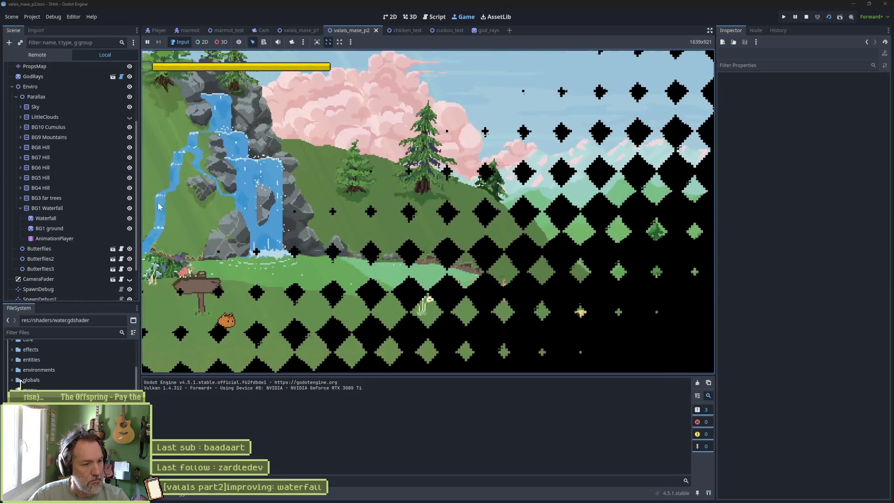
{"action": "key", "text": "F8"}
{"action": "key", "text": "ctrl+z"}
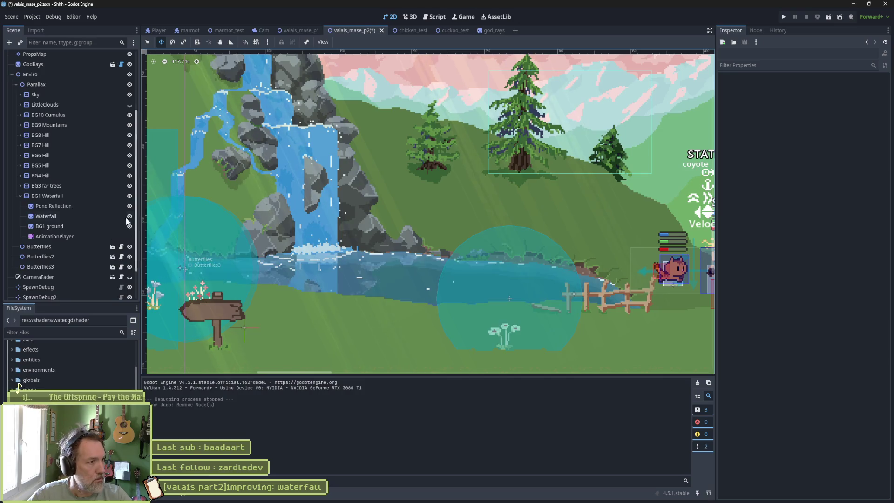
Reimport Pond Reflection's Aseprite source, run and stop the level, and review the 88 set_frame errors.
{"action": "left_click", "coordinate": [91, 205]}
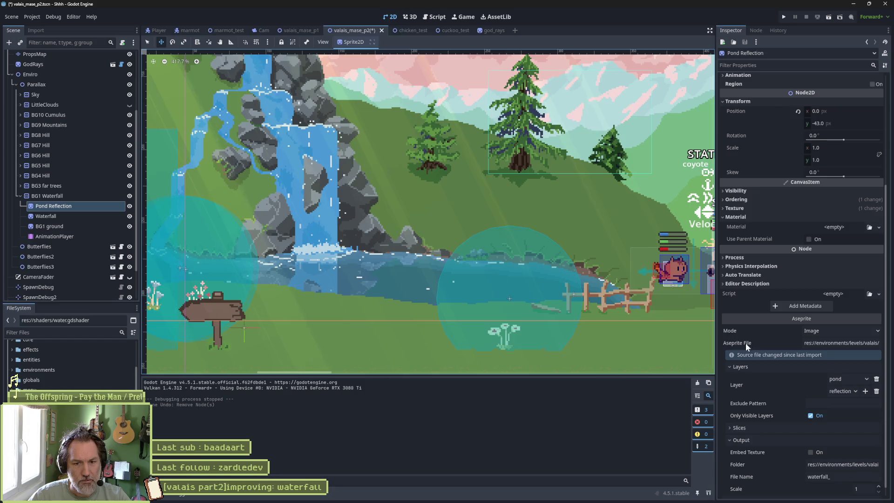
{"action": "scroll", "coordinate": [776, 436], "scroll_direction": "down", "scroll_amount": 1}
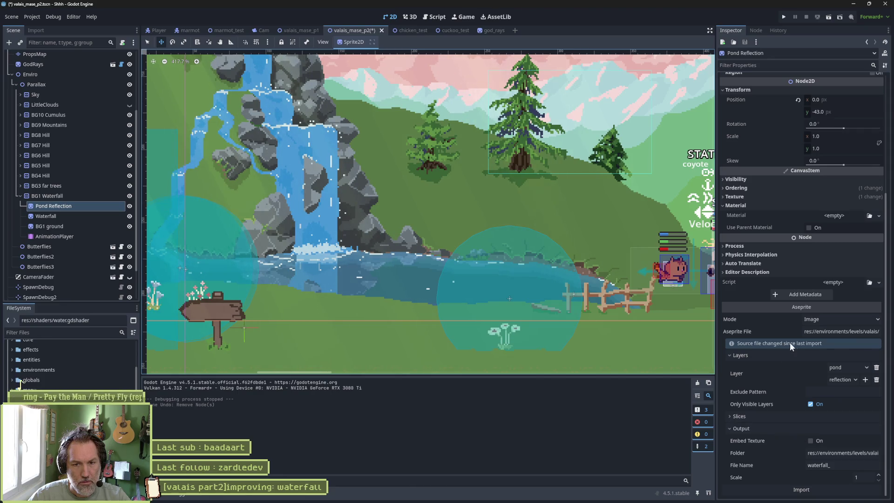
{"action": "left_click", "coordinate": [809, 489]}
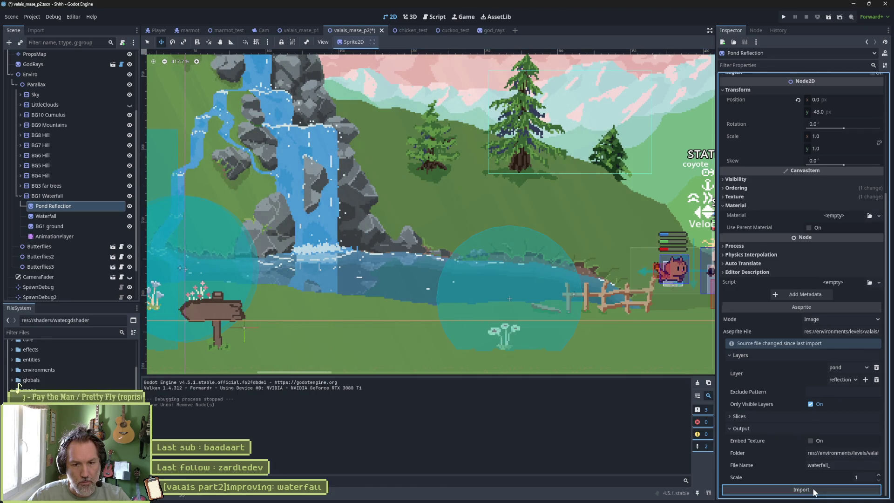
{"action": "key", "text": "F6"}
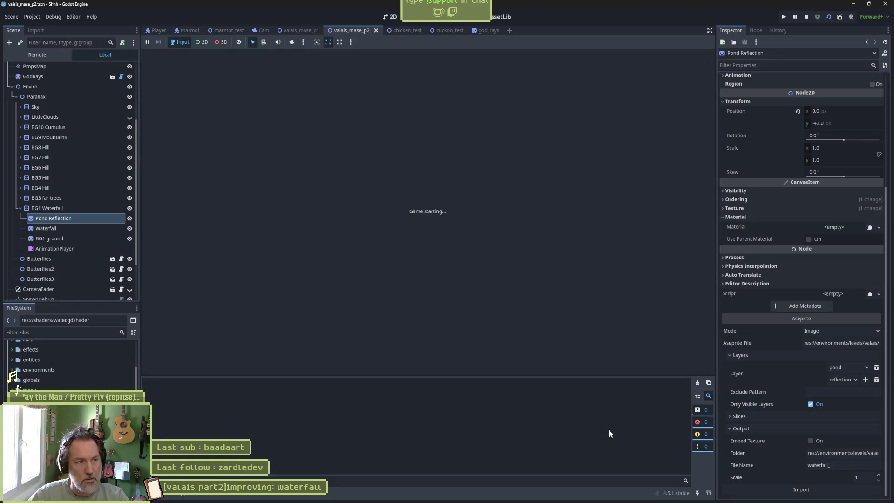
{"action": "key", "text": "F8"}
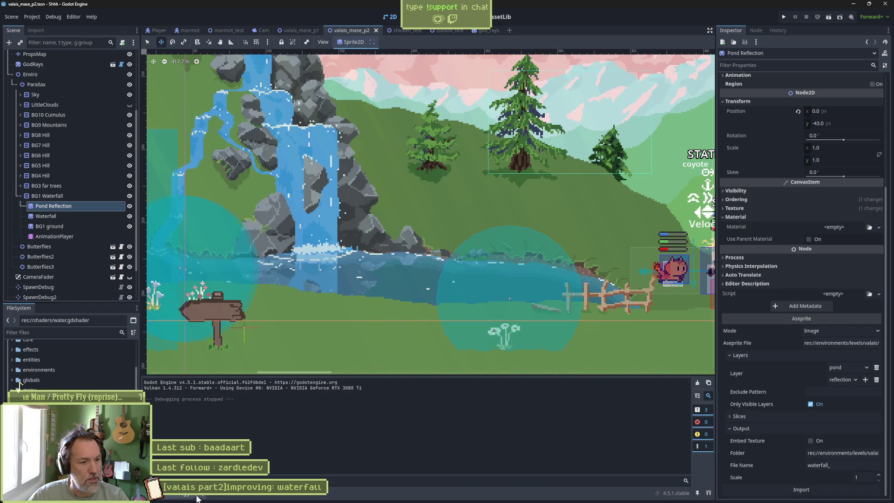
{"action": "left_click", "coordinate": [196, 497]}
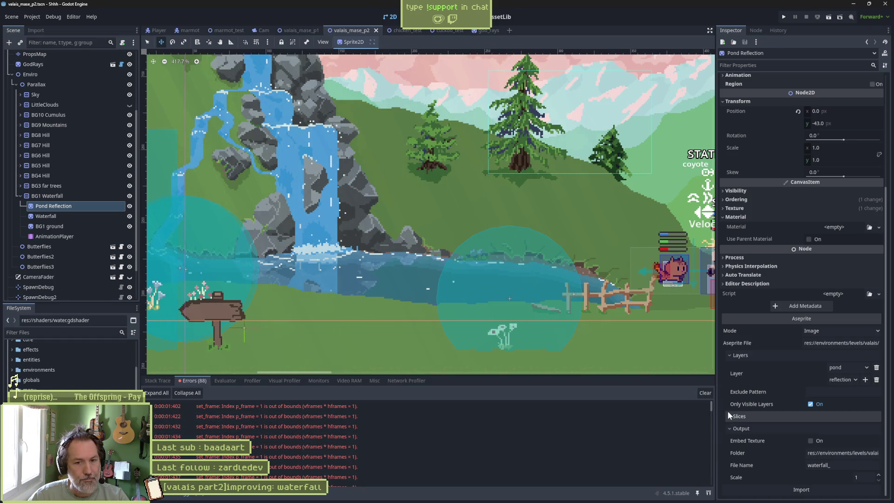
{"action": "left_click", "coordinate": [851, 366]}
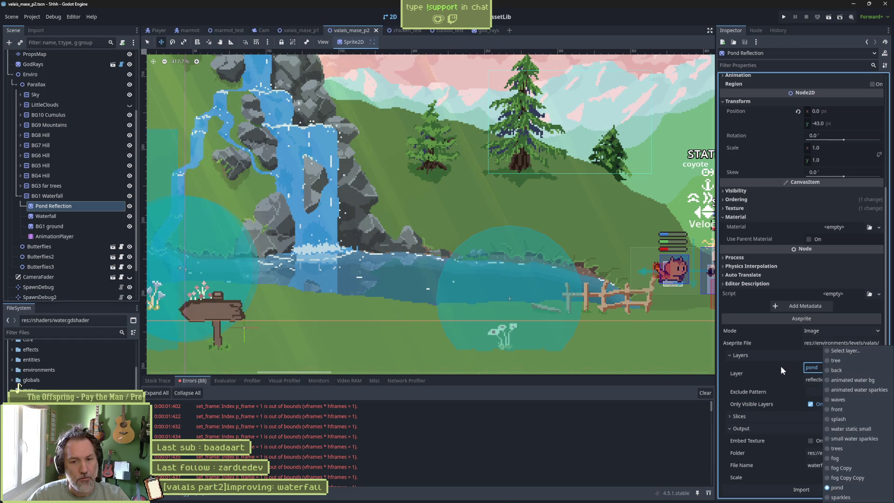
{"action": "left_click", "coordinate": [747, 372]}
{"action": "left_click", "coordinate": [798, 379]}
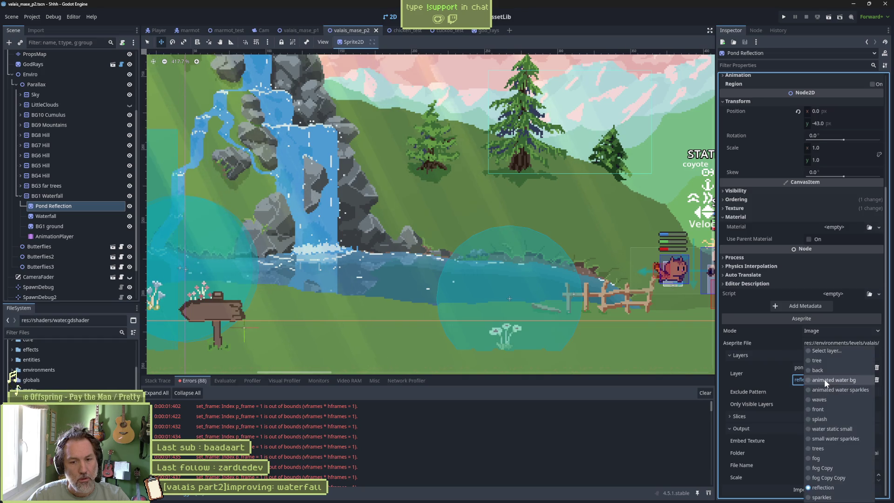
{"action": "left_click", "coordinate": [740, 373]}
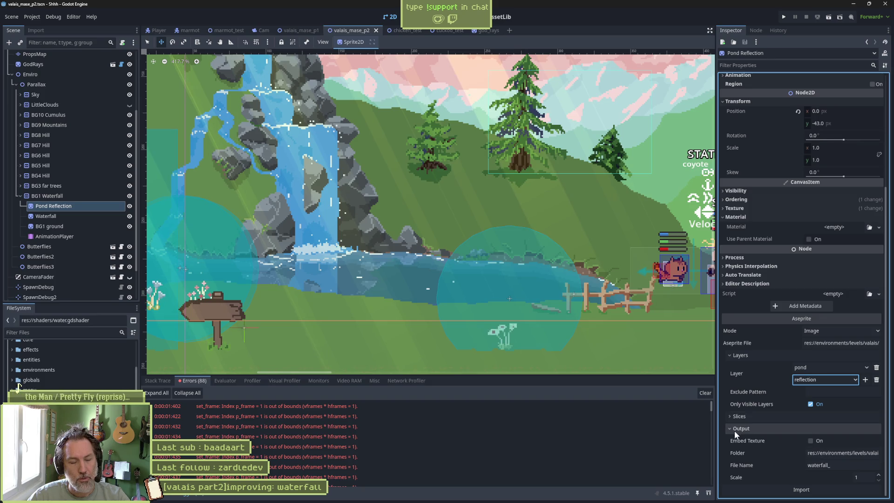
{"action": "scroll", "coordinate": [781, 424], "scroll_direction": "up", "scroll_amount": 3}
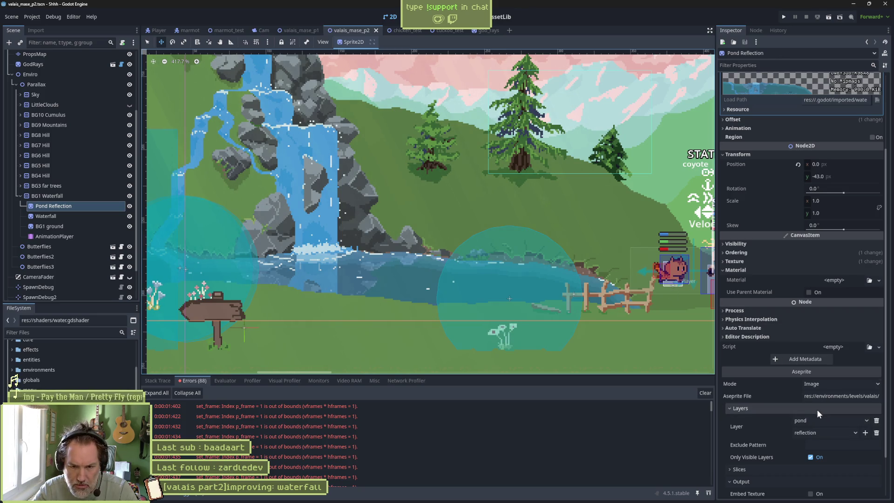
Select the Waterfall node to show its Aseprite import settings excluding the pond and reflection layers.
{"action": "left_click", "coordinate": [80, 207]}
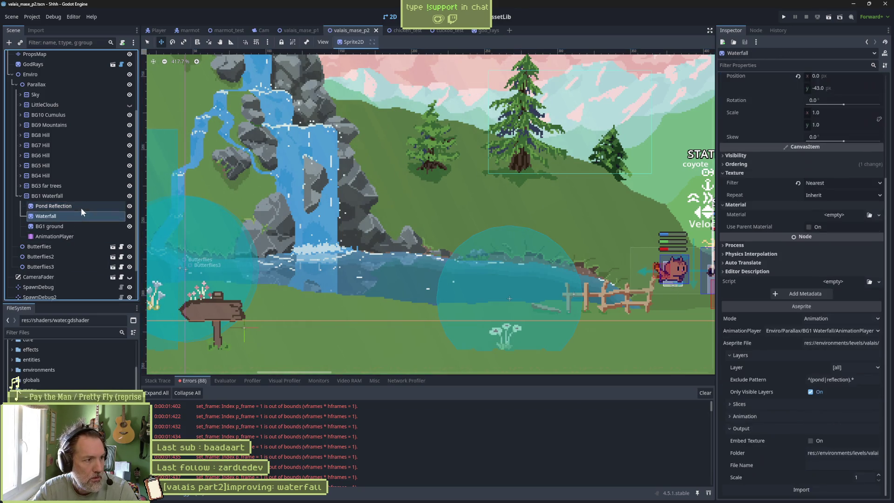
Delete the Pond Reflection node, save the scene, and test-run the game.
{"action": "key", "text": "Delete"}
{"action": "key", "text": "Return"}
{"action": "key", "text": "ctrl+s"}
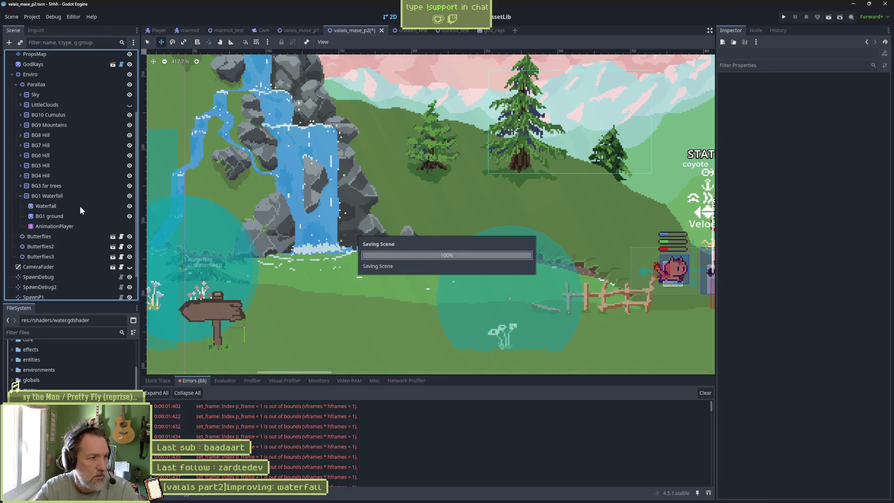
{"action": "key", "text": "F5"}
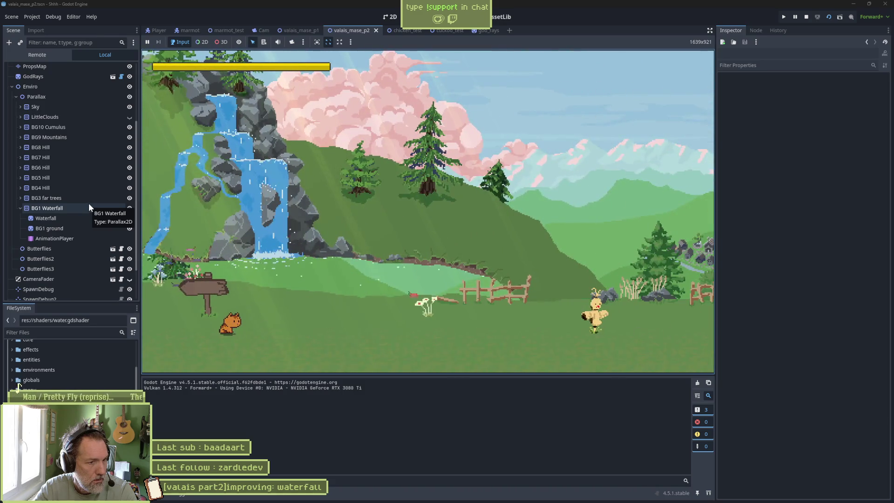
{"action": "key", "text": "F8"}
Add a new Sprite2D child under BG1 Waterfall.
{"action": "left_click", "coordinate": [73, 196]}
{"action": "key", "text": "ctrl+a"}
{"action": "type", "text": "sprite"}
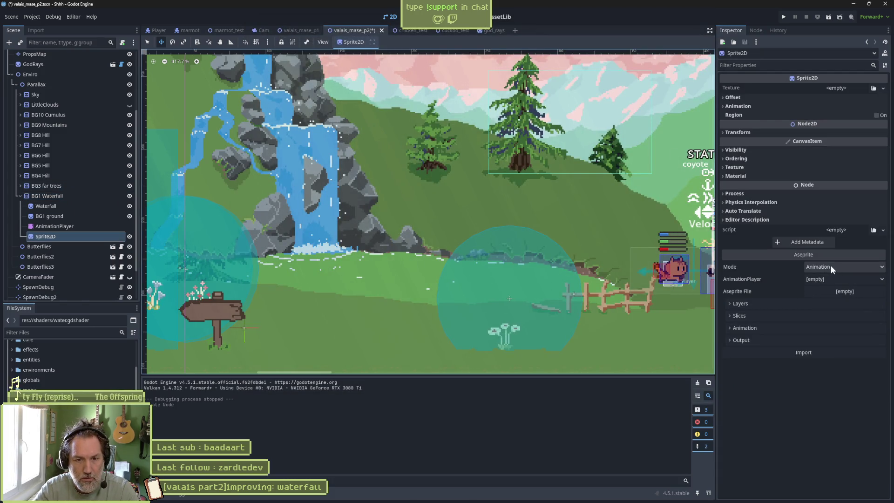
Link the Sprite2D's Aseprite File to environments/levels/valais/sprites/waterfall.aseprite.
{"action": "left_click", "coordinate": [826, 291]}
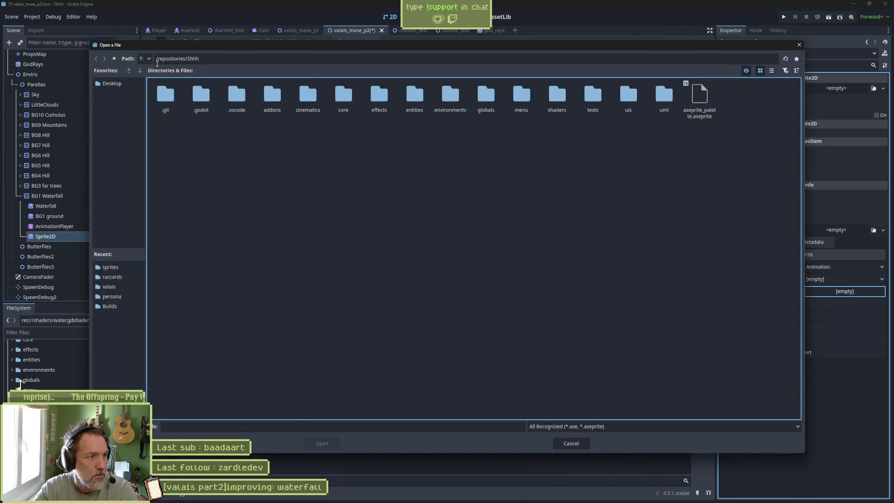
{"action": "left_click", "coordinate": [114, 60]}
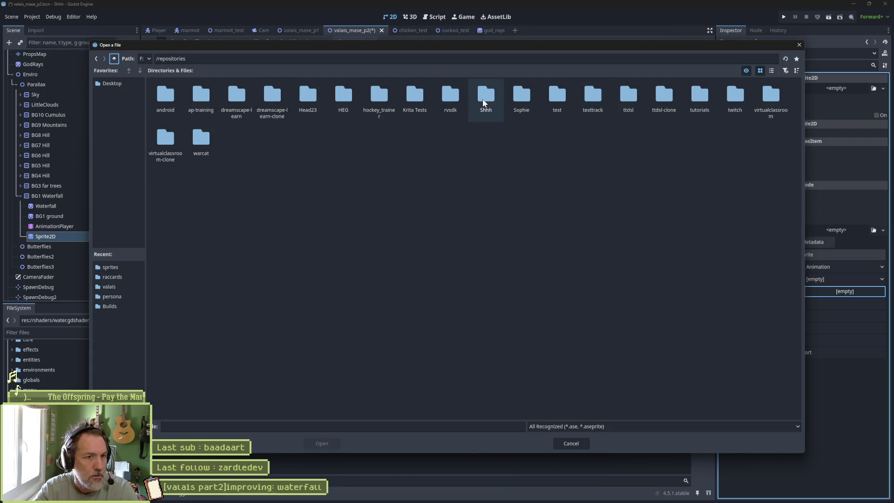
{"action": "double_click", "coordinate": [484, 96]}
{"action": "double_click", "coordinate": [450, 96]}
{"action": "double_click", "coordinate": [165, 96]}
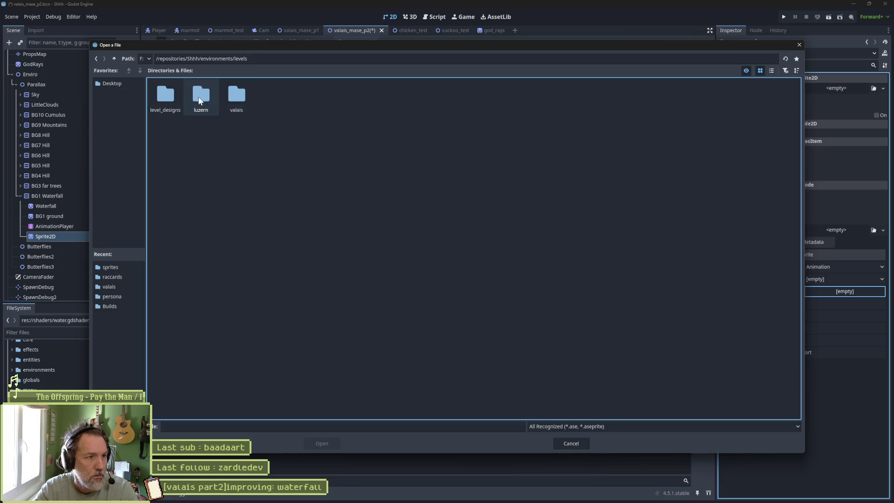
{"action": "double_click", "coordinate": [236, 99]}
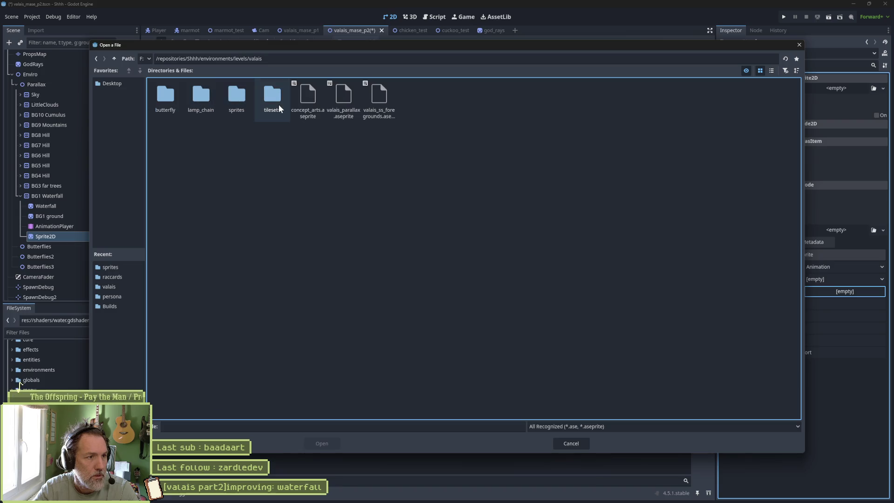
{"action": "double_click", "coordinate": [235, 98]}
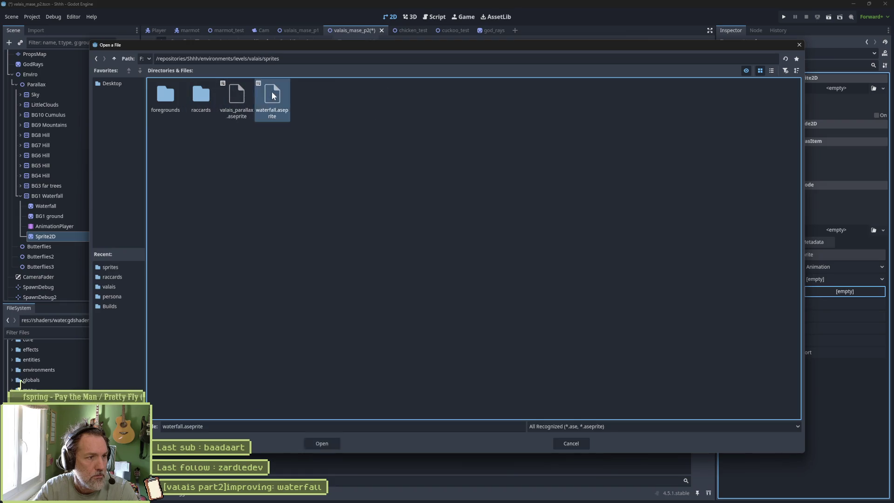
{"action": "double_click", "coordinate": [271, 91]}
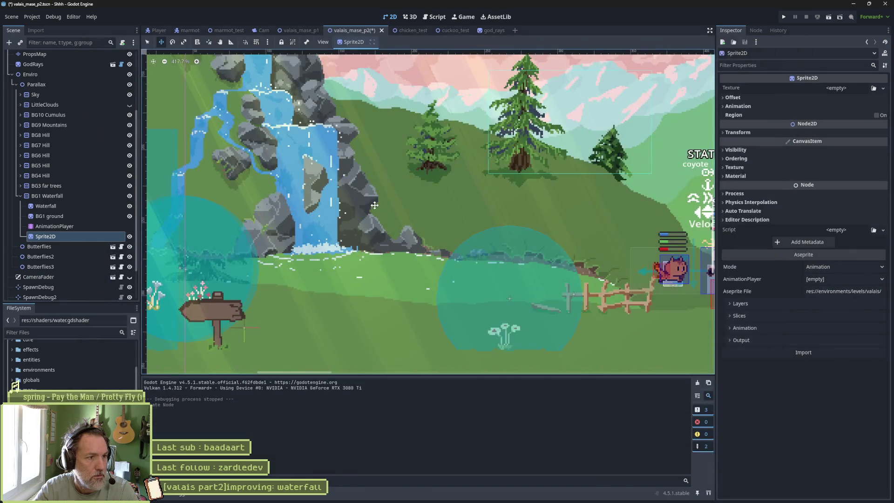
Import waterfall.aseprite with Mode set to Image, dismissing the AnimationPlayer alert.
{"action": "left_click", "coordinate": [828, 352]}
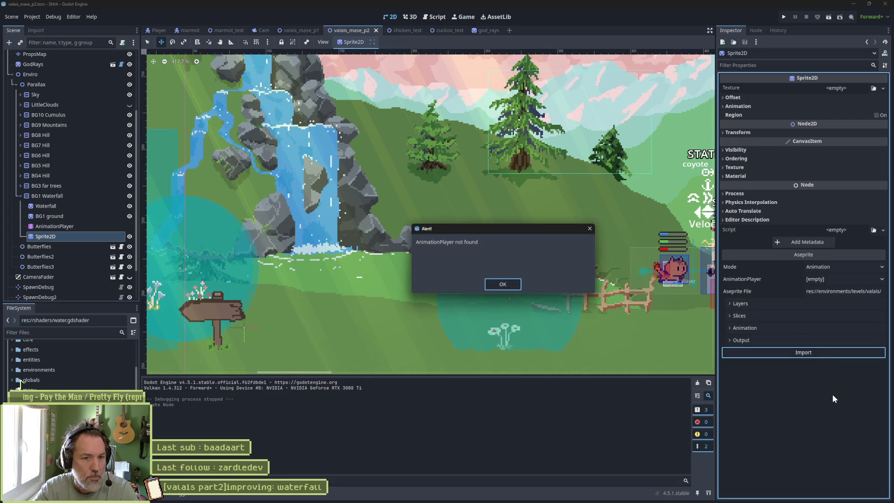
{"action": "left_click", "coordinate": [503, 284]}
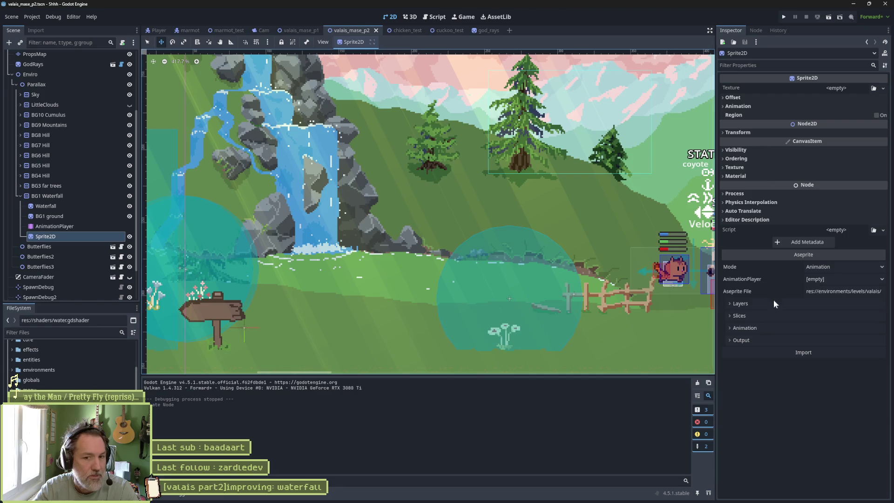
{"action": "left_click", "coordinate": [835, 267]}
{"action": "left_click", "coordinate": [830, 283]}
{"action": "left_click", "coordinate": [826, 327]}
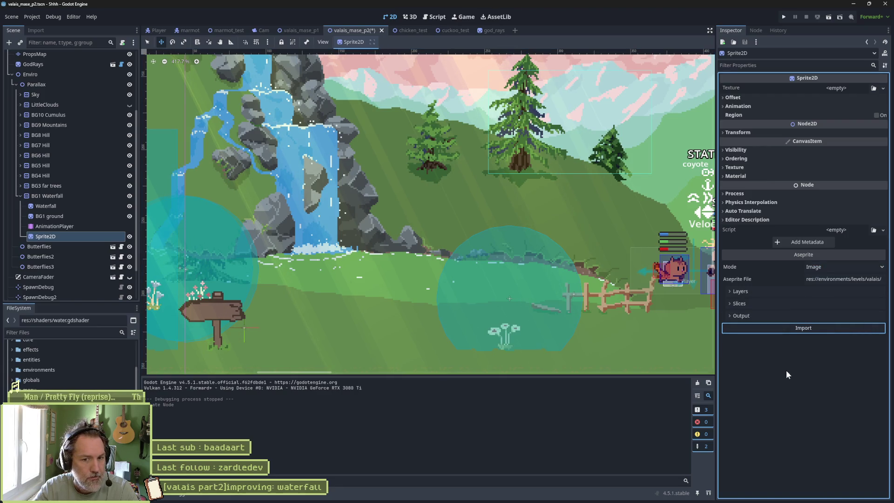
{"action": "key", "text": "alt+Tab"}
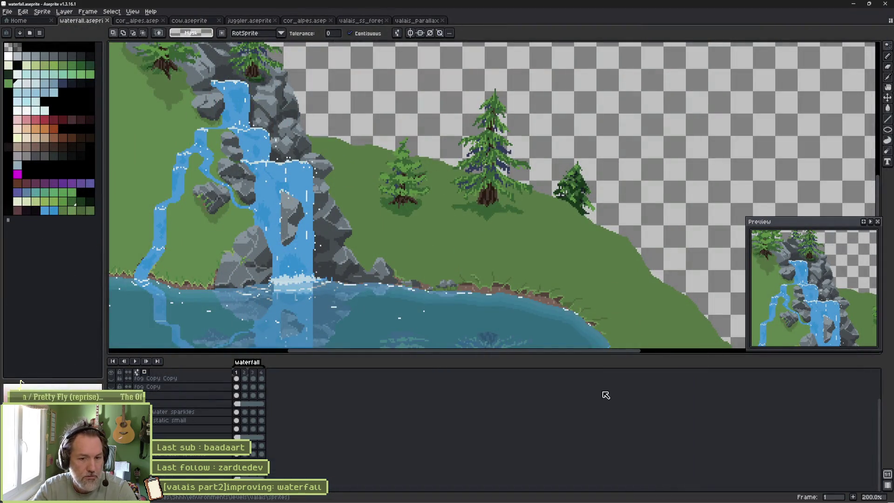
Reopen the Shhh game project from Godot's Project Manager.
{"action": "mouse_move", "coordinate": [539, 498]}
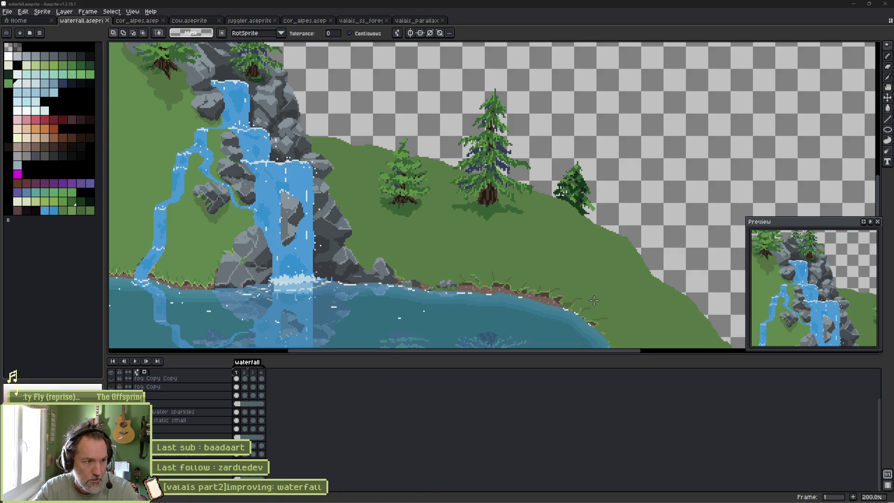
{"action": "double_click", "coordinate": [417, 163]}
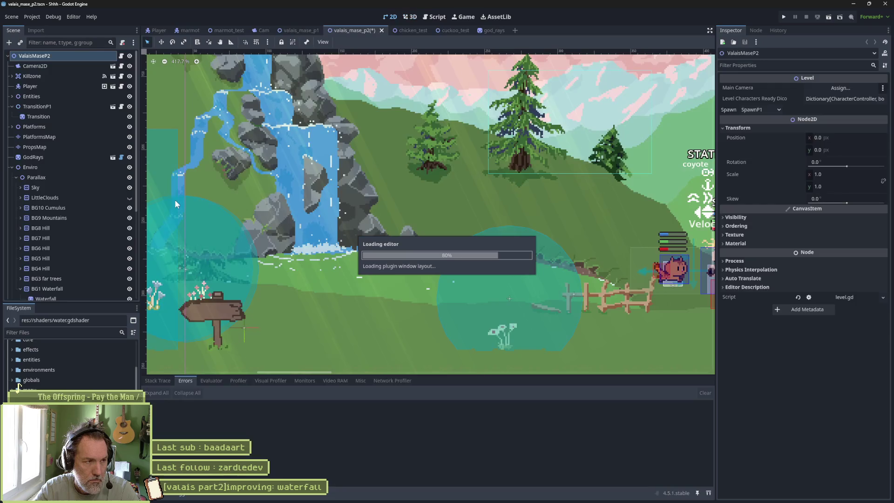
Save the scene and re-import waterfall.aseprite into the new Sprite2D in Image mode.
{"action": "scroll", "coordinate": [64, 208], "scroll_direction": "down", "scroll_amount": 5}
{"action": "left_click", "coordinate": [57, 204]}
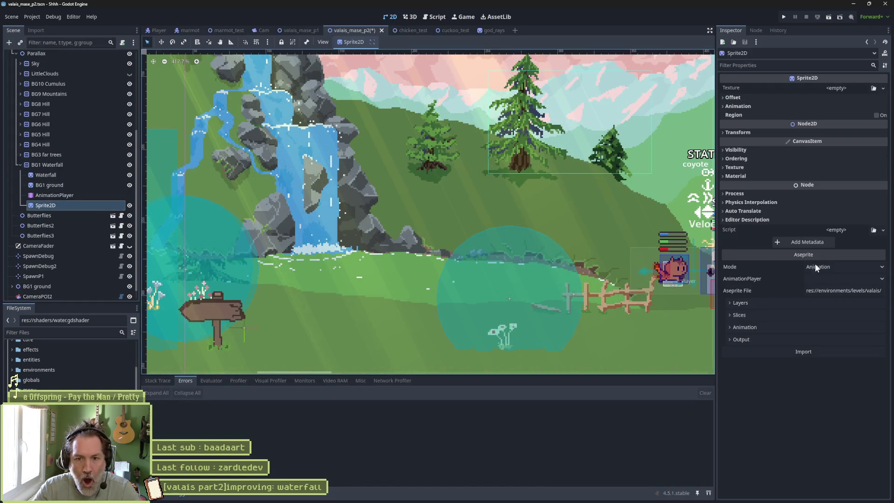
{"action": "key", "text": "ctrl+s"}
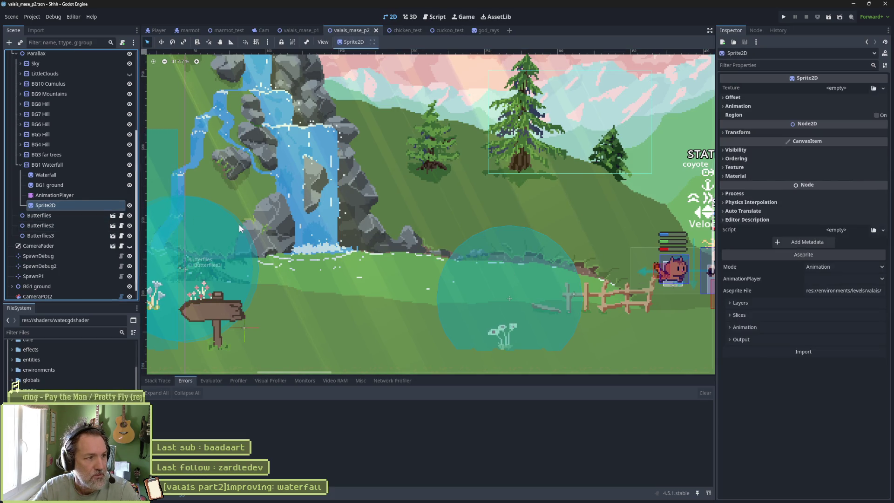
{"action": "left_click", "coordinate": [787, 351]}
{"action": "left_click", "coordinate": [498, 283]}
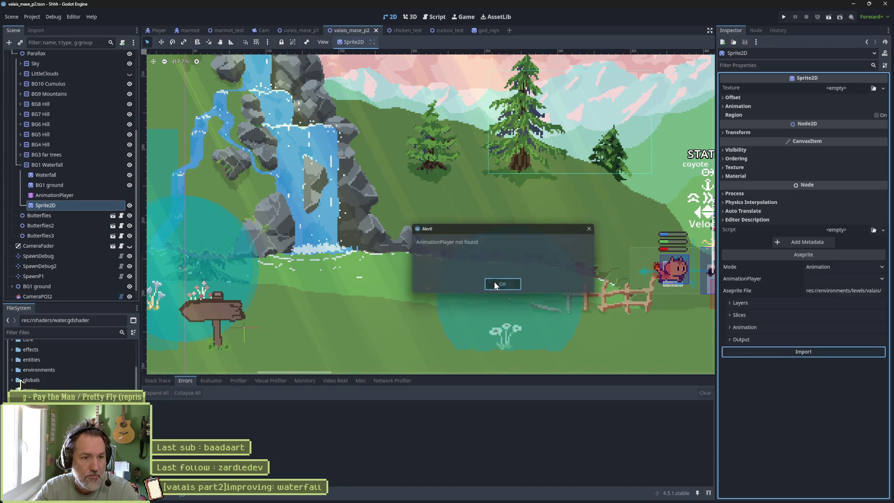
{"action": "left_click", "coordinate": [825, 264]}
{"action": "left_click", "coordinate": [822, 288]}
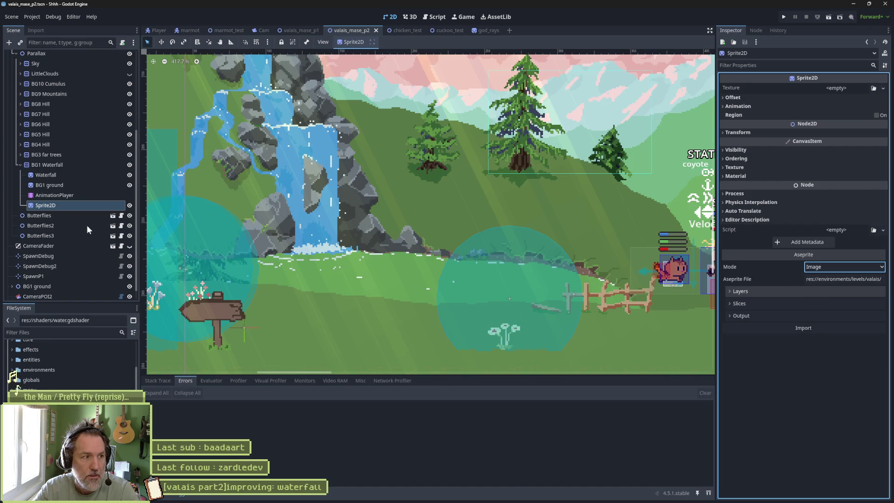
{"action": "key", "text": "alt+Tab"}
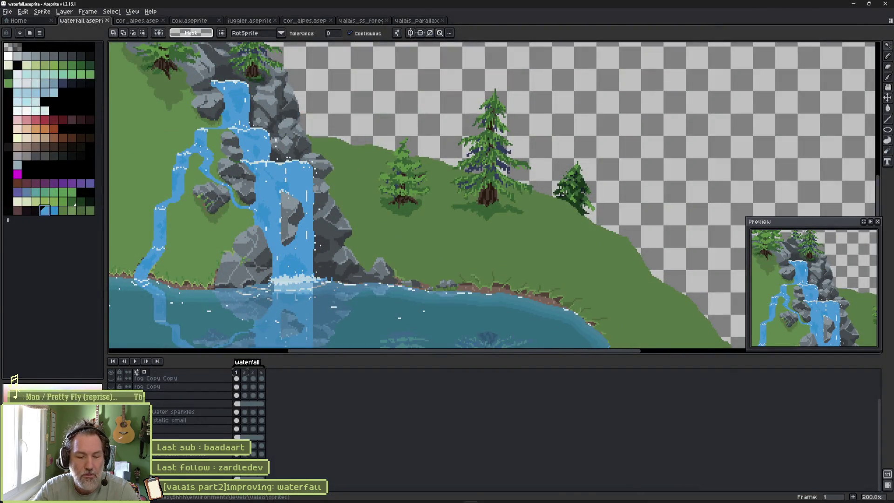
Launch Godot again and open the game project from the project list.
{"action": "left_click", "coordinate": [531, 495]}
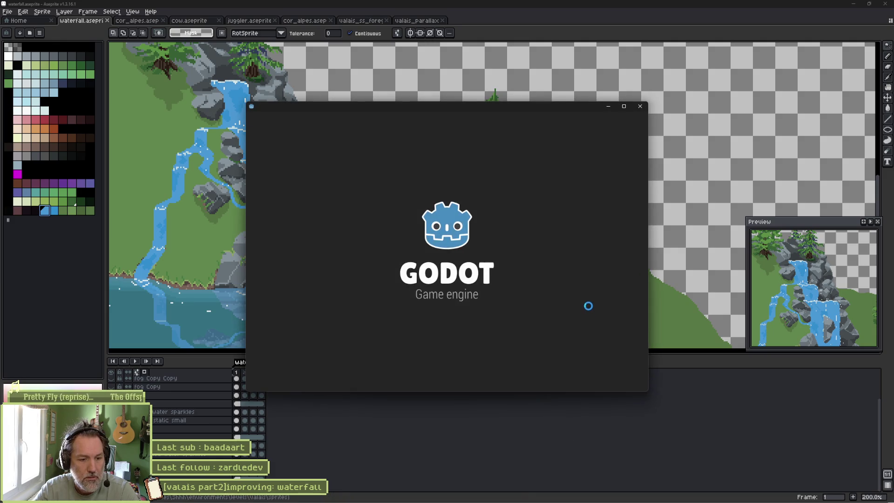
{"action": "double_click", "coordinate": [384, 158]}
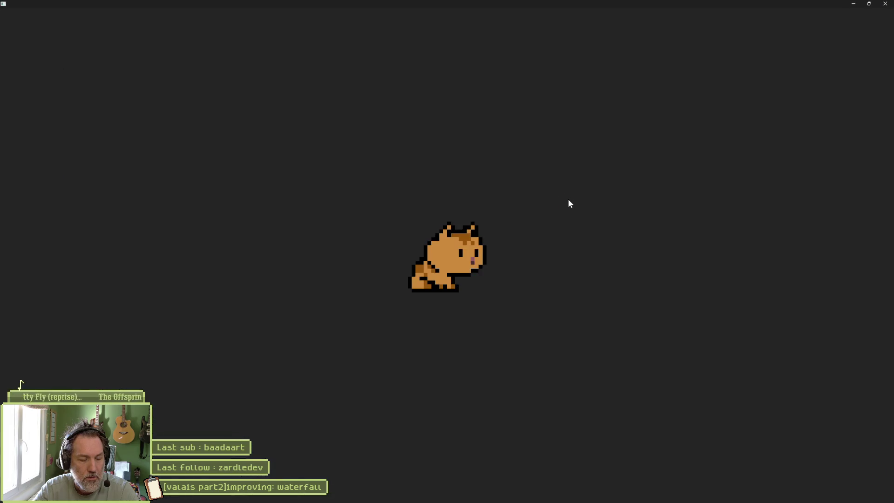